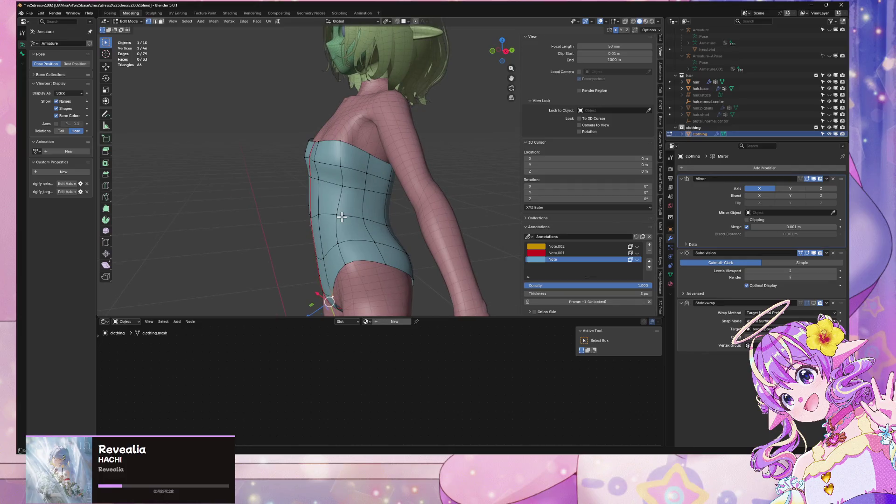
Slide the side-waist vertex along its edge and lower it slightly on the vertical axis
{"action": "left_click", "coordinate": [351, 243]}
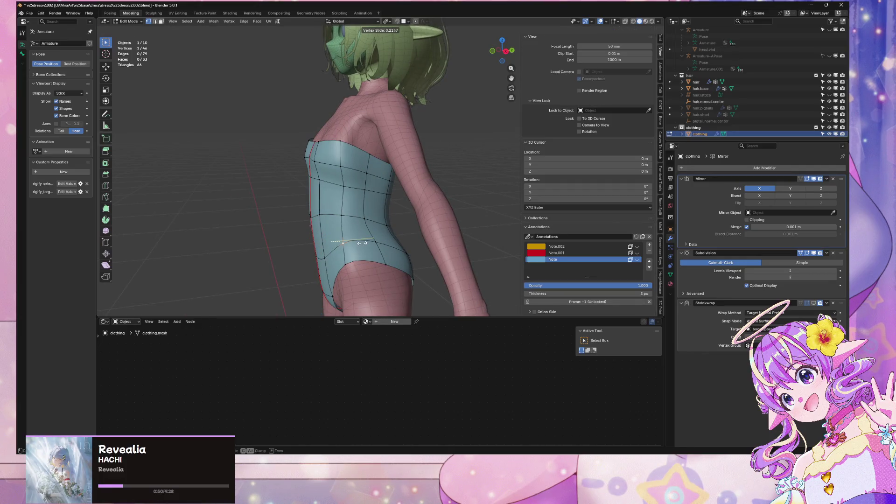
{"action": "key", "text": "shift+v"}
{"action": "middle_click_drag", "start_coordinate": [351, 243], "coordinate": [355, 243]}
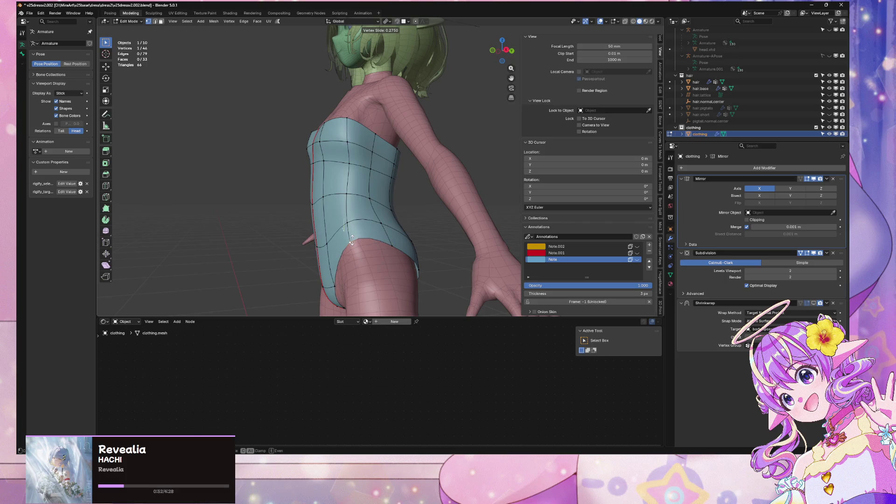
{"action": "key", "text": "g"}
{"action": "key", "text": "y"}
{"action": "key", "text": "z"}
{"action": "left_click", "coordinate": [387, 234]}
Check the reshaped waist from the front and side, and bring up the mesh data properties
{"action": "mouse_move", "coordinate": [387, 233]}
{"action": "middle_mouse_down"}
{"action": "mouse_move", "coordinate": [447, 247]}
{"action": "mouse_move", "coordinate": [475, 228]}
{"action": "middle_mouse_up"}
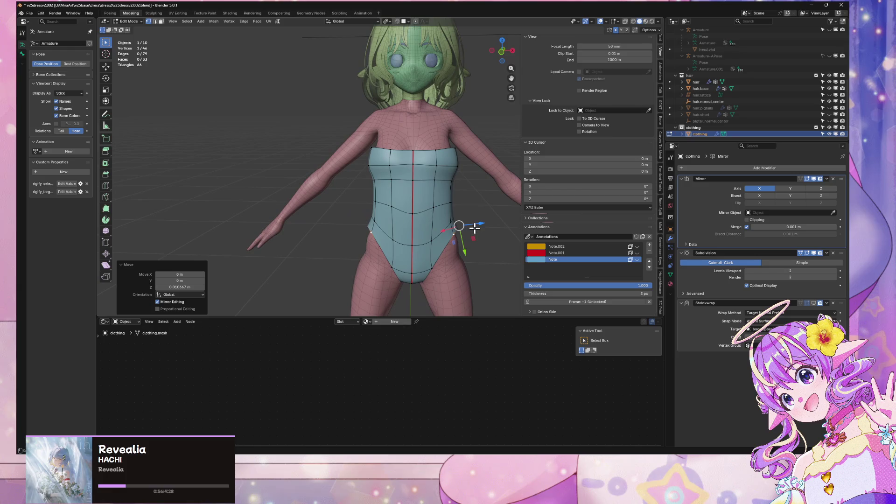
{"action": "scroll", "coordinate": [474, 228], "scroll_direction": "up", "scroll_amount": 4}
{"action": "left_click", "coordinate": [812, 306]}
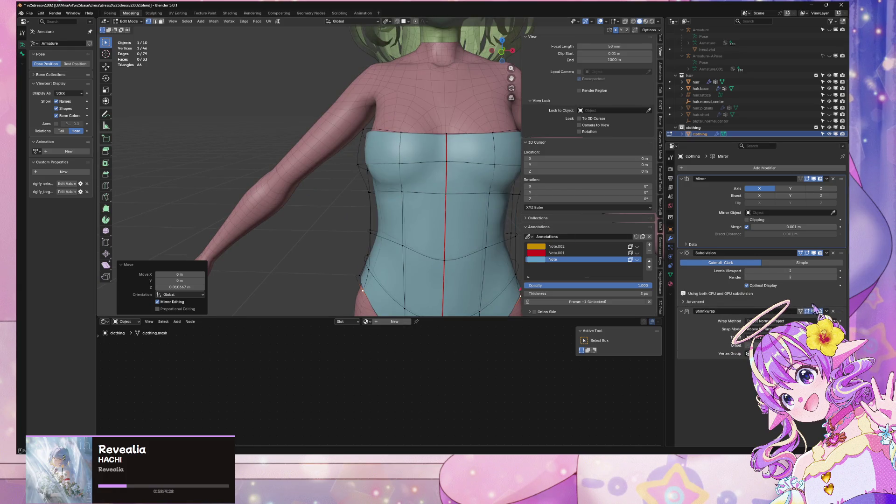
{"action": "scroll", "coordinate": [404, 234], "scroll_direction": "down", "scroll_amount": 3}
{"action": "mouse_move", "coordinate": [404, 234]}
{"action": "middle_mouse_down"}
{"action": "mouse_move", "coordinate": [373, 209]}
{"action": "mouse_move", "coordinate": [418, 190]}
{"action": "middle_mouse_up"}
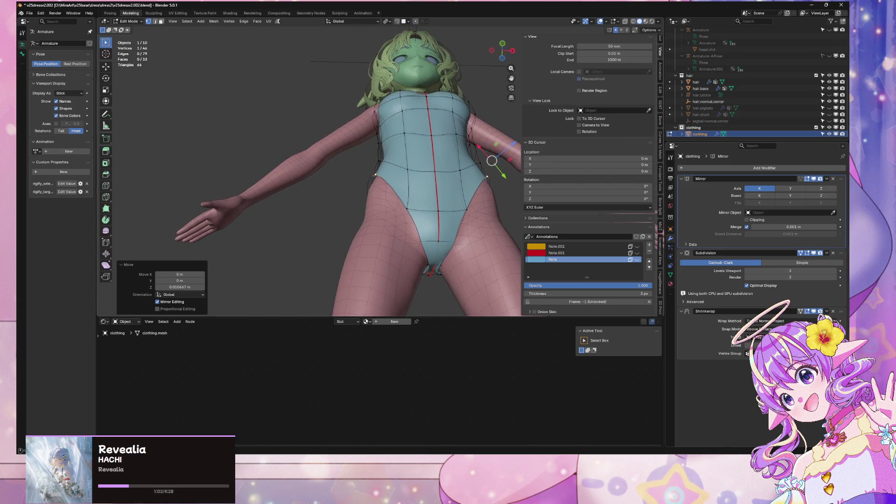
{"action": "mouse_move", "coordinate": [471, 219]}
{"action": "middle_mouse_down"}
{"action": "mouse_move", "coordinate": [457, 248]}
{"action": "mouse_move", "coordinate": [381, 252]}
{"action": "mouse_move", "coordinate": [420, 262]}
{"action": "mouse_move", "coordinate": [384, 268]}
{"action": "mouse_move", "coordinate": [451, 271]}
{"action": "mouse_move", "coordinate": [480, 306]}
{"action": "mouse_move", "coordinate": [495, 308]}
{"action": "mouse_move", "coordinate": [646, 252]}
{"action": "middle_mouse_up"}
{"action": "left_click", "coordinate": [670, 274]}
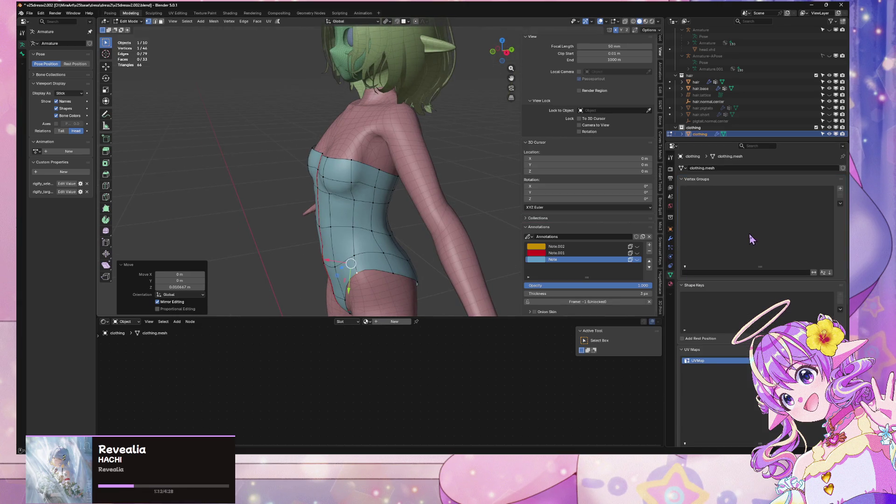
Add a vertex group named _wrap and assign all leotard vertices at weight 0.5
{"action": "left_click", "coordinate": [839, 189]}
{"action": "double_click", "coordinate": [711, 190]}
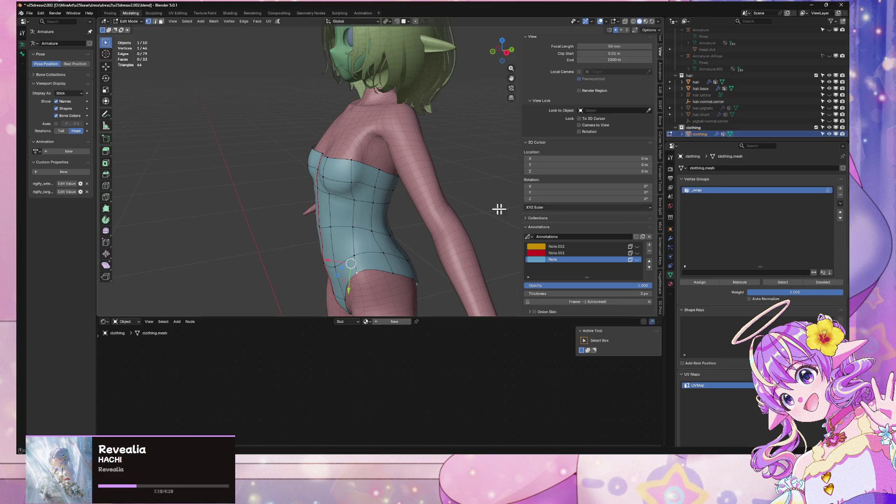
{"action": "key", "text": "a"}
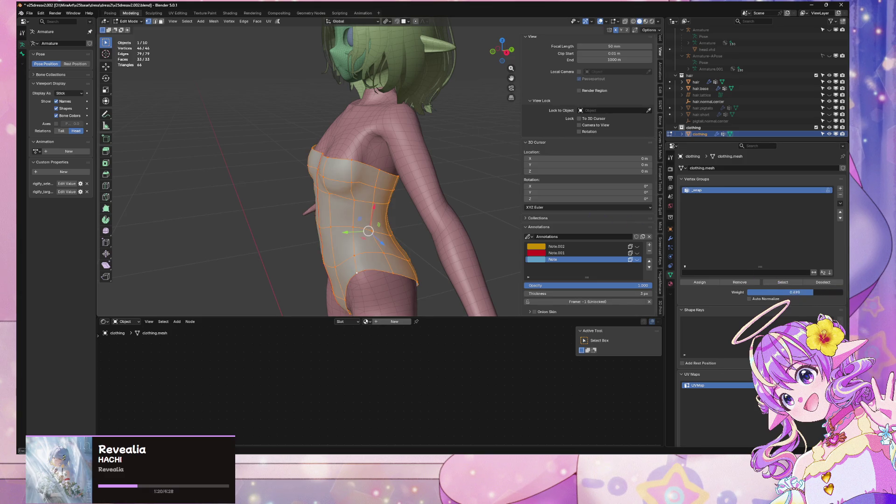
{"action": "left_click", "coordinate": [799, 292]}
{"action": "type", "text": ".5"}
{"action": "key", "text": "Return"}
{"action": "left_click", "coordinate": [705, 283]}
Set the Shrinkwrap modifier's vertex group to _wrap
{"action": "left_click", "coordinate": [671, 239]}
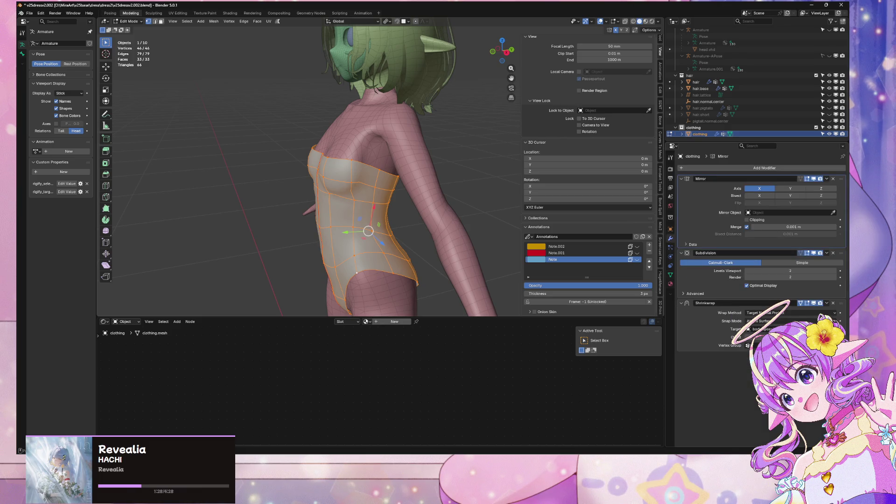
{"action": "left_click", "coordinate": [765, 345]}
{"action": "mouse_move", "coordinate": [355, 234]}
{"action": "middle_mouse_down"}
{"action": "mouse_move", "coordinate": [345, 196]}
{"action": "mouse_move", "coordinate": [354, 168]}
{"action": "mouse_move", "coordinate": [242, 182]}
{"action": "mouse_move", "coordinate": [270, 189]}
{"action": "middle_mouse_up"}
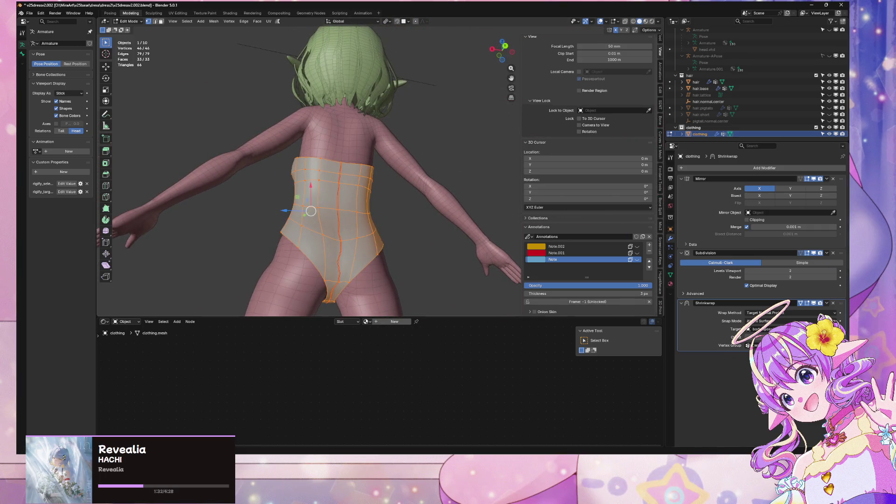
Reassign the vertices to _wrap at weight 0.407, then remove them at weight zero
{"action": "left_click", "coordinate": [672, 276]}
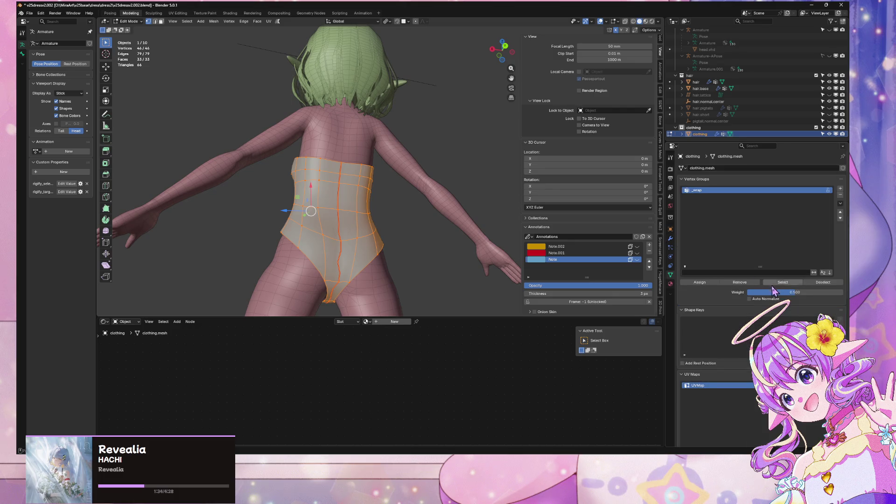
{"action": "left_click", "coordinate": [700, 283]}
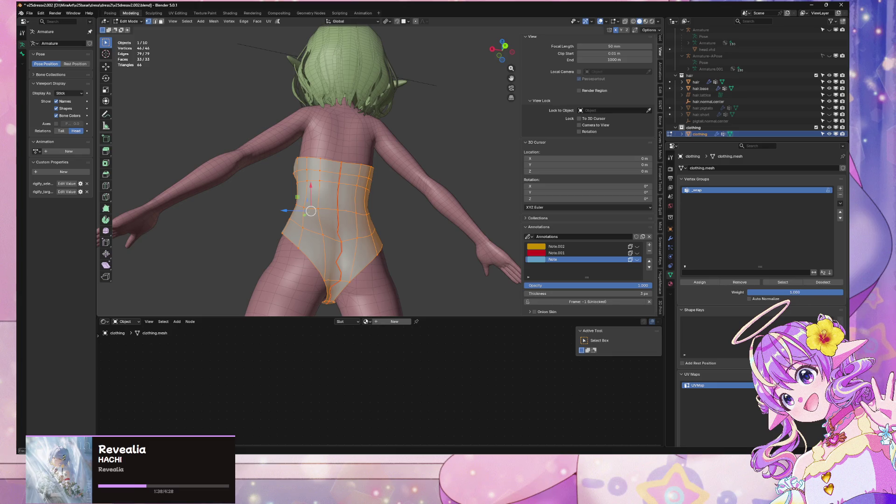
{"action": "left_click_drag", "start_coordinate": [794, 292], "coordinate": [696, 291]}
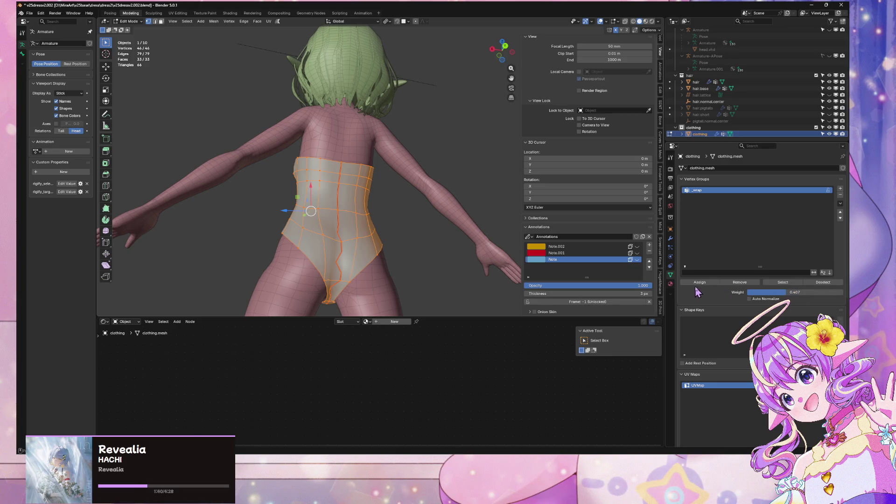
{"action": "left_click", "coordinate": [700, 283]}
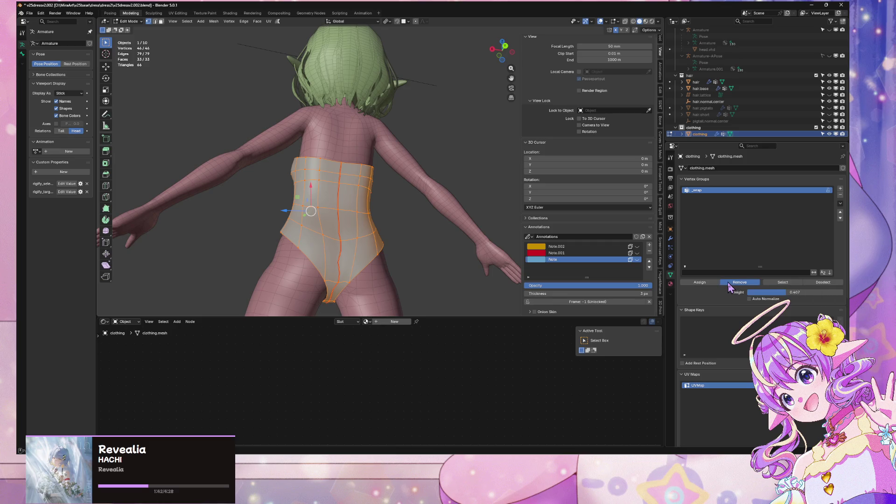
{"action": "left_click_drag", "start_coordinate": [795, 292], "coordinate": [743, 291]}
{"action": "left_click", "coordinate": [735, 282]}
Reset the _wrap weight to 1.000 and view the wrapped leotard in Object Mode
{"action": "left_click", "coordinate": [782, 293]}
{"action": "type", "text": "1"}
{"action": "key", "text": "Return"}
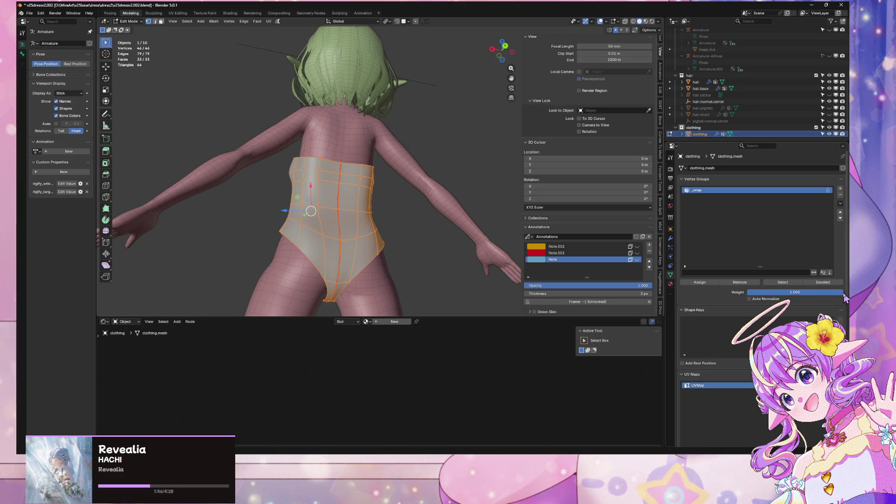
{"action": "mouse_move", "coordinate": [459, 245]}
{"action": "middle_mouse_down"}
{"action": "mouse_move", "coordinate": [506, 210]}
{"action": "mouse_move", "coordinate": [456, 189]}
{"action": "mouse_move", "coordinate": [467, 205]}
{"action": "middle_mouse_up"}
{"action": "mouse_move", "coordinate": [456, 160]}
{"action": "middle_mouse_down"}
{"action": "mouse_move", "coordinate": [506, 194]}
{"action": "mouse_move", "coordinate": [460, 220]}
{"action": "mouse_move", "coordinate": [379, 239]}
{"action": "middle_mouse_up"}
{"action": "key", "text": "Tab"}
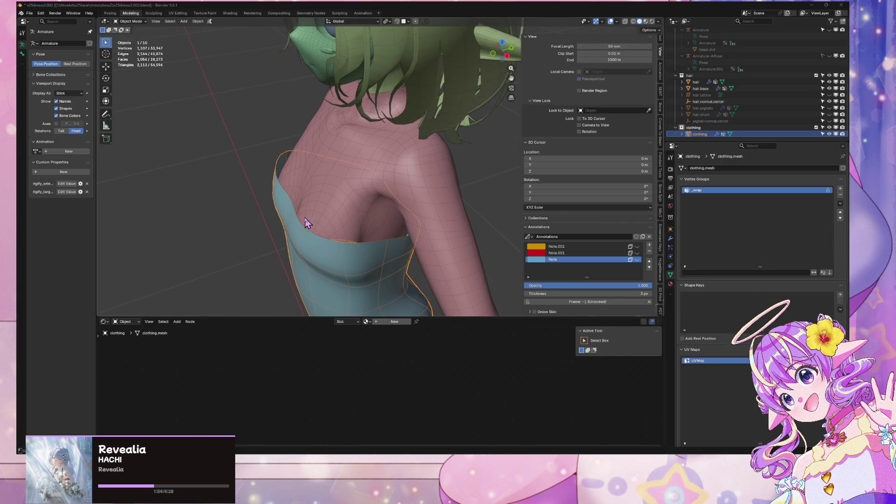
Return to editing the leotard in face select mode from a straight front view
{"action": "key", "text": "Tab"}
{"action": "left_click", "coordinate": [341, 244]}
{"action": "mouse_move", "coordinate": [340, 244]}
{"action": "middle_mouse_down"}
{"action": "mouse_move", "coordinate": [455, 264]}
{"action": "mouse_move", "coordinate": [406, 228]}
{"action": "mouse_move", "coordinate": [447, 234]}
{"action": "middle_mouse_up"}
{"action": "key", "text": "KP_1"}
{"action": "scroll", "coordinate": [445, 219], "scroll_direction": "down", "scroll_amount": 5}
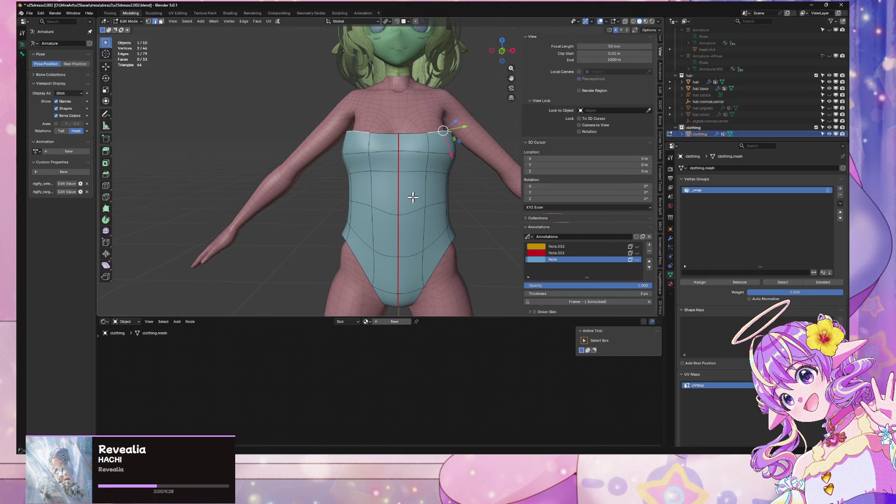
{"action": "key", "text": "3"}
Select the chest-to-waist face rings and assign them to the _wrap group
{"action": "left_click", "coordinate": [420, 216], "text": "alt"}
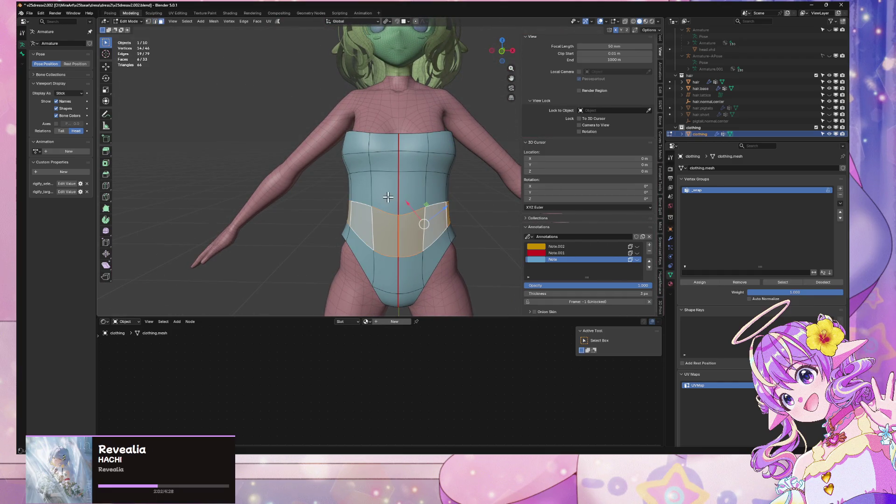
{"action": "left_click", "coordinate": [376, 186], "text": "alt+shift"}
{"action": "left_click", "coordinate": [357, 145], "text": "alt"}
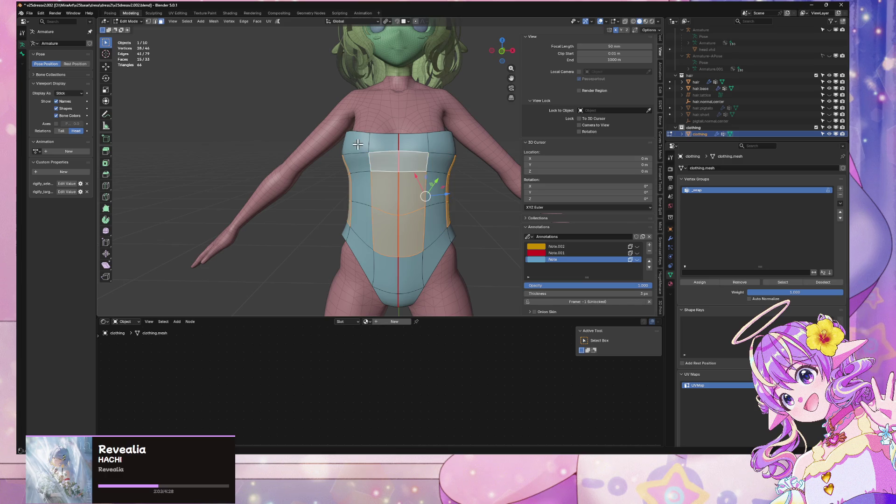
{"action": "left_click", "coordinate": [372, 169], "text": "alt+shift"}
{"action": "left_click", "coordinate": [364, 145], "text": "alt+shift"}
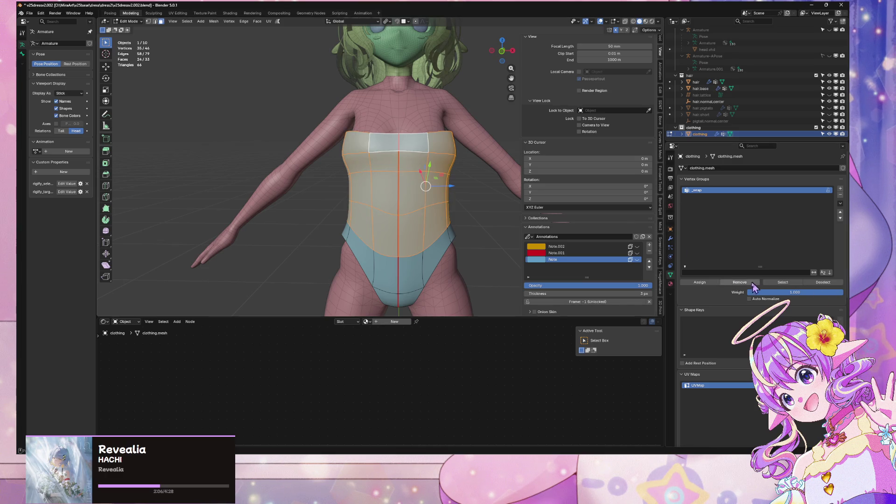
{"action": "left_click", "coordinate": [700, 283]}
{"action": "mouse_move", "coordinate": [475, 236]}
{"action": "middle_mouse_down"}
{"action": "mouse_move", "coordinate": [570, 234]}
{"action": "mouse_move", "coordinate": [508, 226]}
{"action": "mouse_move", "coordinate": [422, 236]}
{"action": "mouse_move", "coordinate": [415, 228]}
{"action": "middle_mouse_up"}
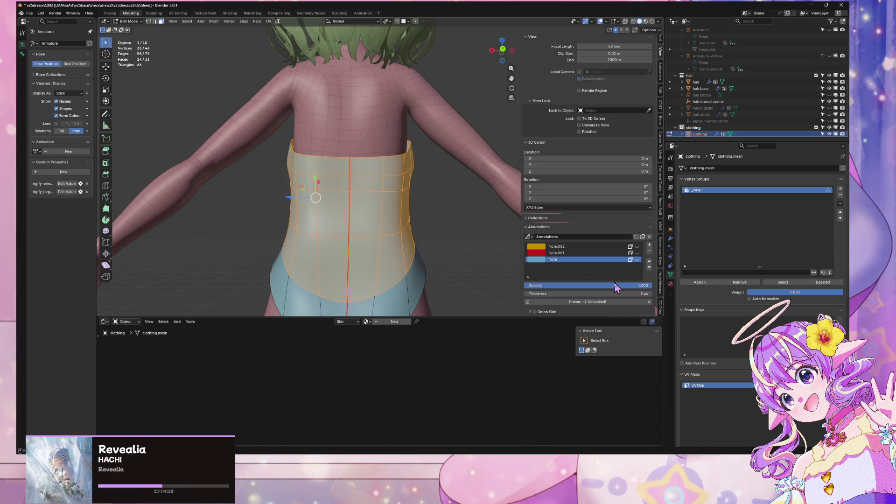
{"action": "left_click", "coordinate": [700, 283]}
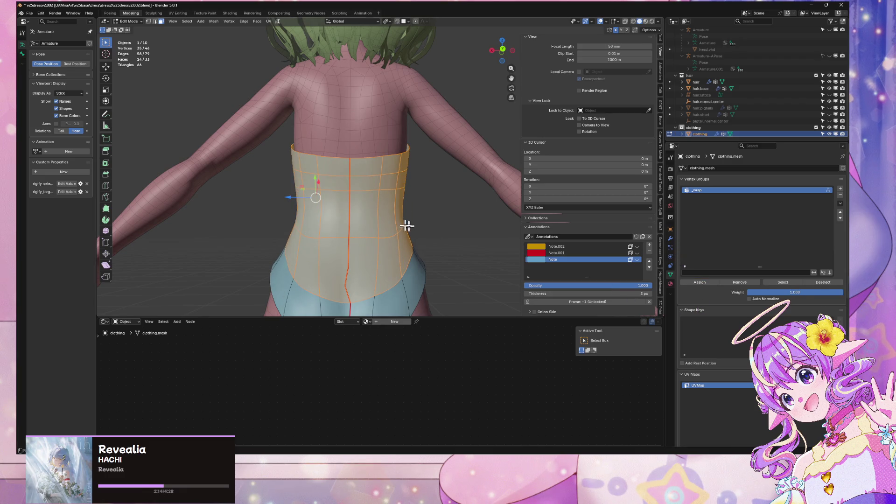
Move the Mirror modifier below Subdivision, then back to the top of the stack
{"action": "left_click", "coordinate": [671, 238]}
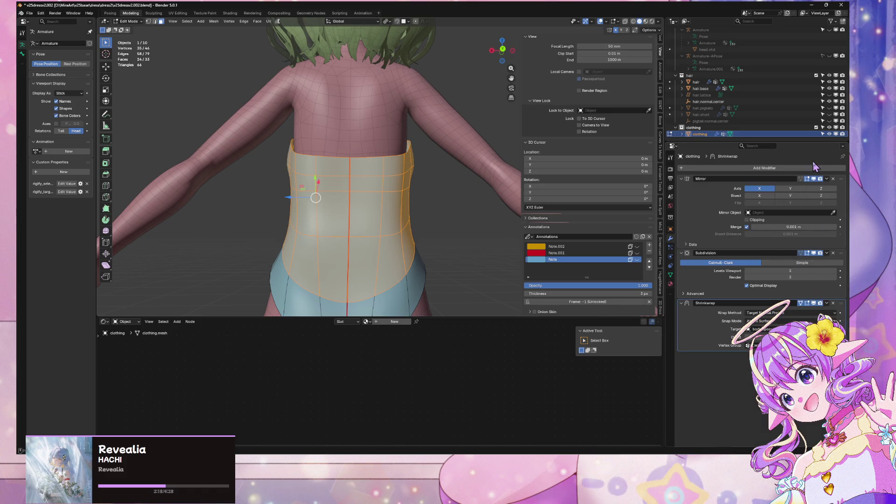
{"action": "mouse_move", "coordinate": [837, 181]}
{"action": "left_mouse_down"}
{"action": "mouse_move", "coordinate": [838, 240]}
{"action": "mouse_move", "coordinate": [840, 180]}
{"action": "left_mouse_up"}
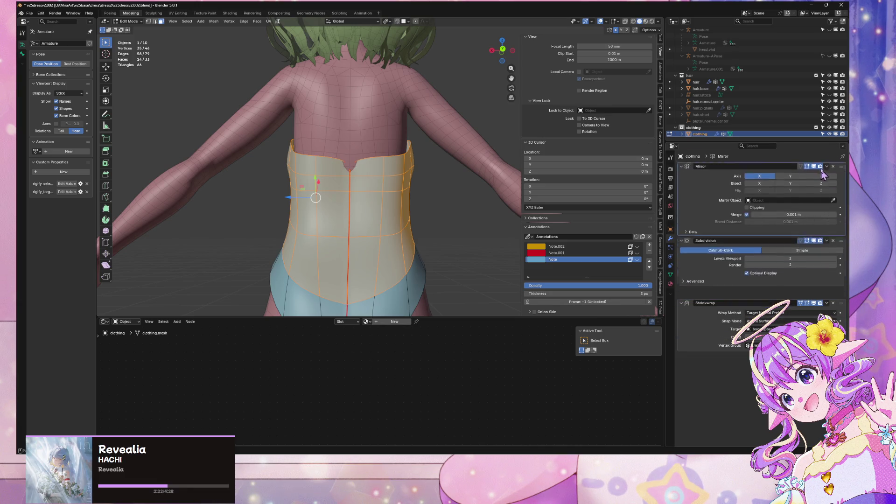
{"action": "middle_click_drag", "start_coordinate": [504, 196], "coordinate": [574, 287]}
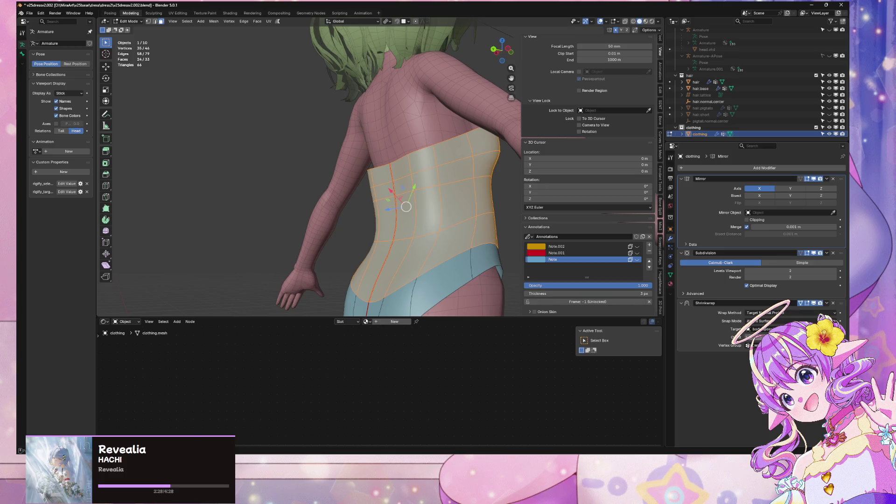
Show the leotard's vertex groups and inspect the top edge at the shoulder in both modes
{"action": "left_click", "coordinate": [670, 274]}
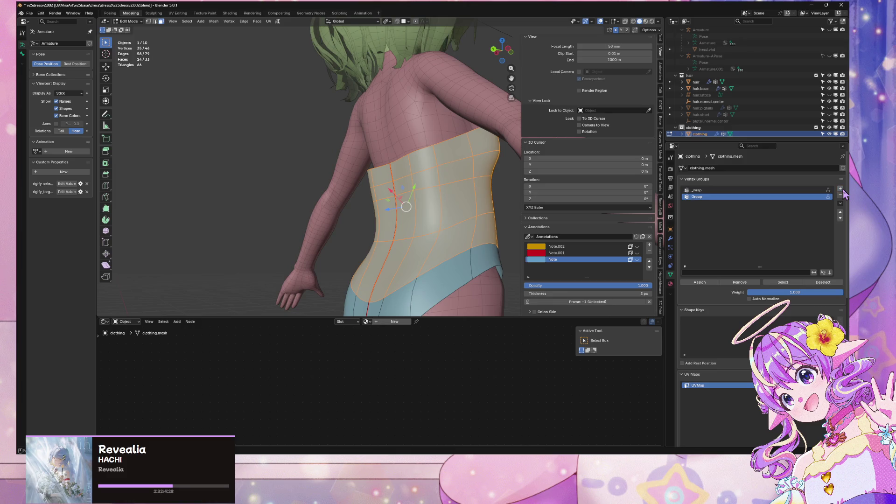
{"action": "mouse_move", "coordinate": [470, 224]}
{"action": "middle_mouse_down"}
{"action": "mouse_move", "coordinate": [390, 229]}
{"action": "mouse_move", "coordinate": [400, 223]}
{"action": "mouse_move", "coordinate": [413, 251]}
{"action": "middle_mouse_up"}
{"action": "scroll", "coordinate": [390, 229], "scroll_direction": "down", "scroll_amount": 5}
{"action": "scroll", "coordinate": [414, 251], "scroll_direction": "up", "scroll_amount": 5}
{"action": "mouse_move", "coordinate": [348, 294]}
{"action": "middle_mouse_down"}
{"action": "mouse_move", "coordinate": [429, 233]}
{"action": "mouse_move", "coordinate": [378, 268]}
{"action": "mouse_move", "coordinate": [398, 282]}
{"action": "middle_mouse_up"}
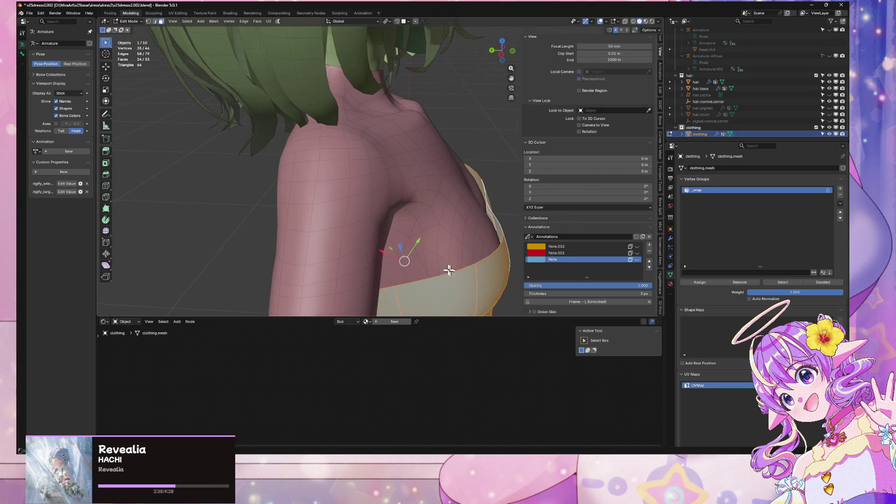
{"action": "scroll", "coordinate": [449, 269], "scroll_direction": "down", "scroll_amount": 3}
{"action": "mouse_move", "coordinate": [449, 269]}
{"action": "middle_mouse_down"}
{"action": "mouse_move", "coordinate": [463, 229]}
{"action": "mouse_move", "coordinate": [434, 214]}
{"action": "mouse_move", "coordinate": [350, 234]}
{"action": "mouse_move", "coordinate": [369, 240]}
{"action": "mouse_move", "coordinate": [320, 285]}
{"action": "mouse_move", "coordinate": [255, 242]}
{"action": "mouse_move", "coordinate": [352, 224]}
{"action": "mouse_move", "coordinate": [344, 180]}
{"action": "mouse_move", "coordinate": [392, 160]}
{"action": "mouse_move", "coordinate": [444, 206]}
{"action": "middle_mouse_up"}
{"action": "scroll", "coordinate": [373, 224], "scroll_direction": "up", "scroll_amount": 3}
{"action": "key", "text": "Tab"}
{"action": "key", "text": "Tab"}
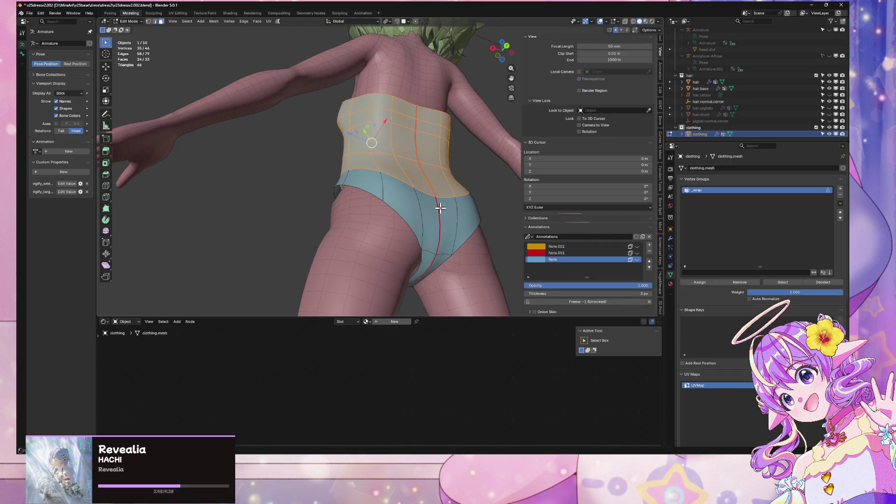
{"action": "key", "text": "Tab"}
{"action": "mouse_move", "coordinate": [460, 240]}
{"action": "middle_mouse_down"}
{"action": "mouse_move", "coordinate": [430, 249]}
{"action": "mouse_move", "coordinate": [464, 289]}
{"action": "mouse_move", "coordinate": [404, 260]}
{"action": "mouse_move", "coordinate": [452, 259]}
{"action": "mouse_move", "coordinate": [469, 282]}
{"action": "middle_mouse_up"}
{"action": "key", "text": "Tab"}
Push a leg-opening vertex inward along its normal
{"action": "left_click", "coordinate": [429, 229]}
{"action": "left_click_drag", "start_coordinate": [458, 281], "coordinate": [455, 276]}
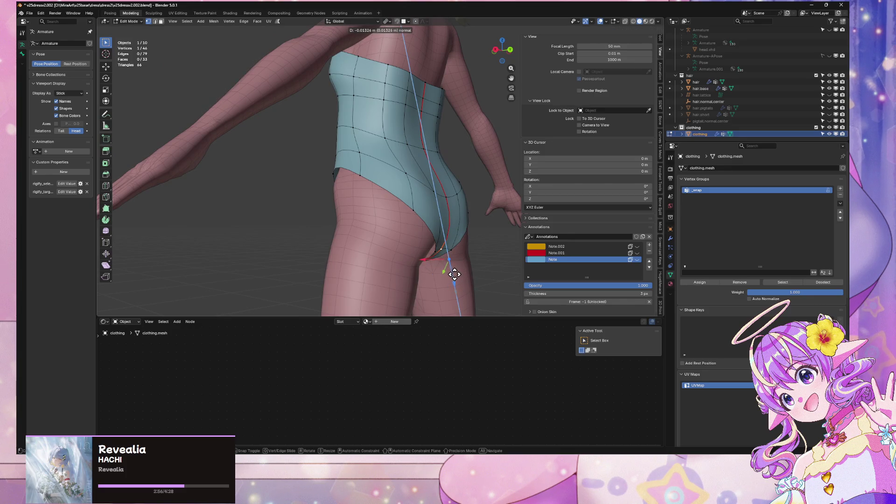
{"action": "left_click", "coordinate": [455, 275]}
{"action": "mouse_move", "coordinate": [455, 276]}
{"action": "middle_mouse_down"}
{"action": "mouse_move", "coordinate": [426, 266]}
{"action": "mouse_move", "coordinate": [418, 275]}
{"action": "mouse_move", "coordinate": [486, 275]}
{"action": "middle_mouse_up"}
Pull the crotch edge in toward the body, abandoning an edge loop cut
{"action": "left_click", "coordinate": [407, 250]}
{"action": "key", "text": "g"}
{"action": "key", "text": "z"}
{"action": "key", "text": "z"}
{"action": "left_click", "coordinate": [482, 261]}
{"action": "key", "text": "ctrl+r"}
{"action": "mouse_move", "coordinate": [460, 232]}
{"action": "middle_mouse_down"}
{"action": "mouse_move", "coordinate": [448, 242]}
{"action": "mouse_move", "coordinate": [322, 233]}
{"action": "mouse_move", "coordinate": [353, 241]}
{"action": "middle_mouse_up"}
{"action": "key", "text": "Escape"}
Knife a new cut across the rear of the hips
{"action": "key", "text": "k"}
{"action": "left_click", "coordinate": [346, 228]}
{"action": "left_click", "coordinate": [294, 215]}
{"action": "key", "text": "Return"}
{"action": "mouse_move", "coordinate": [294, 215]}
{"action": "middle_mouse_down"}
{"action": "mouse_move", "coordinate": [393, 232]}
{"action": "mouse_move", "coordinate": [487, 270]}
{"action": "mouse_move", "coordinate": [426, 262]}
{"action": "mouse_move", "coordinate": [405, 240]}
{"action": "mouse_move", "coordinate": [420, 231]}
{"action": "mouse_move", "coordinate": [364, 239]}
{"action": "mouse_move", "coordinate": [432, 248]}
{"action": "mouse_move", "coordinate": [458, 238]}
{"action": "mouse_move", "coordinate": [454, 248]}
{"action": "mouse_move", "coordinate": [444, 212]}
{"action": "mouse_move", "coordinate": [410, 226]}
{"action": "middle_mouse_up"}
{"action": "scroll", "coordinate": [393, 232], "scroll_direction": "up", "scroll_amount": 3}
Pull a hip edge and its vertices inward with three successive normal moves
{"action": "left_click", "coordinate": [396, 241]}
{"action": "key", "text": "g"}
{"action": "key", "text": "z"}
{"action": "key", "text": "z"}
{"action": "left_click", "coordinate": [447, 247]}
{"action": "key", "text": "g"}
{"action": "key", "text": "z"}
{"action": "key", "text": "z"}
{"action": "left_click", "coordinate": [417, 231]}
{"action": "key", "text": "g"}
{"action": "key", "text": "z"}
{"action": "key", "text": "z"}
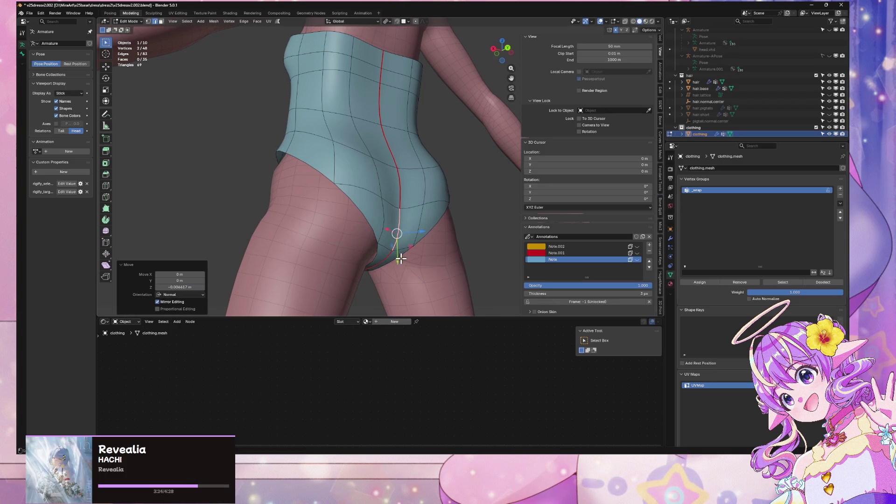
{"action": "left_click", "coordinate": [399, 253]}
{"action": "mouse_move", "coordinate": [400, 253]}
{"action": "middle_mouse_down"}
{"action": "mouse_move", "coordinate": [360, 254]}
{"action": "mouse_move", "coordinate": [420, 264]}
{"action": "mouse_move", "coordinate": [394, 273]}
{"action": "mouse_move", "coordinate": [414, 266]}
{"action": "mouse_move", "coordinate": [404, 306]}
{"action": "mouse_move", "coordinate": [400, 239]}
{"action": "mouse_move", "coordinate": [386, 286]}
{"action": "mouse_move", "coordinate": [390, 252]}
{"action": "mouse_move", "coordinate": [372, 240]}
{"action": "mouse_move", "coordinate": [393, 236]}
{"action": "middle_mouse_up"}
Slide two seat vertices along their edges and view the result in Object Mode
{"action": "key", "text": "shift+v"}
{"action": "left_click", "coordinate": [372, 252]}
{"action": "key", "text": "shift+v"}
{"action": "left_click", "coordinate": [364, 260]}
{"action": "key", "text": "Tab"}
{"action": "key", "text": "Tab"}
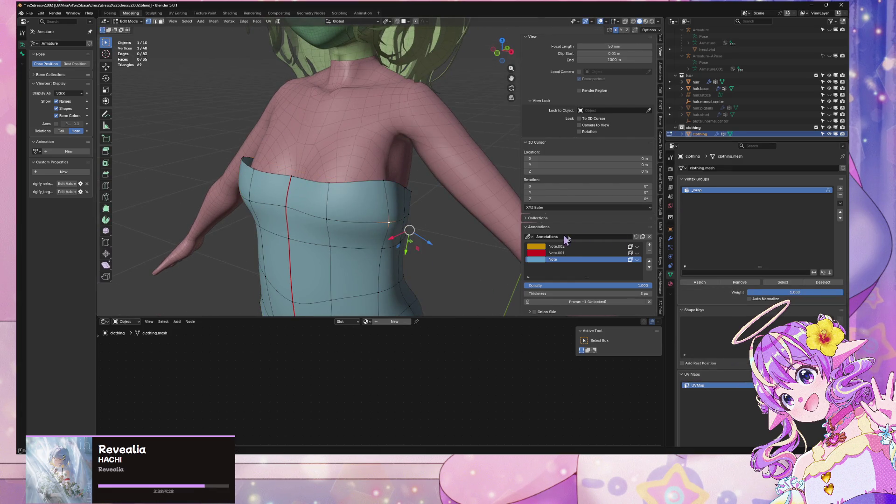
Assign the leotard's top band of faces to the _wrap vertex group
{"action": "left_click", "coordinate": [334, 231], "text": "alt"}
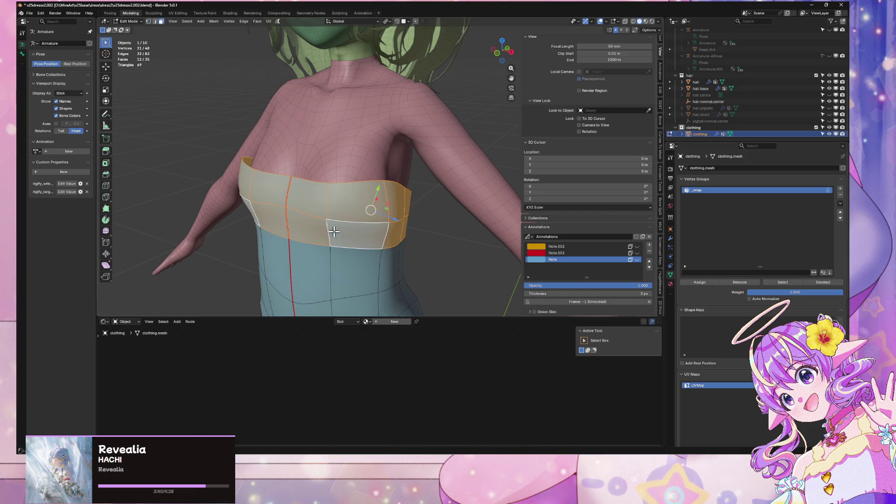
{"action": "left_click", "coordinate": [696, 282]}
{"action": "mouse_move", "coordinate": [406, 214]}
{"action": "middle_mouse_down"}
{"action": "mouse_move", "coordinate": [410, 230]}
{"action": "mouse_move", "coordinate": [374, 212]}
{"action": "mouse_move", "coordinate": [418, 189]}
{"action": "middle_mouse_up"}
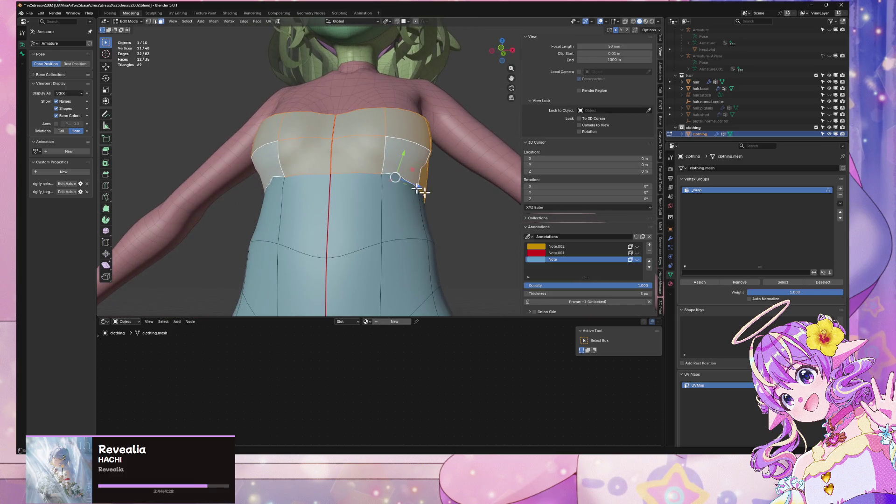
Toggle the Shrinkwrap modifier's display and view the fitted strapless top in Object Mode
{"action": "left_click", "coordinate": [670, 238]}
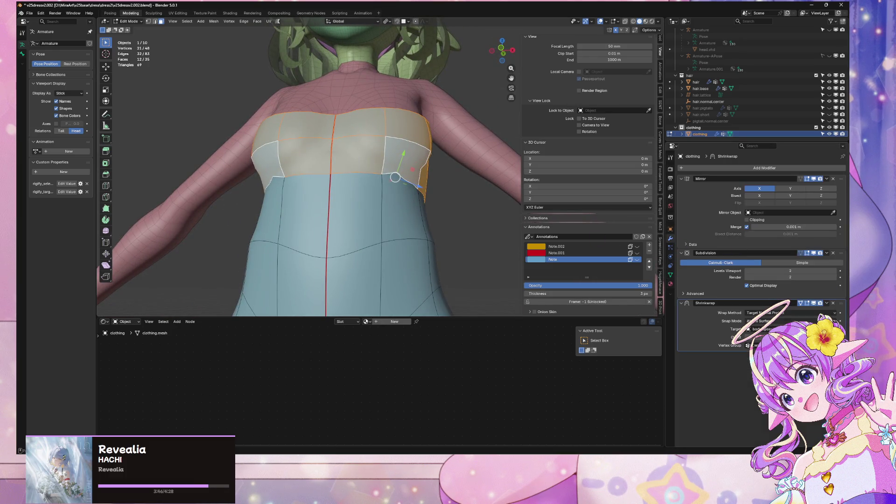
{"action": "left_click", "coordinate": [813, 303]}
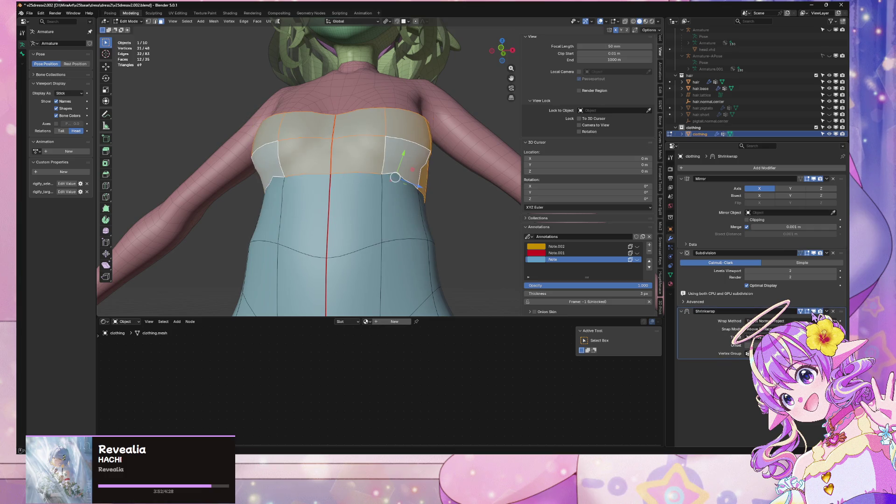
{"action": "mouse_move", "coordinate": [424, 196]}
{"action": "middle_mouse_down"}
{"action": "mouse_move", "coordinate": [289, 212]}
{"action": "mouse_move", "coordinate": [351, 200]}
{"action": "mouse_move", "coordinate": [436, 216]}
{"action": "mouse_move", "coordinate": [426, 206]}
{"action": "mouse_move", "coordinate": [386, 238]}
{"action": "mouse_move", "coordinate": [396, 233]}
{"action": "middle_mouse_up"}
{"action": "key", "text": "Tab"}
{"action": "scroll", "coordinate": [437, 216], "scroll_direction": "down", "scroll_amount": 5}
{"action": "scroll", "coordinate": [397, 233], "scroll_direction": "up", "scroll_amount": 5}
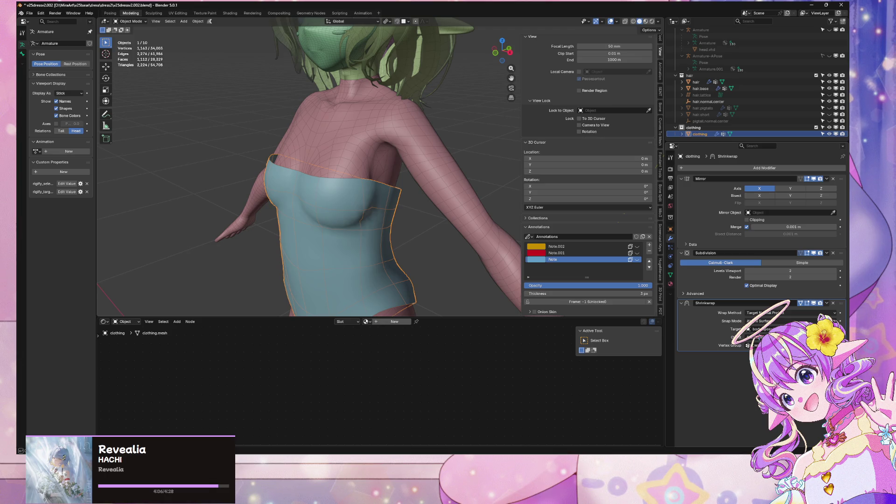
Compare the tube shape with the chest-fitted Shrinkwrap shape using undo and redo
{"action": "mouse_move", "coordinate": [379, 233]}
{"action": "middle_mouse_down"}
{"action": "mouse_move", "coordinate": [392, 200]}
{"action": "mouse_move", "coordinate": [412, 208]}
{"action": "mouse_move", "coordinate": [356, 188]}
{"action": "mouse_move", "coordinate": [376, 212]}
{"action": "mouse_move", "coordinate": [404, 219]}
{"action": "middle_mouse_up"}
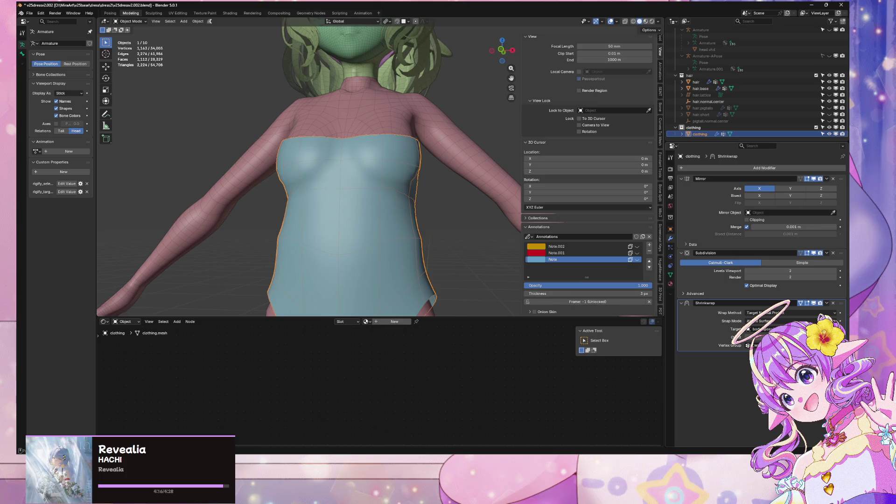
{"action": "left_click", "coordinate": [814, 304]}
{"action": "scroll", "coordinate": [356, 148], "scroll_direction": "up", "scroll_amount": 5}
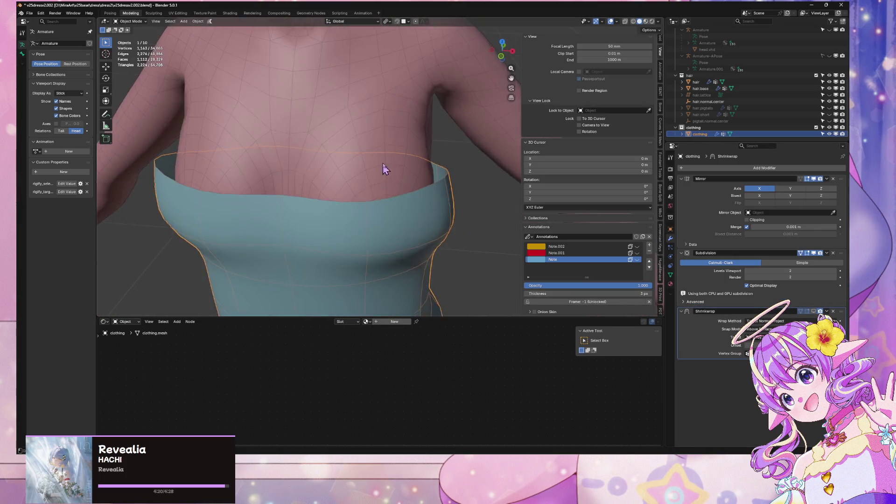
{"action": "middle_click_drag", "start_coordinate": [383, 169], "coordinate": [414, 140]}
{"action": "key", "text": "ctrl+z"}
{"action": "key", "text": "ctrl+shift+z"}
{"action": "key", "text": "ctrl+z"}
{"action": "key", "text": "ctrl+shift+z"}
{"action": "middle_click_drag", "start_coordinate": [425, 226], "coordinate": [336, 196]}
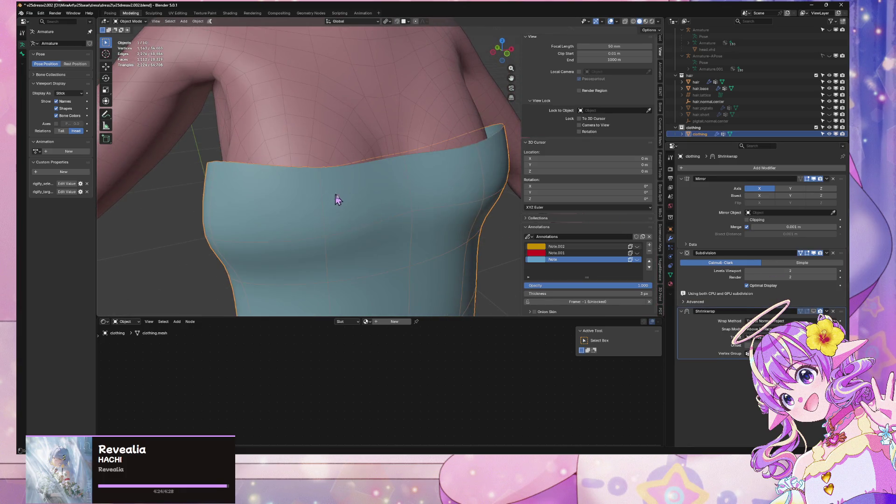
Select an edge loop on the top rim and nudge it slightly along Y
{"action": "key", "text": "Tab"}
{"action": "left_click", "coordinate": [414, 208], "text": "alt"}
{"action": "mouse_move", "coordinate": [414, 208]}
{"action": "middle_mouse_down"}
{"action": "mouse_move", "coordinate": [424, 220]}
{"action": "mouse_move", "coordinate": [443, 188]}
{"action": "middle_mouse_up"}
{"action": "key", "text": "2"}
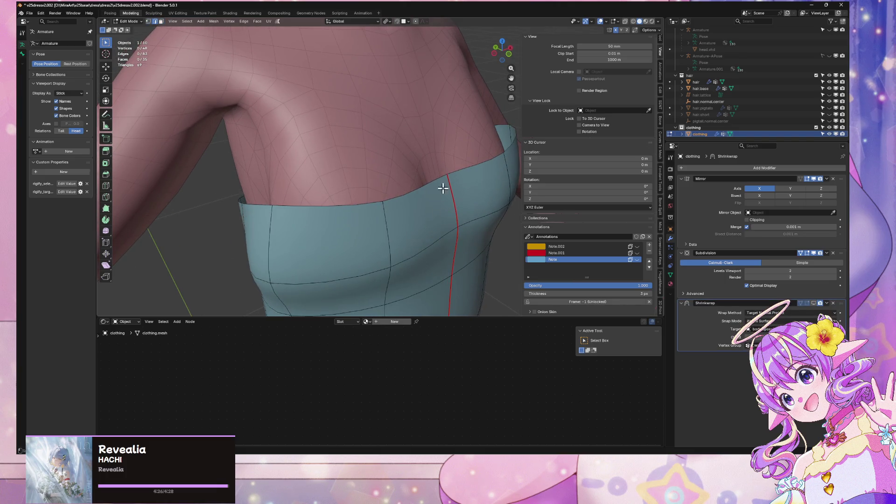
{"action": "key", "text": "y"}
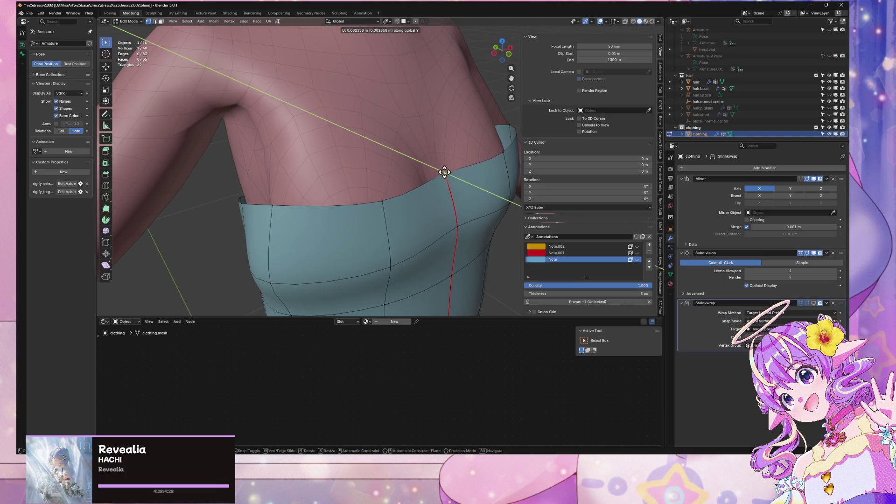
{"action": "left_click", "coordinate": [442, 172]}
Slide the selected waist and leg-opening vertices along their edges twice
{"action": "key", "text": "g"}
{"action": "key", "text": "y"}
{"action": "mouse_move", "coordinate": [447, 224]}
{"action": "middle_mouse_down"}
{"action": "mouse_move", "coordinate": [428, 205]}
{"action": "mouse_move", "coordinate": [424, 114]}
{"action": "middle_mouse_up"}
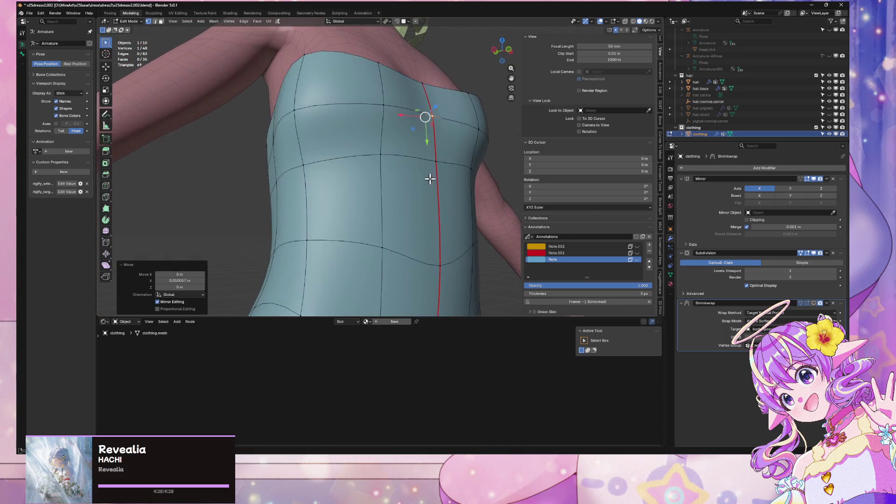
{"action": "key", "text": "g"}
{"action": "left_click", "coordinate": [439, 188]}
{"action": "middle_click_drag", "start_coordinate": [436, 181], "coordinate": [460, 206]}
{"action": "key", "text": "g"}
{"action": "key", "text": "y"}
{"action": "key", "text": "g"}
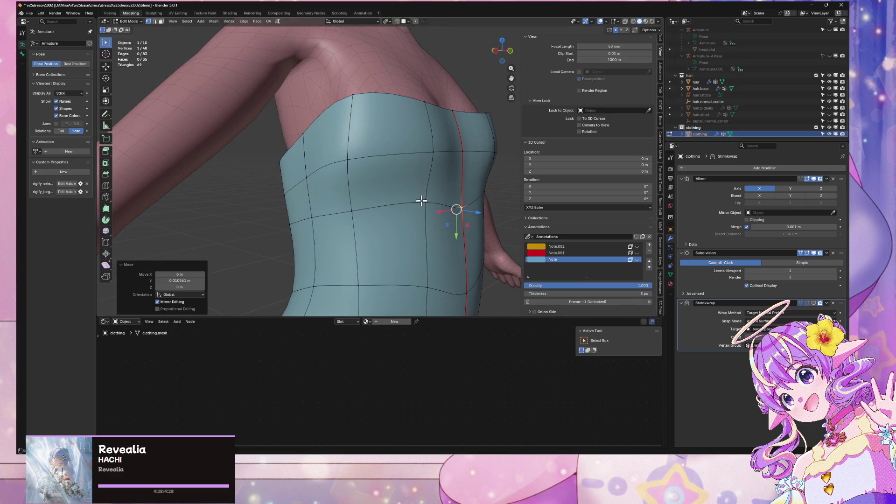
{"action": "left_click", "coordinate": [422, 208]}
Slide a waist vertex along its edge, then move it vertically in front view
{"action": "mouse_move", "coordinate": [423, 218]}
{"action": "middle_mouse_down"}
{"action": "mouse_move", "coordinate": [434, 206]}
{"action": "mouse_move", "coordinate": [424, 150]}
{"action": "mouse_move", "coordinate": [443, 142]}
{"action": "mouse_move", "coordinate": [390, 126]}
{"action": "middle_mouse_up"}
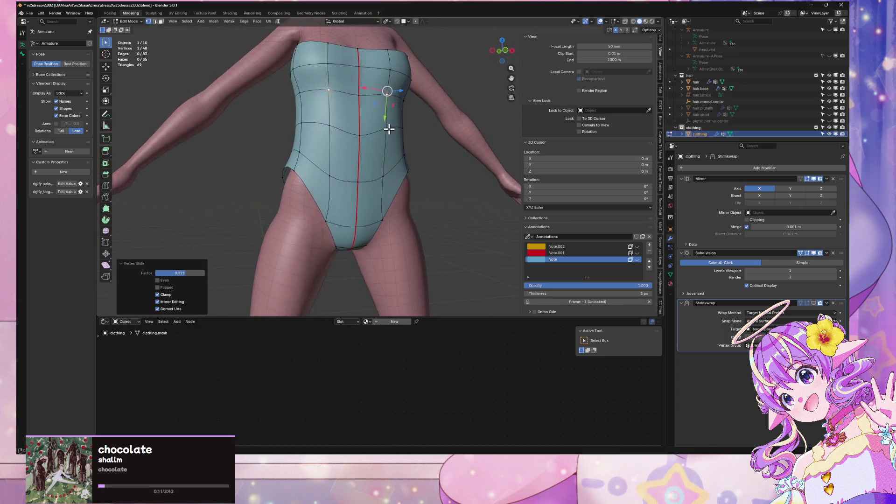
{"action": "scroll", "coordinate": [400, 135], "scroll_direction": "up", "scroll_amount": 4}
{"action": "left_click", "coordinate": [282, 139]}
{"action": "key", "text": "g"}
{"action": "key", "text": "g"}
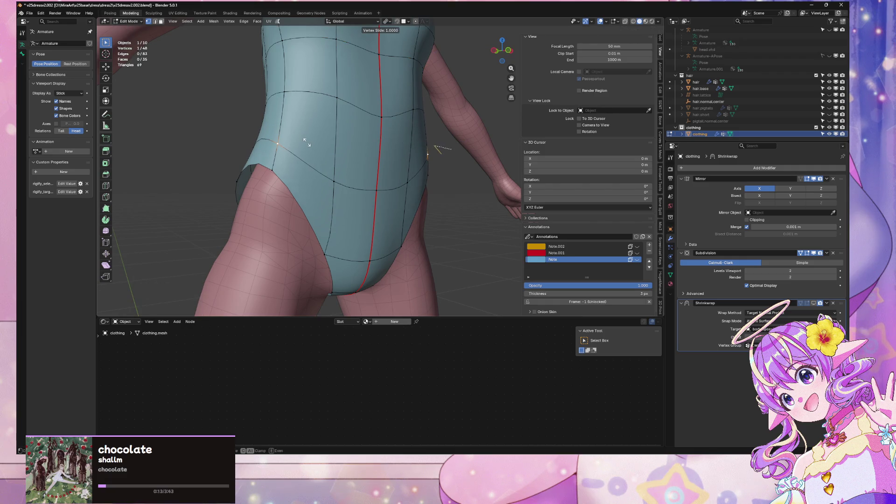
{"action": "left_click", "coordinate": [304, 142]}
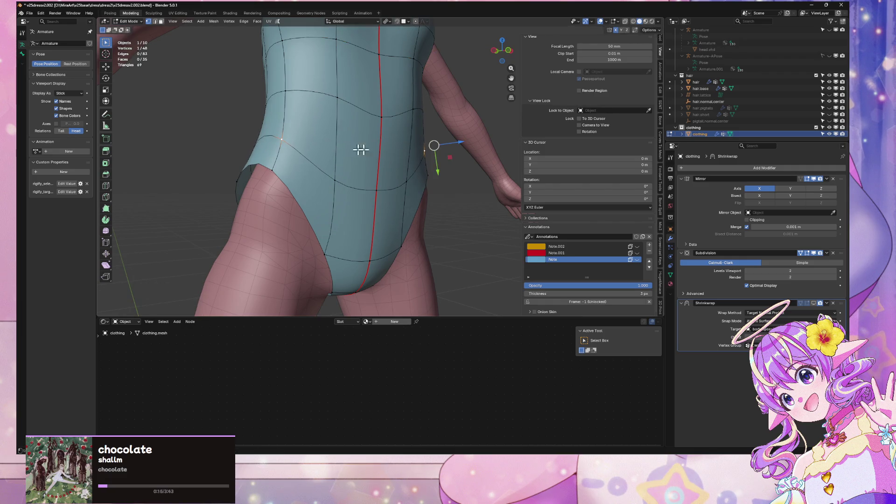
{"action": "key", "text": "KP_1"}
{"action": "key", "text": "g"}
{"action": "key", "text": "g"}
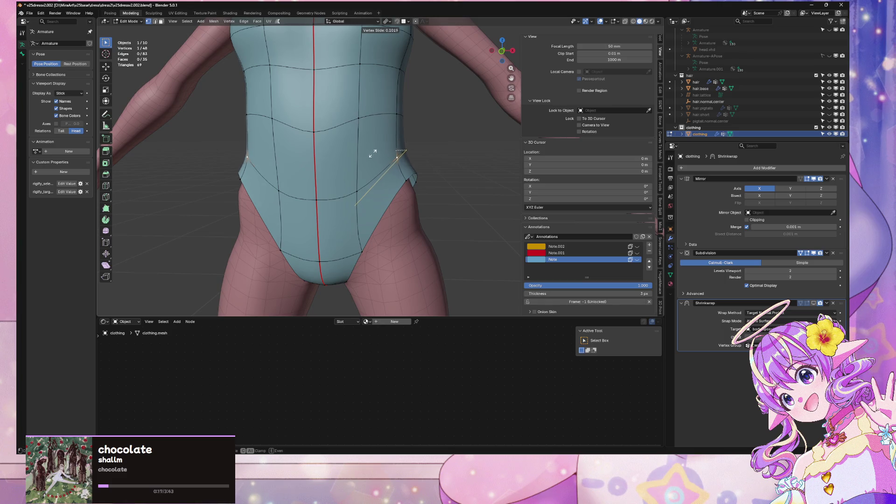
{"action": "key", "text": "g"}
{"action": "key", "text": "x"}
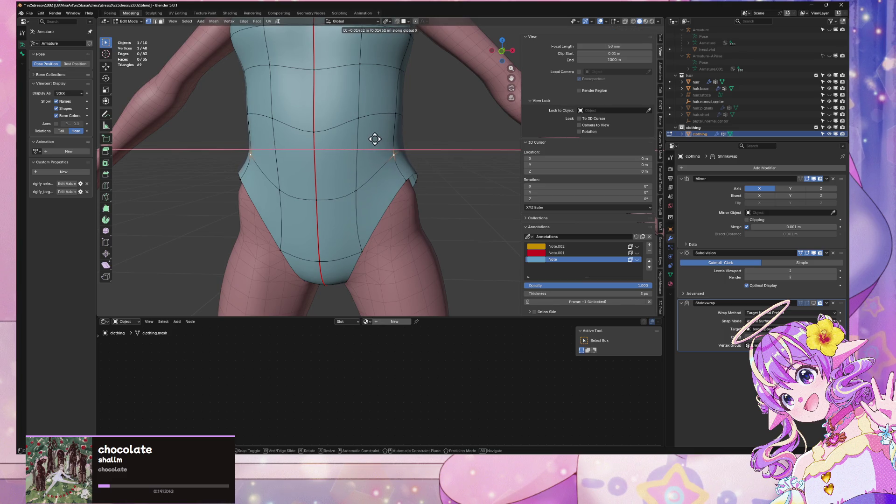
{"action": "key", "text": "z"}
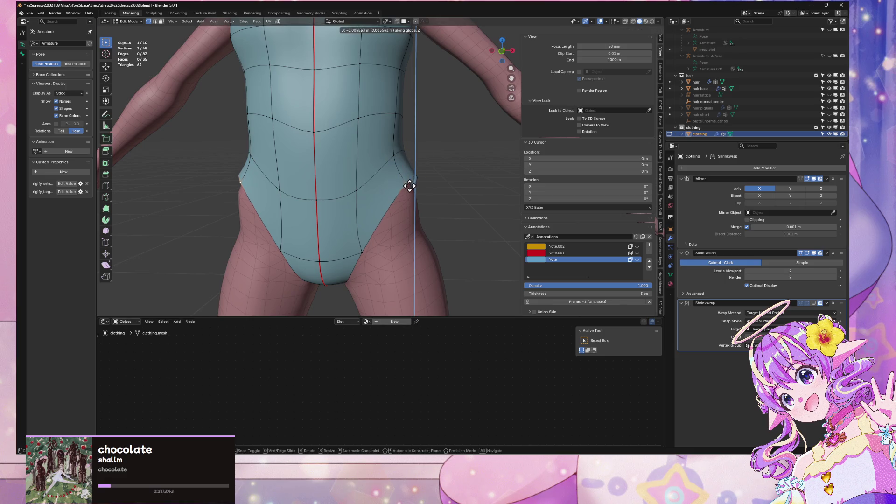
{"action": "left_click", "coordinate": [409, 188]}
Slide the hip vertex and a second leg-opening vertex along their edges
{"action": "mouse_move", "coordinate": [436, 180]}
{"action": "middle_mouse_down"}
{"action": "mouse_move", "coordinate": [420, 190]}
{"action": "mouse_move", "coordinate": [400, 169]}
{"action": "mouse_move", "coordinate": [424, 156]}
{"action": "mouse_move", "coordinate": [330, 176]}
{"action": "mouse_move", "coordinate": [444, 228]}
{"action": "mouse_move", "coordinate": [401, 188]}
{"action": "middle_mouse_up"}
{"action": "key", "text": "shift+v"}
{"action": "left_click", "coordinate": [406, 189]}
{"action": "scroll", "coordinate": [350, 190], "scroll_direction": "down", "scroll_amount": 3}
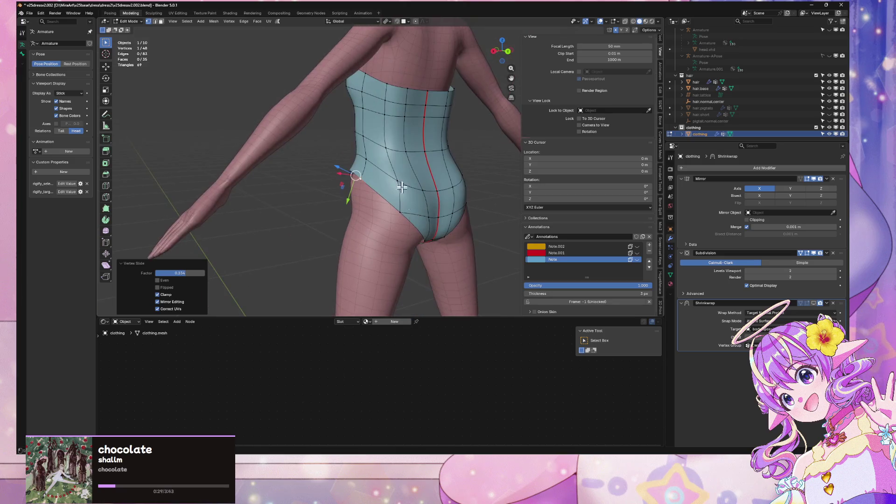
{"action": "left_click", "coordinate": [395, 172]}
{"action": "key", "text": "shift+v"}
{"action": "left_click", "coordinate": [395, 170]}
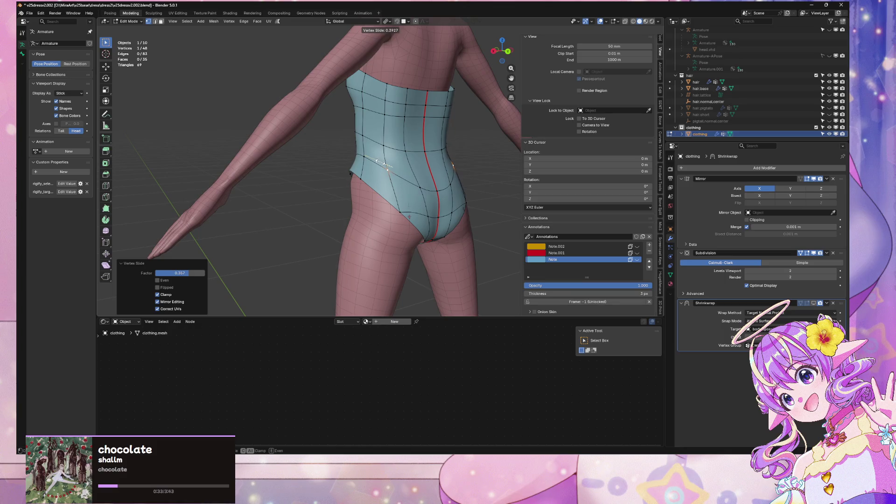
Move a rear leg-opening vertex along Y, then lower it along Z
{"action": "mouse_move", "coordinate": [381, 162]}
{"action": "middle_mouse_down"}
{"action": "mouse_move", "coordinate": [361, 151]}
{"action": "mouse_move", "coordinate": [393, 165]}
{"action": "middle_mouse_up"}
{"action": "left_click", "coordinate": [394, 164]}
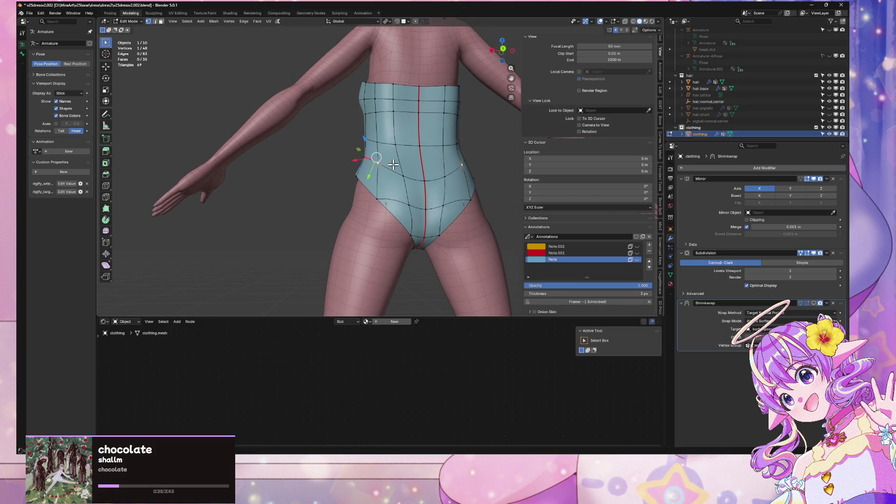
{"action": "key", "text": "g"}
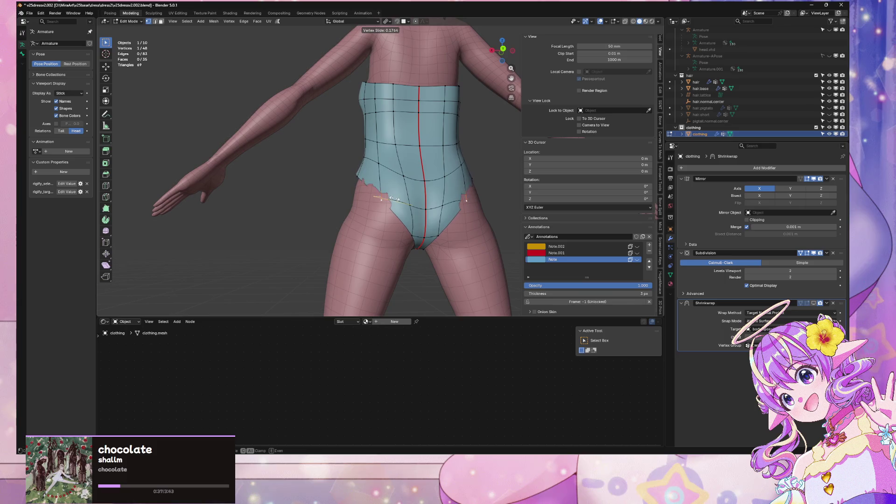
{"action": "key", "text": "x"}
{"action": "middle_click_drag", "start_coordinate": [388, 198], "coordinate": [458, 194], "text": "alt"}
{"action": "key", "text": "y"}
{"action": "left_click", "coordinate": [428, 199]}
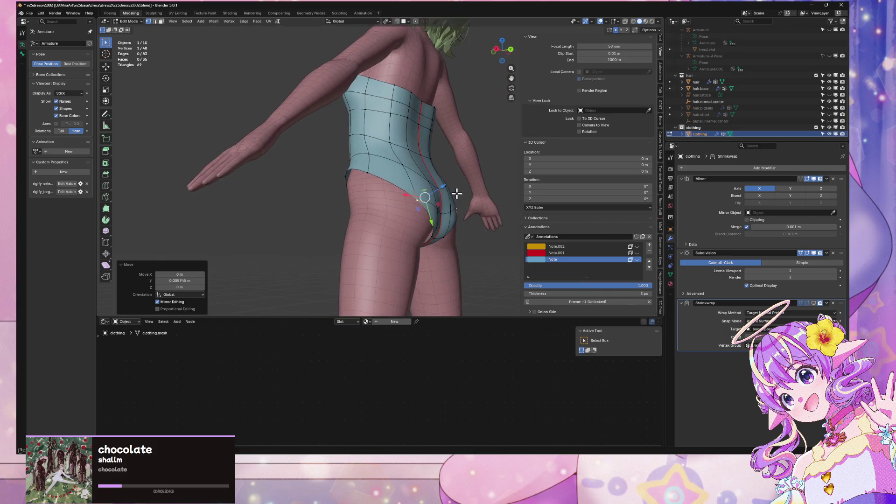
{"action": "key", "text": "g"}
{"action": "key", "text": "z"}
{"action": "left_click", "coordinate": [374, 173]}
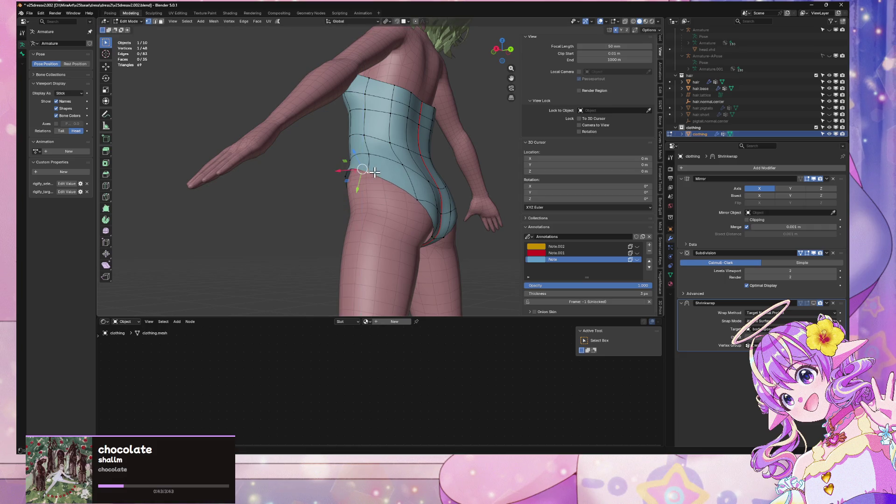
Pull the hip-side leg-opening vertex in about 0.0045 m along X, lowering it in Z
{"action": "mouse_move", "coordinate": [379, 171]}
{"action": "middle_mouse_down"}
{"action": "mouse_move", "coordinate": [426, 156]}
{"action": "mouse_move", "coordinate": [369, 160]}
{"action": "mouse_move", "coordinate": [426, 173]}
{"action": "mouse_move", "coordinate": [410, 175]}
{"action": "middle_mouse_up"}
{"action": "key", "text": "g"}
{"action": "key", "text": "x"}
{"action": "left_click", "coordinate": [370, 162]}
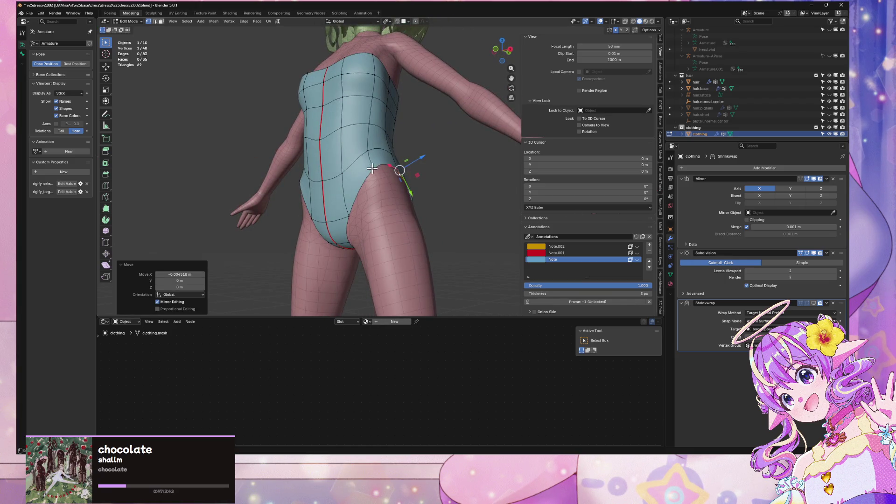
{"action": "key", "text": "g"}
{"action": "key", "text": "z"}
{"action": "left_click", "coordinate": [396, 174]}
{"action": "key", "text": "g"}
{"action": "key", "text": "x"}
{"action": "left_click", "coordinate": [393, 174]}
{"action": "mouse_move", "coordinate": [393, 174]}
{"action": "middle_mouse_down"}
{"action": "mouse_move", "coordinate": [387, 233]}
{"action": "mouse_move", "coordinate": [416, 200]}
{"action": "middle_mouse_up"}
Return to Object Mode and orbit around the character to inspect the leotard
{"action": "key", "text": "Tab"}
{"action": "mouse_move", "coordinate": [468, 213]}
{"action": "middle_mouse_down"}
{"action": "mouse_move", "coordinate": [408, 176]}
{"action": "mouse_move", "coordinate": [477, 224]}
{"action": "mouse_move", "coordinate": [423, 173]}
{"action": "mouse_move", "coordinate": [454, 144]}
{"action": "mouse_move", "coordinate": [414, 146]}
{"action": "mouse_move", "coordinate": [474, 170]}
{"action": "middle_mouse_up"}
{"action": "scroll", "coordinate": [474, 170], "scroll_direction": "up", "scroll_amount": 5}
Slide the leotard's crotch vertex along its edge and narrow it along X, then check in Object Mode
{"action": "left_click", "coordinate": [428, 226]}
{"action": "key", "text": "Tab"}
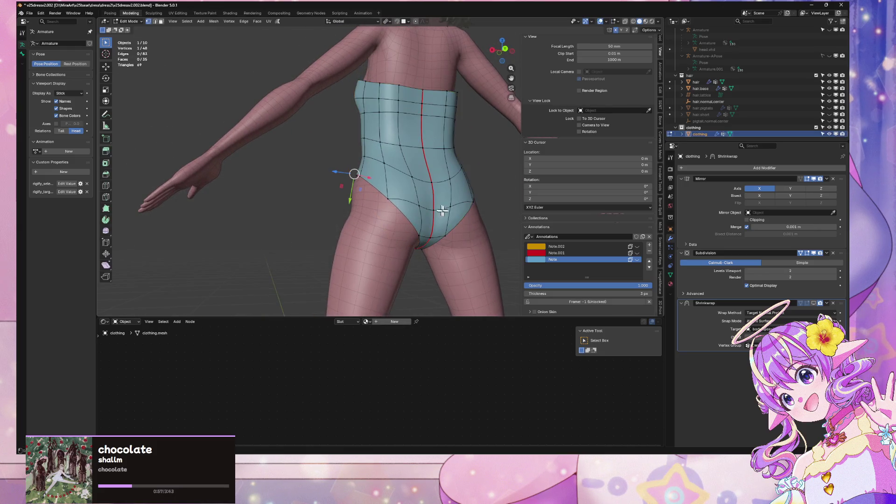
{"action": "middle_click_drag", "start_coordinate": [442, 210], "coordinate": [439, 209]}
{"action": "key", "text": "shift+v"}
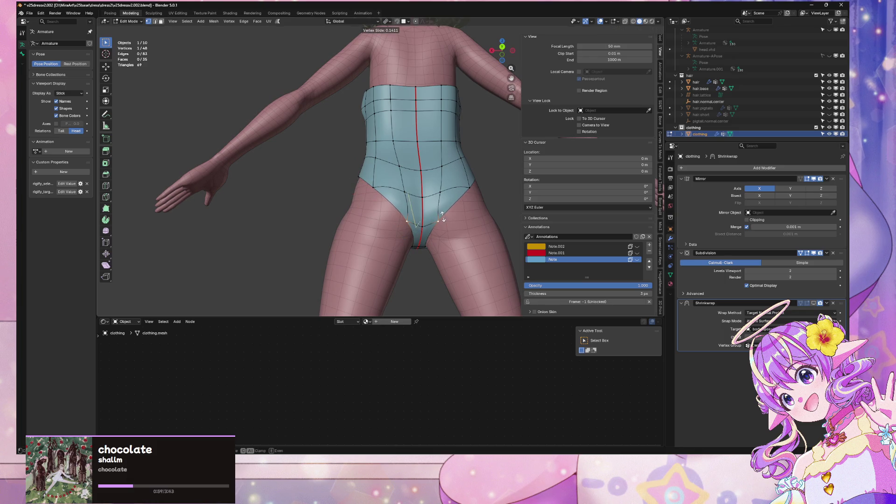
{"action": "left_click", "coordinate": [444, 214]}
{"action": "middle_click_drag", "start_coordinate": [444, 215], "coordinate": [440, 223]}
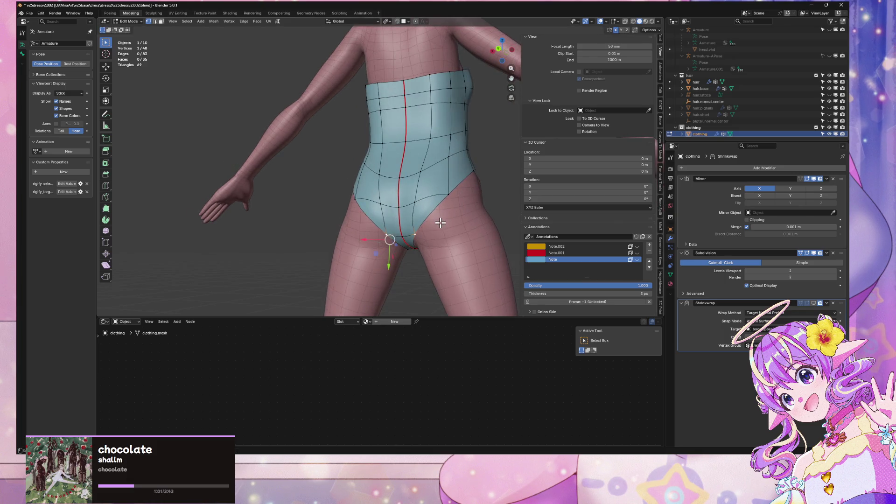
{"action": "key", "text": "g"}
{"action": "key", "text": "x"}
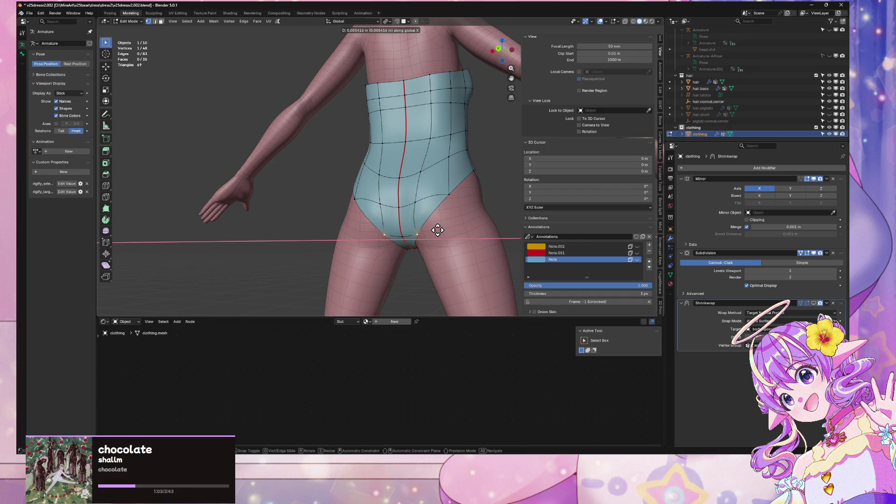
{"action": "left_click", "coordinate": [437, 230]}
{"action": "key", "text": "Tab"}
{"action": "mouse_move", "coordinate": [502, 170]}
{"action": "middle_mouse_down"}
{"action": "mouse_move", "coordinate": [476, 193]}
{"action": "mouse_move", "coordinate": [449, 185]}
{"action": "mouse_move", "coordinate": [484, 186]}
{"action": "mouse_move", "coordinate": [452, 214]}
{"action": "mouse_move", "coordinate": [481, 176]}
{"action": "mouse_move", "coordinate": [505, 182]}
{"action": "mouse_move", "coordinate": [480, 224]}
{"action": "middle_mouse_up"}
Slide a rear leg-opening vertex along its edge and move it about 0.0046 m in Z
{"action": "key", "text": "Tab"}
{"action": "key", "text": "shift+v"}
{"action": "left_click", "coordinate": [456, 210]}
{"action": "scroll", "coordinate": [506, 183], "scroll_direction": "up", "scroll_amount": 3}
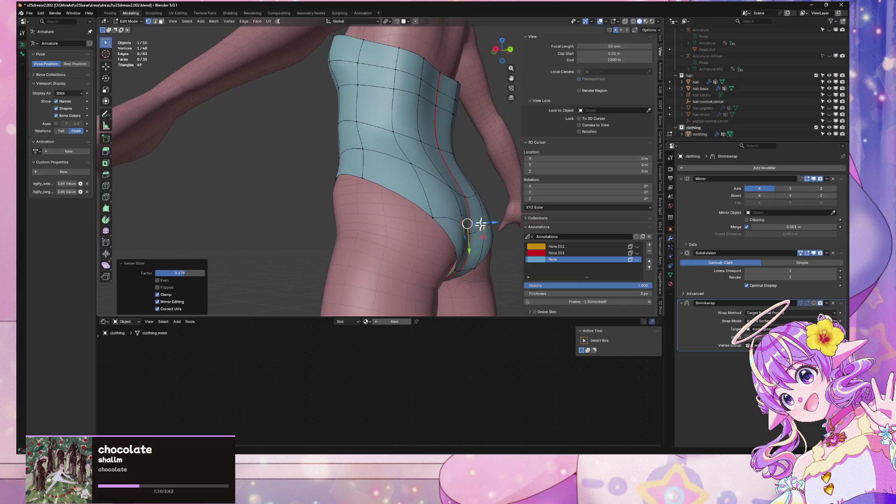
{"action": "key", "text": "g"}
{"action": "key", "text": "z"}
{"action": "left_click", "coordinate": [456, 263]}
{"action": "middle_click_drag", "start_coordinate": [465, 256], "coordinate": [494, 7]}
{"action": "left_click", "coordinate": [504, 49]}
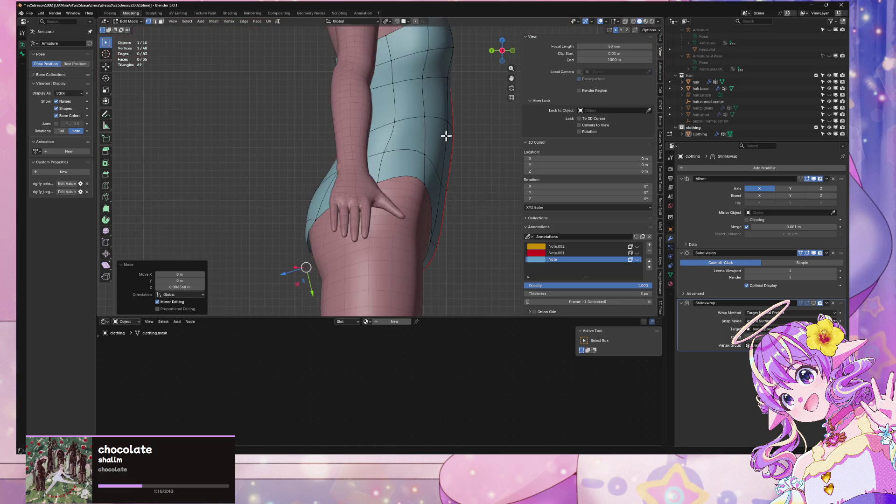
With X-ray on in side view, slide the side bodice vertex and raise it in Z
{"action": "key", "text": "alt+z"}
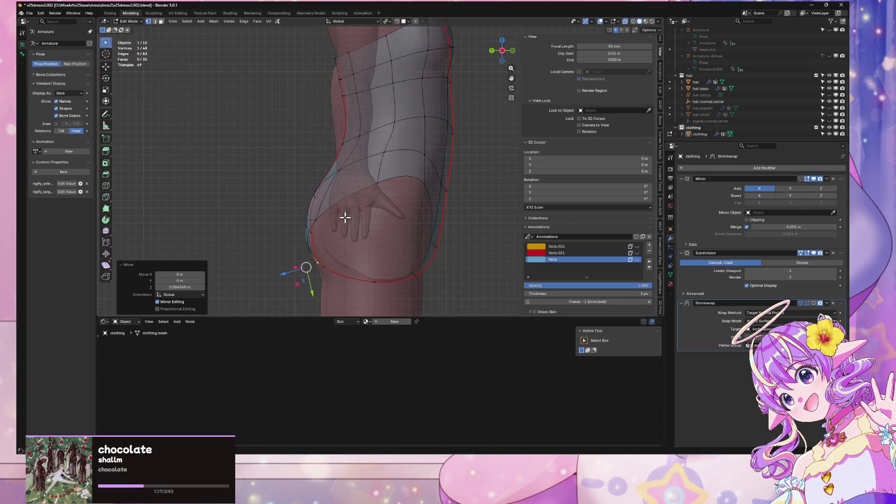
{"action": "mouse_move", "coordinate": [318, 175]}
{"action": "middle_mouse_down"}
{"action": "mouse_move", "coordinate": [368, 194]}
{"action": "mouse_move", "coordinate": [330, 194]}
{"action": "middle_mouse_up"}
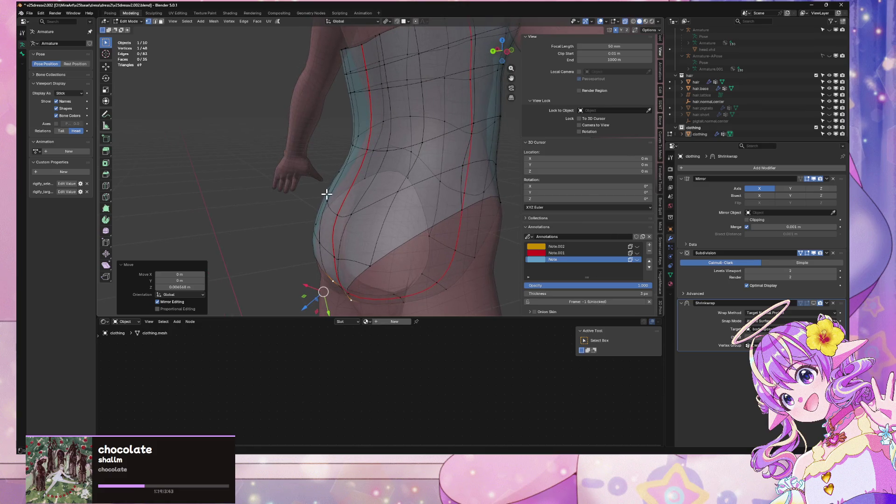
{"action": "left_click", "coordinate": [506, 52]}
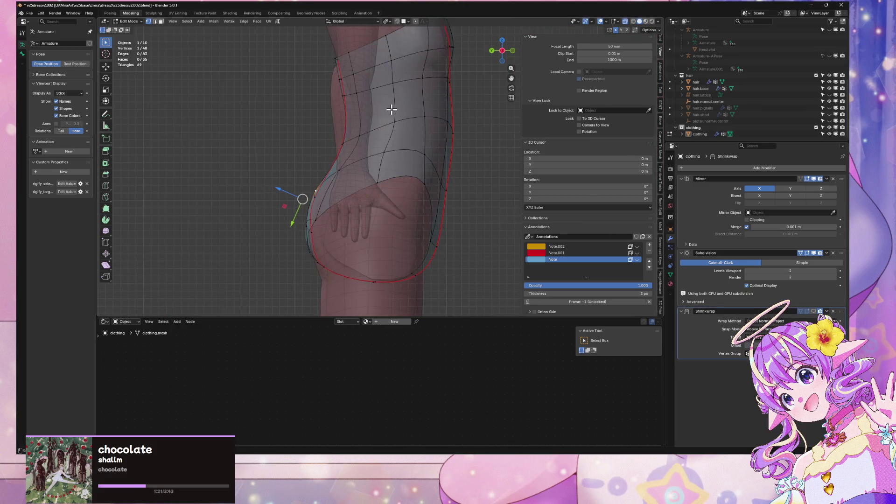
{"action": "key", "text": "shift+v"}
{"action": "left_click", "coordinate": [373, 98]}
{"action": "key", "text": "g"}
{"action": "key", "text": "z"}
{"action": "left_click", "coordinate": [370, 87]}
Nudge the vertex along Y, then return to Object Mode viewing the character's back
{"action": "key", "text": "g"}
{"action": "key", "text": "x"}
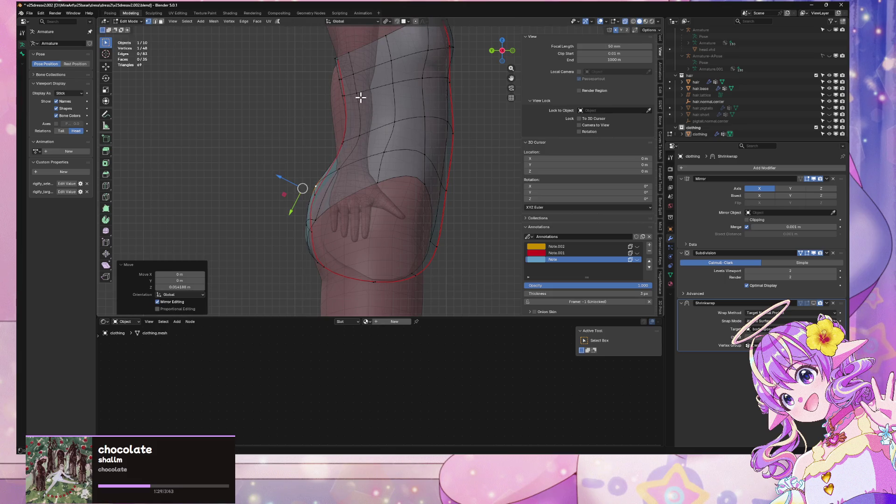
{"action": "key", "text": "y"}
{"action": "left_click", "coordinate": [368, 97]}
{"action": "mouse_move", "coordinate": [372, 94]}
{"action": "middle_mouse_down"}
{"action": "mouse_move", "coordinate": [475, 100]}
{"action": "mouse_move", "coordinate": [456, 136]}
{"action": "mouse_move", "coordinate": [424, 90]}
{"action": "mouse_move", "coordinate": [472, 100]}
{"action": "mouse_move", "coordinate": [499, 121]}
{"action": "mouse_move", "coordinate": [468, 176]}
{"action": "mouse_move", "coordinate": [344, 172]}
{"action": "mouse_move", "coordinate": [305, 164]}
{"action": "mouse_move", "coordinate": [326, 87]}
{"action": "mouse_move", "coordinate": [373, 59]}
{"action": "mouse_move", "coordinate": [430, 130]}
{"action": "mouse_move", "coordinate": [444, 274]}
{"action": "mouse_move", "coordinate": [404, 132]}
{"action": "mouse_move", "coordinate": [311, 230]}
{"action": "middle_mouse_up"}
{"action": "key", "text": "Tab"}
{"action": "scroll", "coordinate": [301, 161], "scroll_direction": "up", "scroll_amount": 3}
Select the leotard, enter Edit Mode and slide a chest top-edge vertex along its edge
{"action": "left_click", "coordinate": [343, 80]}
{"action": "key", "text": "Tab"}
{"action": "key", "text": "g"}
{"action": "key", "text": "g"}
{"action": "left_click", "coordinate": [327, 168]}
{"action": "mouse_move", "coordinate": [326, 168]}
{"action": "middle_mouse_down"}
{"action": "mouse_move", "coordinate": [314, 181]}
{"action": "mouse_move", "coordinate": [319, 143]}
{"action": "middle_mouse_up"}
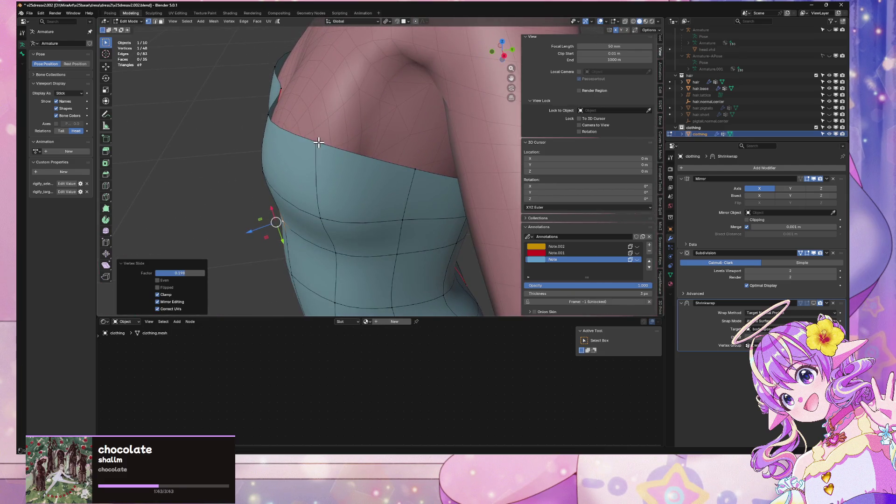
Nudge two chest top-edge vertices along the front-back Y axis
{"action": "key", "text": "g"}
{"action": "key", "text": "y"}
{"action": "left_click", "coordinate": [343, 139]}
{"action": "key", "text": "g"}
{"action": "key", "text": "y"}
{"action": "left_click", "coordinate": [279, 113]}
{"action": "middle_click_drag", "start_coordinate": [290, 144], "coordinate": [260, 144]}
Push two more chest-edge vertices along Y to tighten the fit
{"action": "key", "text": "g"}
{"action": "key", "text": "y"}
{"action": "left_click", "coordinate": [269, 136]}
{"action": "key", "text": "g"}
{"action": "key", "text": "y"}
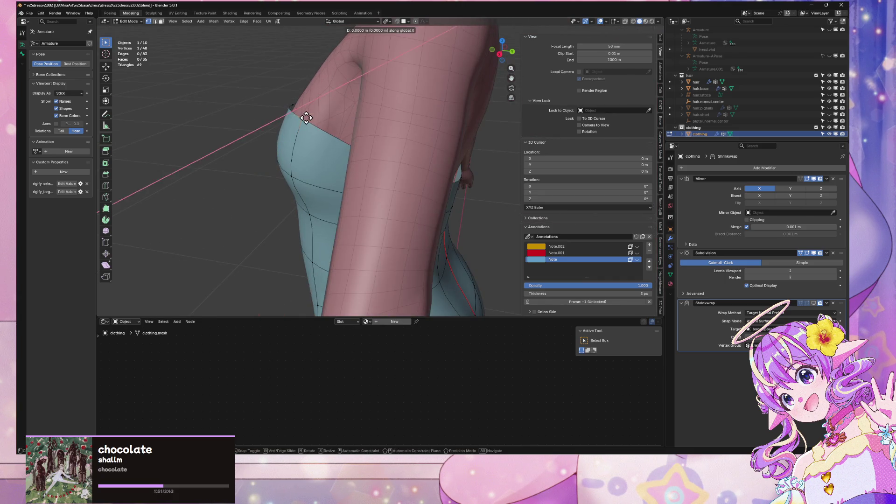
{"action": "left_click", "coordinate": [309, 116]}
{"action": "mouse_move", "coordinate": [310, 116]}
{"action": "middle_mouse_down"}
{"action": "mouse_move", "coordinate": [424, 144]}
{"action": "mouse_move", "coordinate": [344, 134]}
{"action": "mouse_move", "coordinate": [347, 117]}
{"action": "middle_mouse_up"}
{"action": "scroll", "coordinate": [417, 146], "scroll_direction": "up", "scroll_amount": 3}
Adjust the top chest vertex height with two Z-constrained moves
{"action": "key", "text": "shift+v"}
{"action": "key", "text": "g"}
{"action": "key", "text": "z"}
{"action": "left_click", "coordinate": [346, 98]}
{"action": "mouse_move", "coordinate": [286, 89]}
{"action": "middle_mouse_down"}
{"action": "mouse_move", "coordinate": [332, 103]}
{"action": "mouse_move", "coordinate": [336, 115]}
{"action": "mouse_move", "coordinate": [356, 74]}
{"action": "mouse_move", "coordinate": [340, 72]}
{"action": "middle_mouse_up"}
{"action": "key", "text": "g"}
{"action": "key", "text": "z"}
{"action": "left_click", "coordinate": [332, 96]}
Nudge the top vertex along Y, then shift an underarm vertex vertically
{"action": "key", "text": "g"}
{"action": "key", "text": "y"}
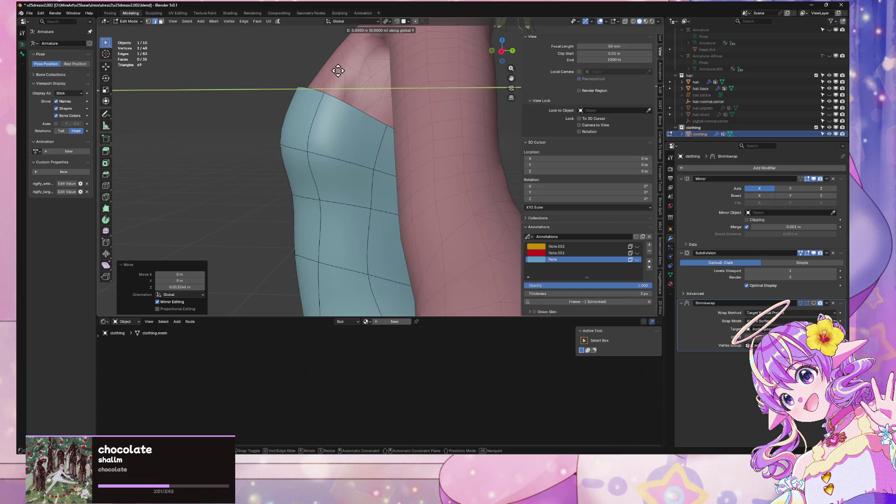
{"action": "left_click", "coordinate": [348, 72]}
{"action": "mouse_move", "coordinate": [320, 124]}
{"action": "middle_mouse_down"}
{"action": "mouse_move", "coordinate": [365, 160]}
{"action": "mouse_move", "coordinate": [366, 128]}
{"action": "mouse_move", "coordinate": [397, 172]}
{"action": "mouse_move", "coordinate": [373, 176]}
{"action": "middle_mouse_up"}
{"action": "key", "text": "g"}
{"action": "key", "text": "z"}
{"action": "left_click", "coordinate": [355, 119]}
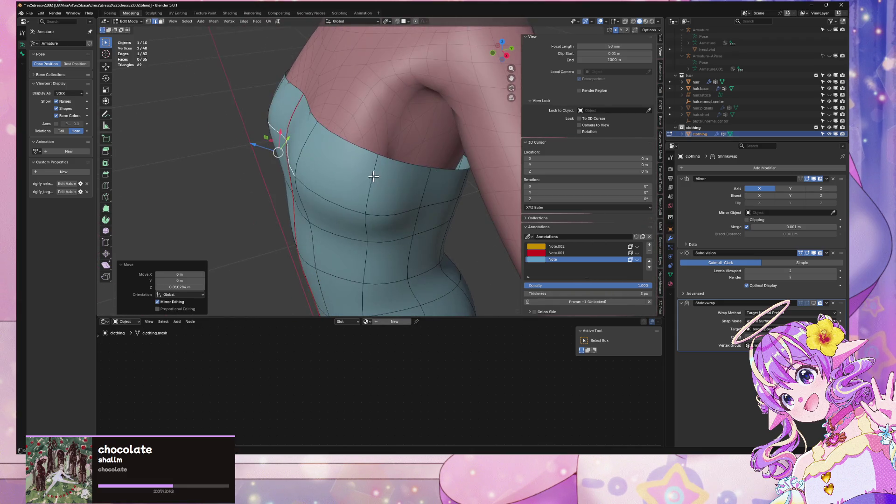
Undo the last move and shift the chest edge slightly along Y
{"action": "key", "text": "ctrl+z"}
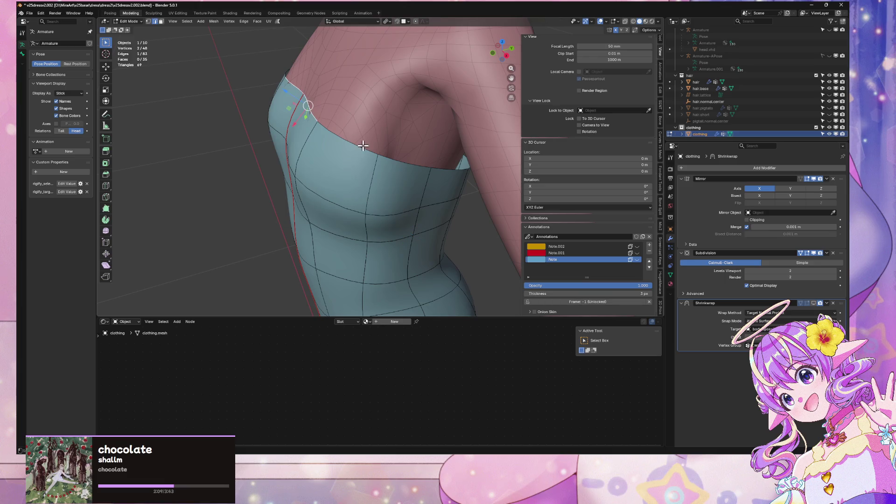
{"action": "key", "text": "g"}
{"action": "key", "text": "y"}
{"action": "left_click", "coordinate": [326, 124]}
{"action": "scroll", "coordinate": [326, 124], "scroll_direction": "down", "scroll_amount": 4}
{"action": "mouse_move", "coordinate": [326, 124]}
{"action": "middle_mouse_down"}
{"action": "mouse_move", "coordinate": [335, 93]}
{"action": "mouse_move", "coordinate": [294, 84]}
{"action": "mouse_move", "coordinate": [394, 139]}
{"action": "middle_mouse_up"}
{"action": "scroll", "coordinate": [326, 100], "scroll_direction": "up", "scroll_amount": 5}
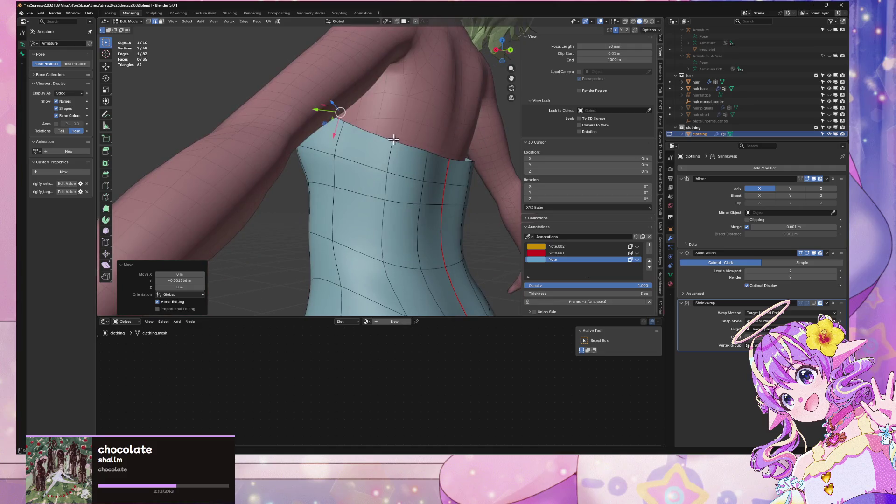
Lower the back top-rim edge vertically by about 0.0036 m
{"action": "left_click", "coordinate": [416, 148]}
{"action": "key", "text": "g"}
{"action": "key", "text": "z"}
{"action": "left_click", "coordinate": [420, 155]}
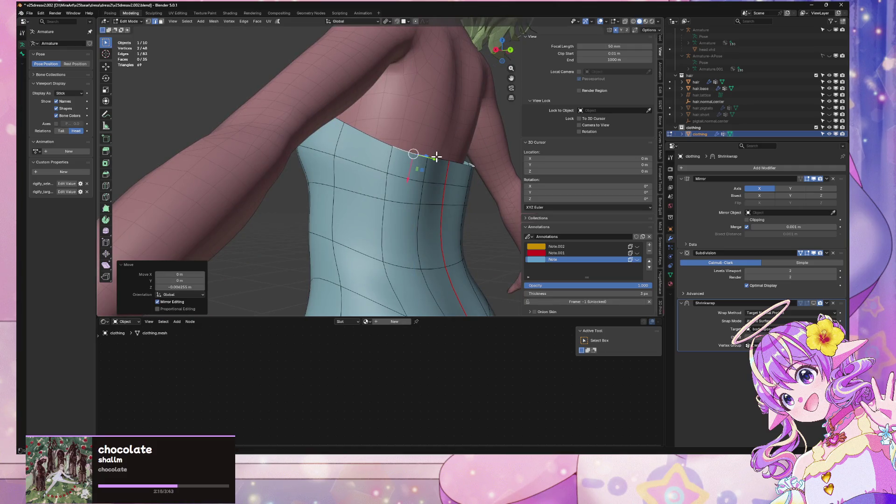
{"action": "key", "text": "g"}
{"action": "key", "text": "z"}
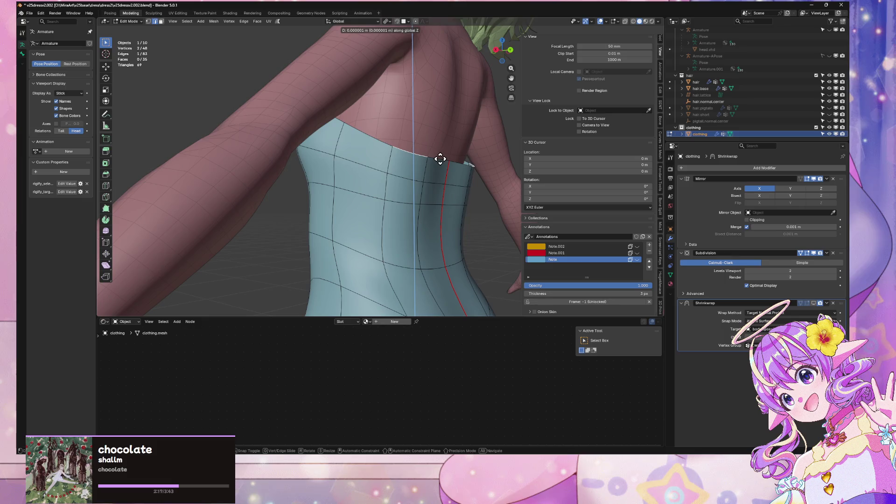
{"action": "right_click", "coordinate": [442, 159]}
{"action": "key", "text": "g"}
{"action": "key", "text": "z"}
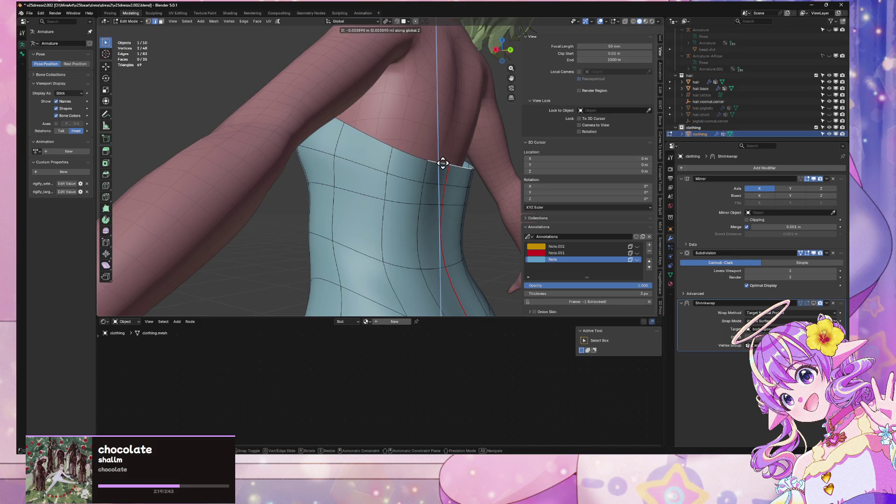
{"action": "left_click", "coordinate": [441, 161]}
Nudge a back top-rim vertex -0.0006 m along Y
{"action": "mouse_move", "coordinate": [442, 162]}
{"action": "middle_mouse_down"}
{"action": "mouse_move", "coordinate": [404, 194]}
{"action": "mouse_move", "coordinate": [385, 194]}
{"action": "mouse_move", "coordinate": [414, 186]}
{"action": "mouse_move", "coordinate": [314, 180]}
{"action": "mouse_move", "coordinate": [400, 156]}
{"action": "mouse_move", "coordinate": [378, 183]}
{"action": "mouse_move", "coordinate": [286, 193]}
{"action": "middle_mouse_up"}
{"action": "key", "text": "g"}
{"action": "key", "text": "y"}
{"action": "left_click", "coordinate": [325, 176]}
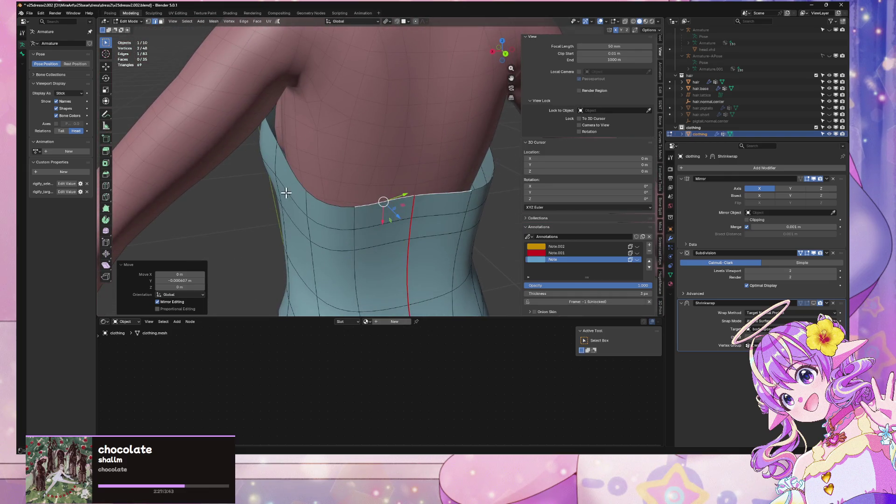
Select a back top-edge vertex and try a vertical move, cancelling it
{"action": "left_click", "coordinate": [318, 198]}
{"action": "right_click", "coordinate": [321, 201]}
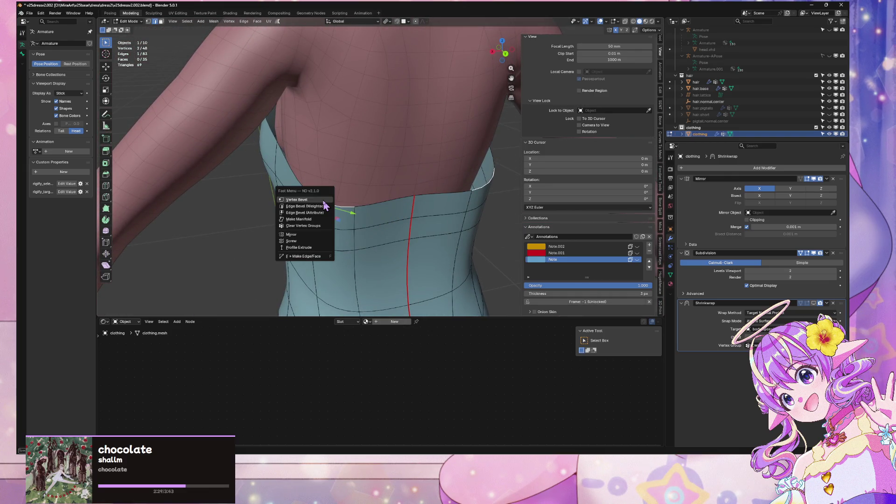
{"action": "key", "text": "Escape"}
{"action": "key", "text": "g"}
{"action": "key", "text": "z"}
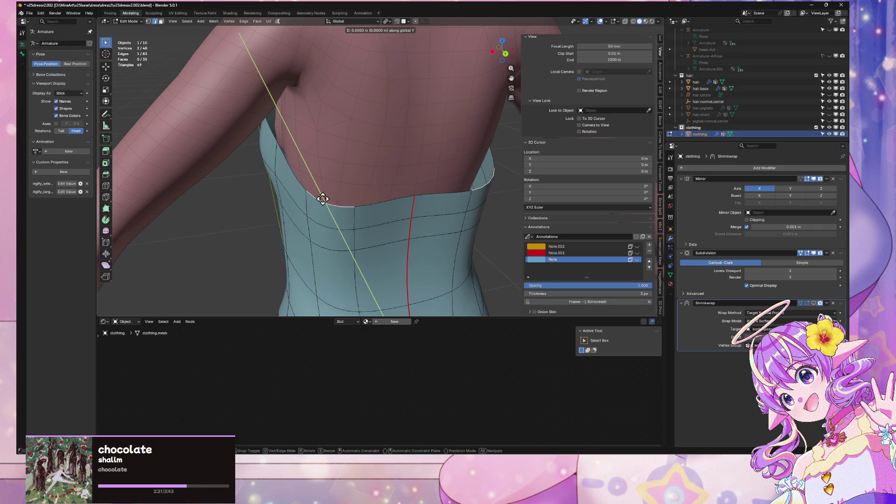
{"action": "key", "text": "Escape"}
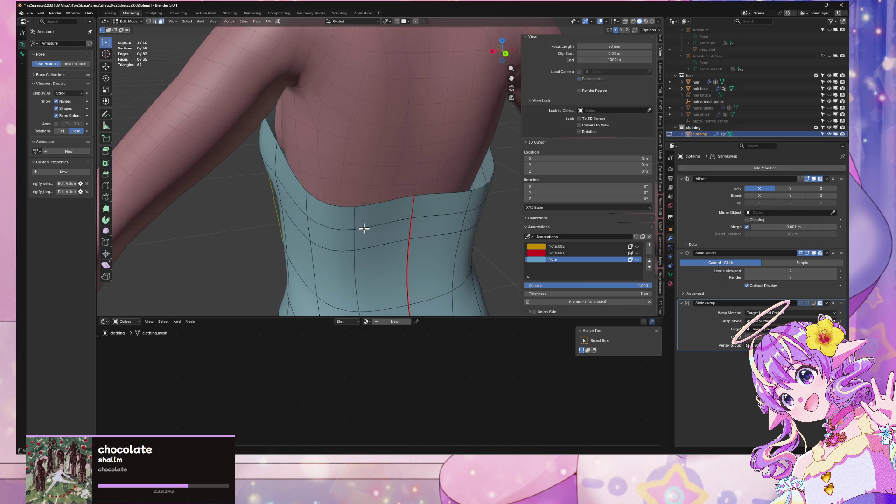
Switch to vertex select and slide a back-panel vertex along its edge
{"action": "left_click", "coordinate": [364, 228]}
{"action": "scroll", "coordinate": [364, 228], "scroll_direction": "down", "scroll_amount": 3}
{"action": "mouse_move", "coordinate": [364, 228]}
{"action": "middle_mouse_down"}
{"action": "mouse_move", "coordinate": [414, 170]}
{"action": "mouse_move", "coordinate": [415, 124]}
{"action": "mouse_move", "coordinate": [402, 147]}
{"action": "mouse_move", "coordinate": [466, 154]}
{"action": "mouse_move", "coordinate": [470, 175]}
{"action": "mouse_move", "coordinate": [434, 192]}
{"action": "mouse_move", "coordinate": [341, 220]}
{"action": "mouse_move", "coordinate": [328, 202]}
{"action": "middle_mouse_up"}
{"action": "scroll", "coordinate": [395, 200], "scroll_direction": "up", "scroll_amount": 3}
{"action": "key", "text": "1"}
{"action": "left_click", "coordinate": [337, 224]}
{"action": "key", "text": "shift+v"}
{"action": "left_click", "coordinate": [344, 229]}
Slide more back-panel vertices along their edges to even out the vertical lines
{"action": "left_click", "coordinate": [306, 222], "text": "shift"}
{"action": "key", "text": "shift+v"}
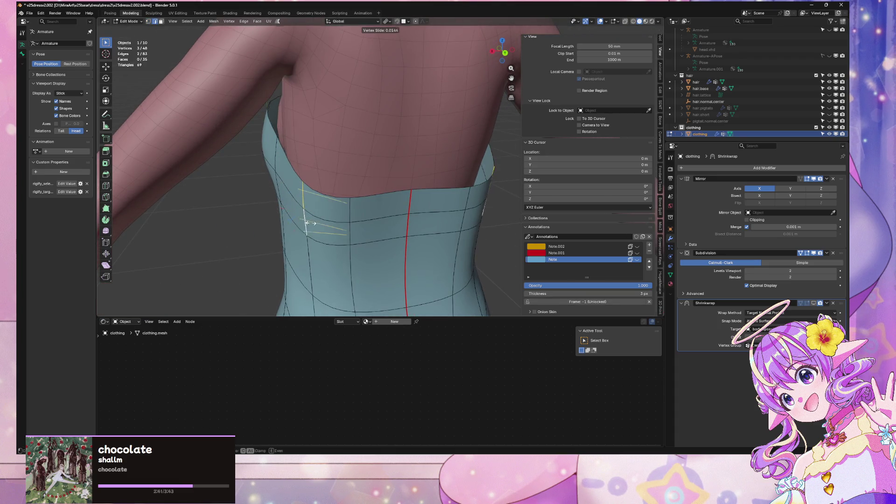
{"action": "left_click", "coordinate": [318, 221]}
{"action": "middle_click_drag", "start_coordinate": [356, 206], "coordinate": [316, 210]}
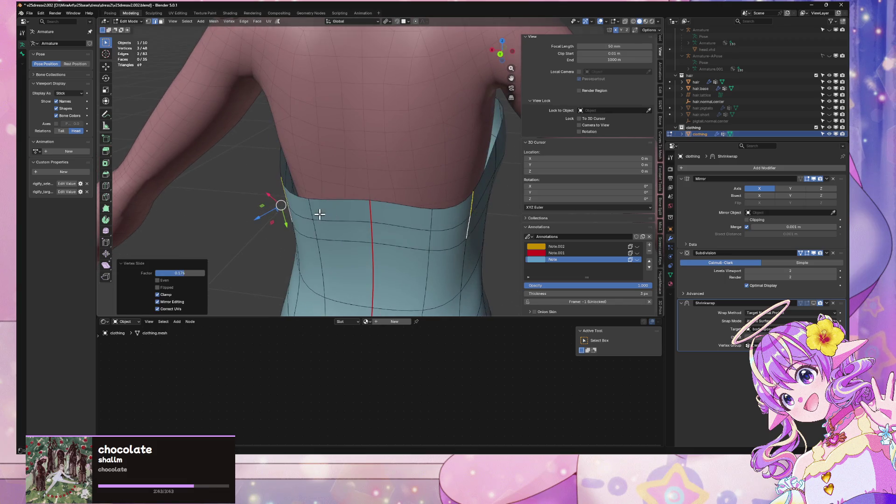
{"action": "left_click", "coordinate": [310, 208], "text": "shift"}
{"action": "key", "text": "shift+v"}
{"action": "left_click", "coordinate": [324, 210]}
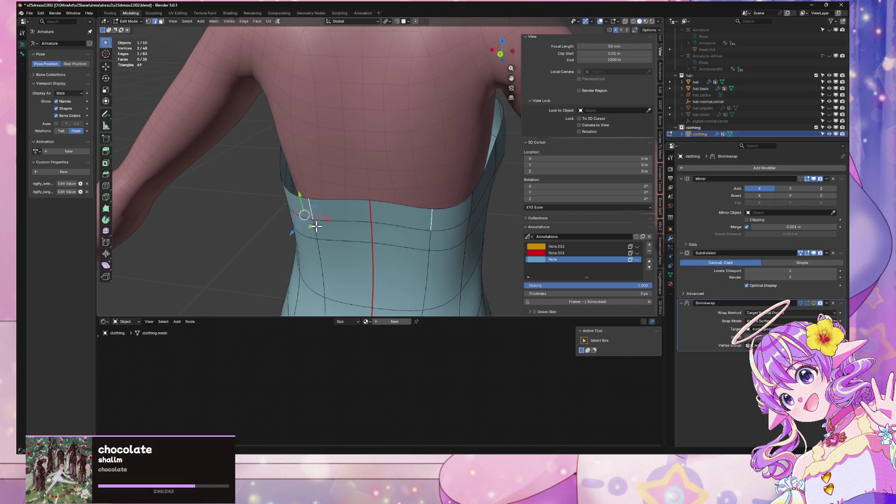
{"action": "key", "text": "shift+v"}
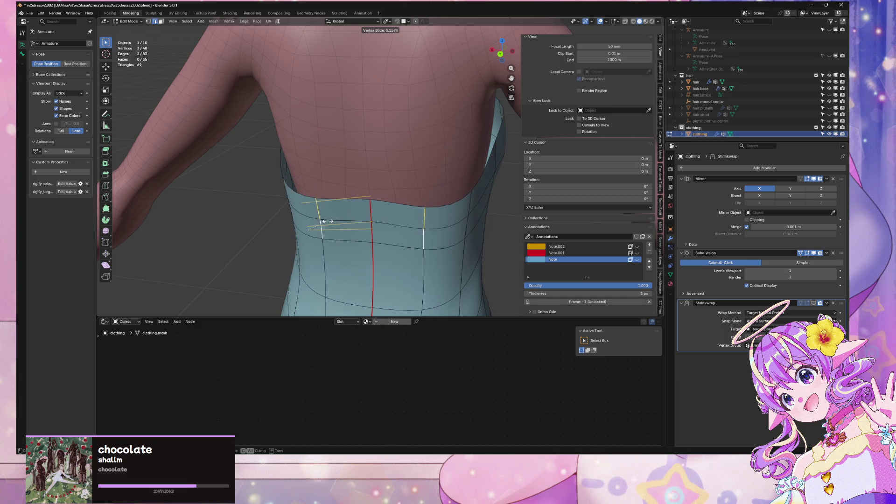
{"action": "left_click", "coordinate": [340, 221]}
{"action": "mouse_move", "coordinate": [359, 220]}
{"action": "middle_mouse_down"}
{"action": "mouse_move", "coordinate": [286, 200]}
{"action": "mouse_move", "coordinate": [350, 184]}
{"action": "mouse_move", "coordinate": [314, 213]}
{"action": "middle_mouse_up"}
Move the selected side vertex about -0.015 m along Y
{"action": "key", "text": "g"}
{"action": "key", "text": "y"}
{"action": "left_click", "coordinate": [318, 212]}
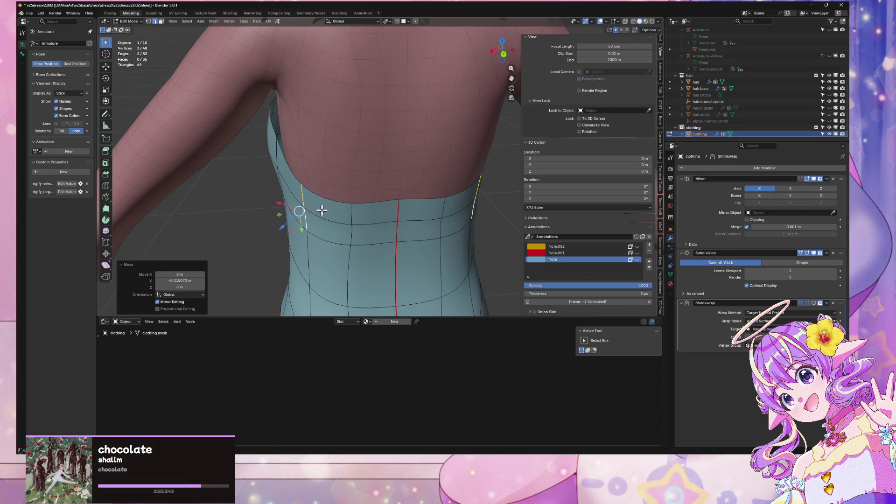
{"action": "scroll", "coordinate": [310, 186], "scroll_direction": "down", "scroll_amount": 5}
{"action": "scroll", "coordinate": [335, 171], "scroll_direction": "up", "scroll_amount": 3}
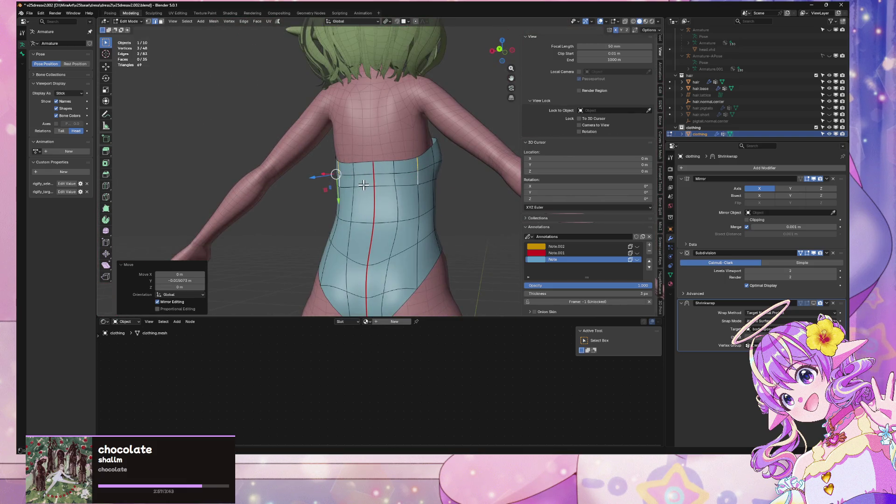
Slide a back-panel edge loop along the mesh to even its spacing
{"action": "left_click", "coordinate": [361, 184]}
{"action": "key", "text": "shift+v"}
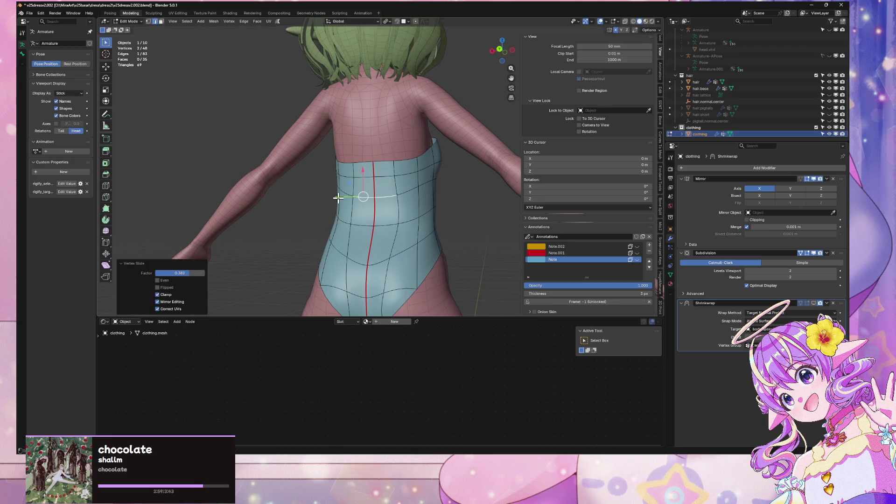
{"action": "middle_click_drag", "start_coordinate": [359, 200], "coordinate": [416, 187]}
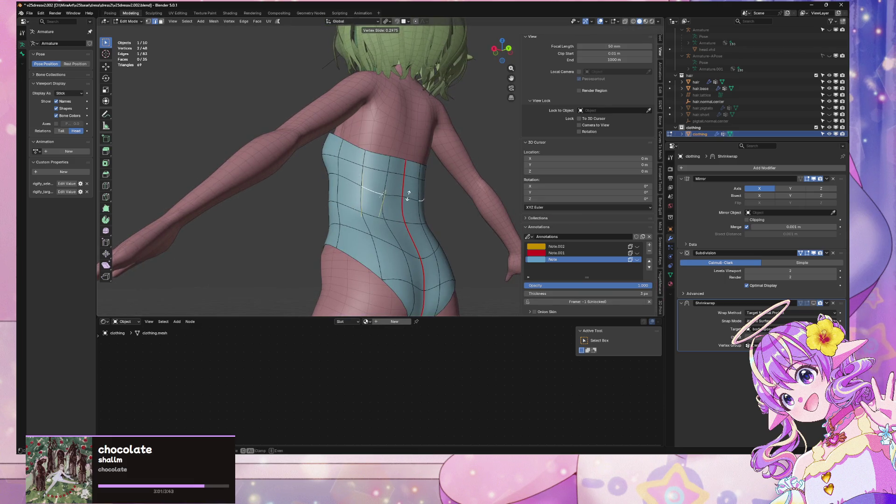
{"action": "left_click", "coordinate": [408, 198]}
Re-enter Edit Mode and nudge a chest top-edge vertex along Y
{"action": "key", "text": "Tab"}
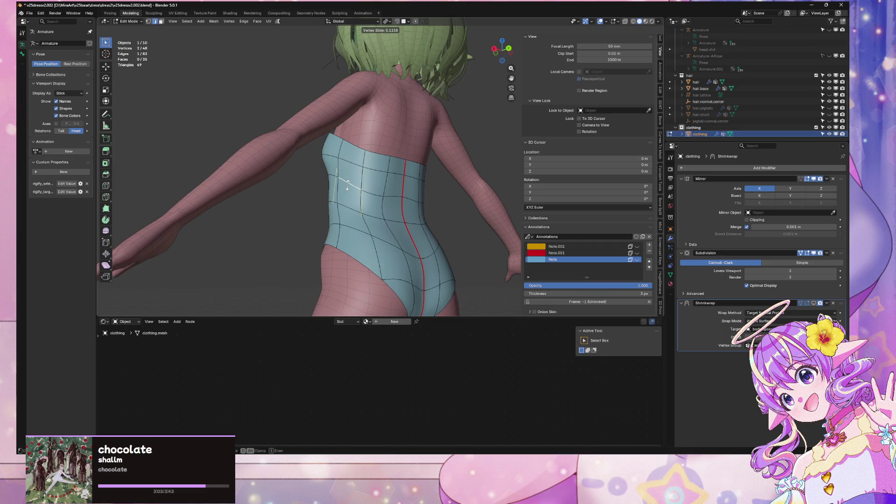
{"action": "mouse_move", "coordinate": [288, 157]}
{"action": "middle_mouse_down"}
{"action": "mouse_move", "coordinate": [420, 200]}
{"action": "mouse_move", "coordinate": [396, 167]}
{"action": "mouse_move", "coordinate": [344, 166]}
{"action": "mouse_move", "coordinate": [362, 174]}
{"action": "mouse_move", "coordinate": [356, 194]}
{"action": "mouse_move", "coordinate": [342, 188]}
{"action": "mouse_move", "coordinate": [349, 187]}
{"action": "mouse_move", "coordinate": [350, 210]}
{"action": "mouse_move", "coordinate": [334, 200]}
{"action": "middle_mouse_up"}
{"action": "scroll", "coordinate": [390, 164], "scroll_direction": "up", "scroll_amount": 3}
{"action": "key", "text": "Tab"}
{"action": "left_click", "coordinate": [335, 205]}
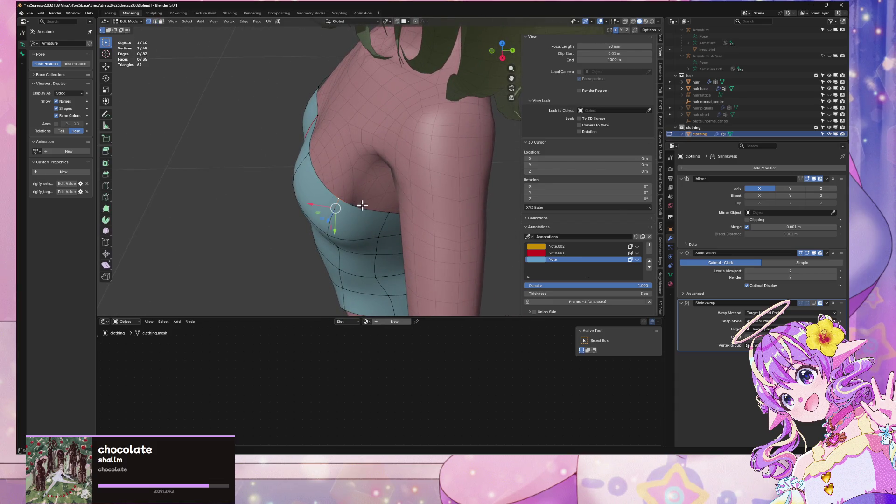
{"action": "key", "text": "y"}
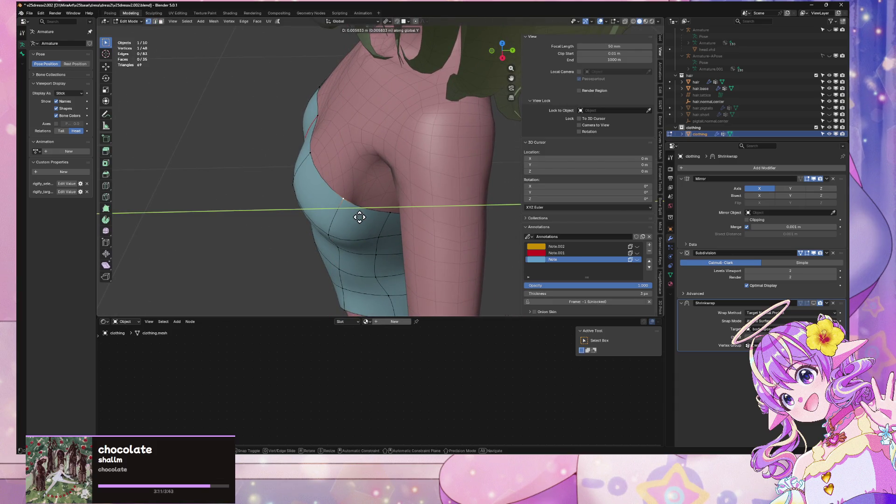
{"action": "left_click", "coordinate": [358, 217]}
Move the chest vertex further along Y against the torso's side profile
{"action": "mouse_move", "coordinate": [353, 238]}
{"action": "middle_mouse_down"}
{"action": "mouse_move", "coordinate": [325, 183]}
{"action": "mouse_move", "coordinate": [401, 179]}
{"action": "mouse_move", "coordinate": [420, 163]}
{"action": "mouse_move", "coordinate": [292, 259]}
{"action": "middle_mouse_up"}
{"action": "key", "text": "g"}
{"action": "key", "text": "y"}
{"action": "left_click", "coordinate": [329, 182]}
{"action": "scroll", "coordinate": [411, 159], "scroll_direction": "up", "scroll_amount": 3}
{"action": "scroll", "coordinate": [297, 265], "scroll_direction": "up", "scroll_amount": 3}
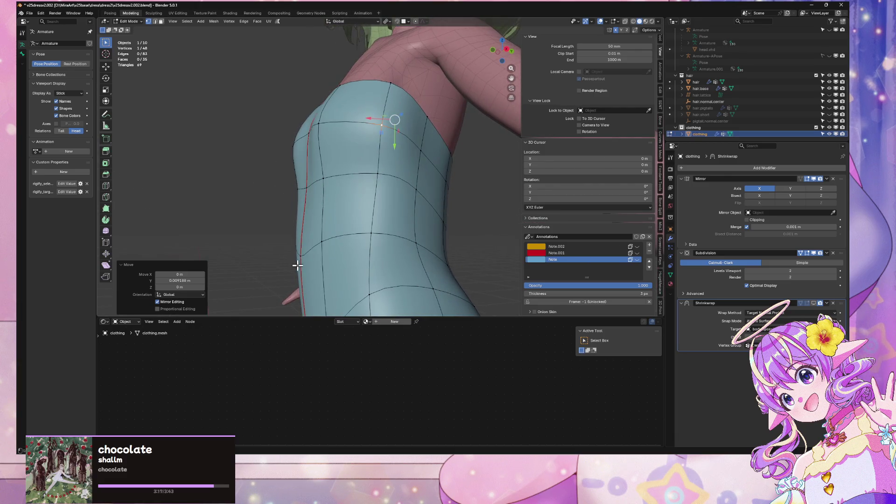
In X-ray side view, pull the hip vertex along Y to match the torso outline
{"action": "left_click", "coordinate": [502, 63]}
{"action": "key", "text": "alt+z"}
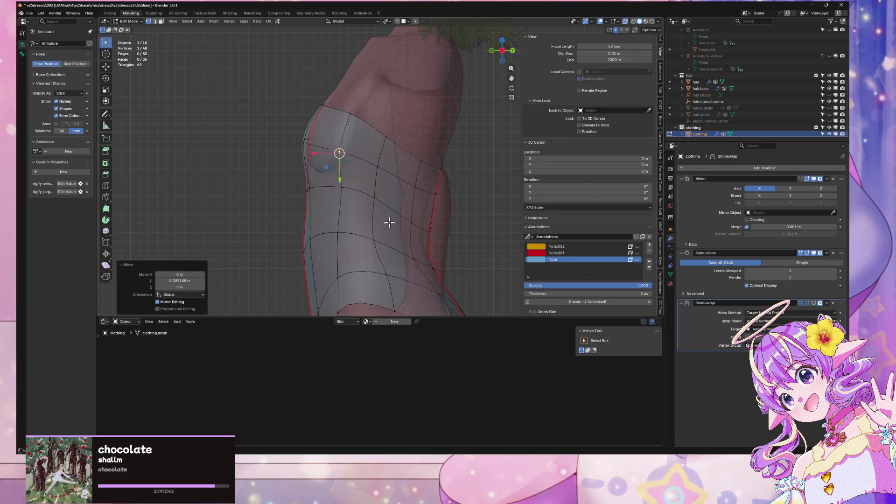
{"action": "mouse_move", "coordinate": [326, 242]}
{"action": "middle_mouse_down"}
{"action": "mouse_move", "coordinate": [326, 212]}
{"action": "mouse_move", "coordinate": [302, 251]}
{"action": "mouse_move", "coordinate": [352, 248]}
{"action": "mouse_move", "coordinate": [296, 260]}
{"action": "middle_mouse_up"}
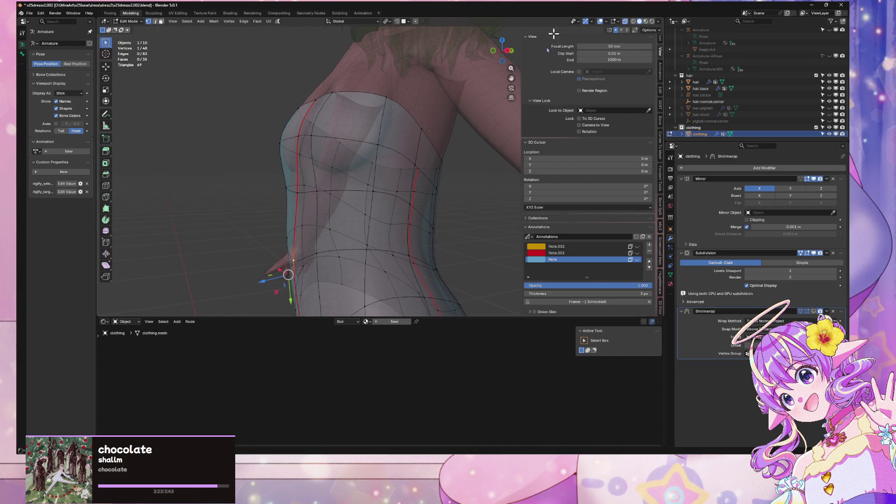
{"action": "left_click", "coordinate": [502, 64]}
{"action": "key", "text": "g"}
{"action": "key", "text": "y"}
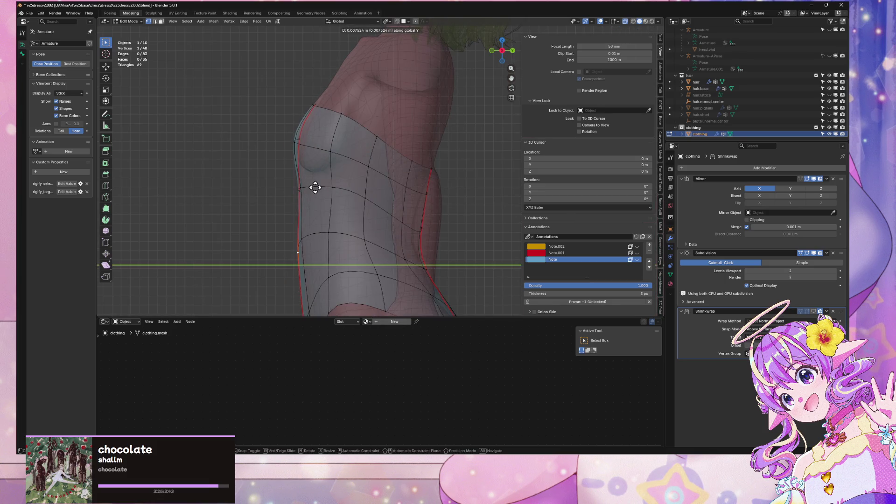
{"action": "middle_click_drag", "start_coordinate": [319, 186], "coordinate": [332, 156], "text": "alt+shift"}
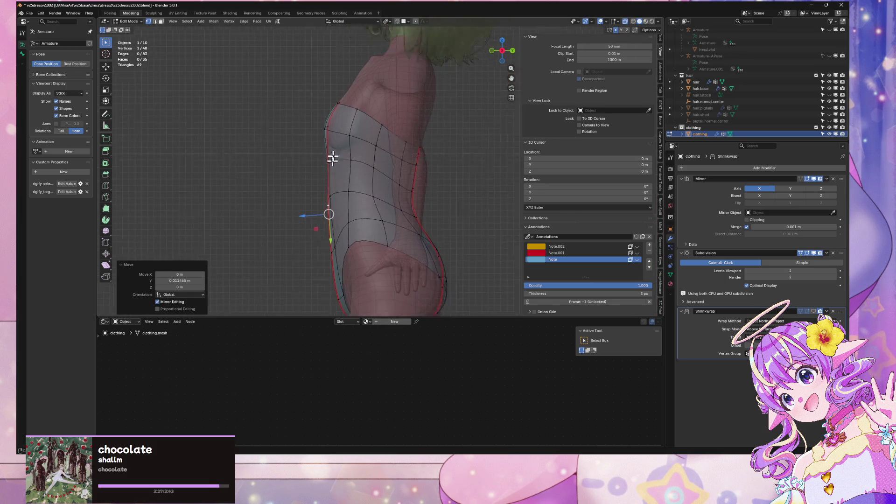
{"action": "left_click", "coordinate": [357, 227]}
{"action": "key", "text": "alt+z"}
{"action": "middle_click_drag", "start_coordinate": [359, 225], "coordinate": [426, 217]}
Slide a centre-seam vertex along its edge, then move it vertically along Z
{"action": "key", "text": "g"}
{"action": "key", "text": "g"}
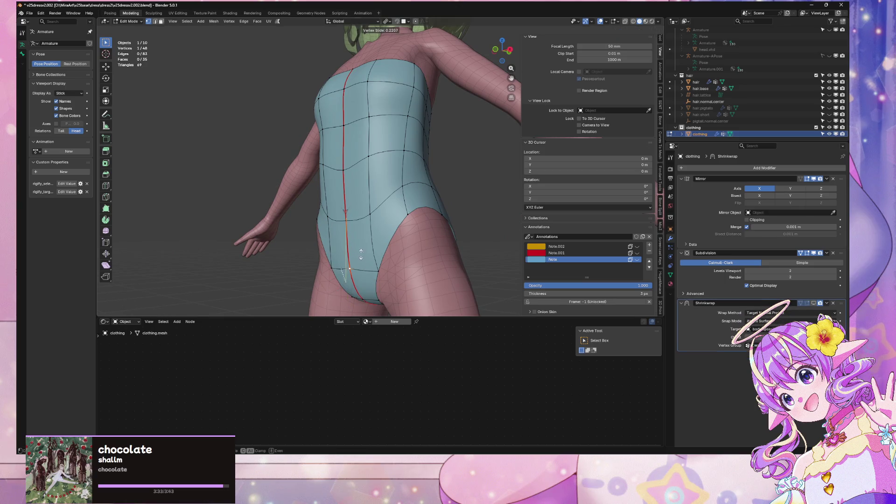
{"action": "left_click", "coordinate": [360, 255]}
{"action": "key", "text": "g"}
{"action": "key", "text": "z"}
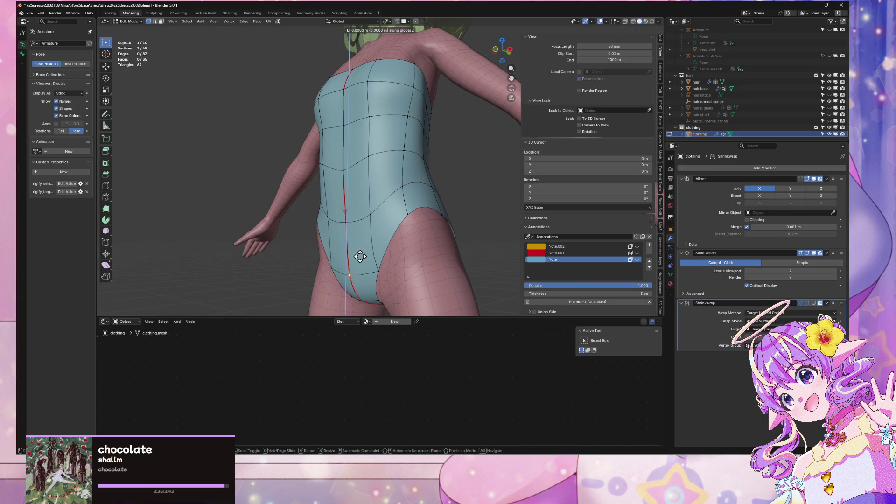
{"action": "key", "text": "y"}
{"action": "key", "text": "g"}
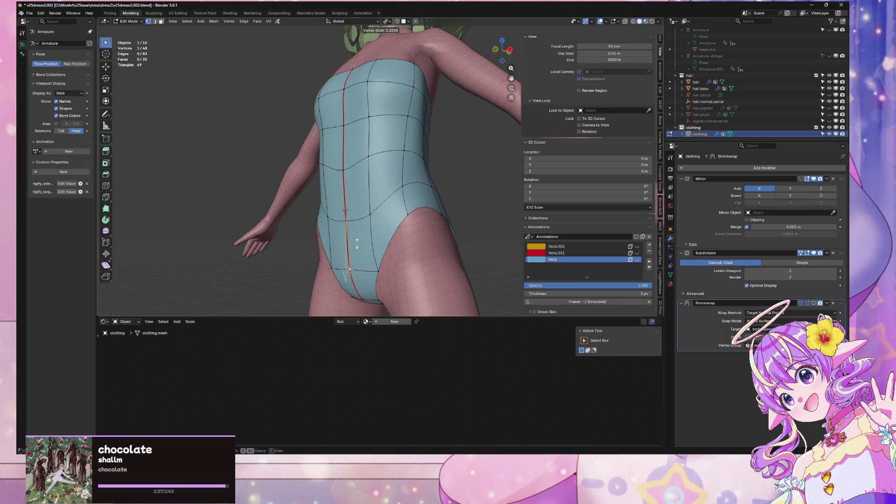
{"action": "key", "text": "g"}
{"action": "key", "text": "z"}
{"action": "left_click", "coordinate": [380, 257]}
Nudge several front leotard vertices sideways along X
{"action": "mouse_move", "coordinate": [380, 257]}
{"action": "middle_mouse_down"}
{"action": "mouse_move", "coordinate": [444, 247]}
{"action": "mouse_move", "coordinate": [462, 258]}
{"action": "mouse_move", "coordinate": [429, 250]}
{"action": "middle_mouse_up"}
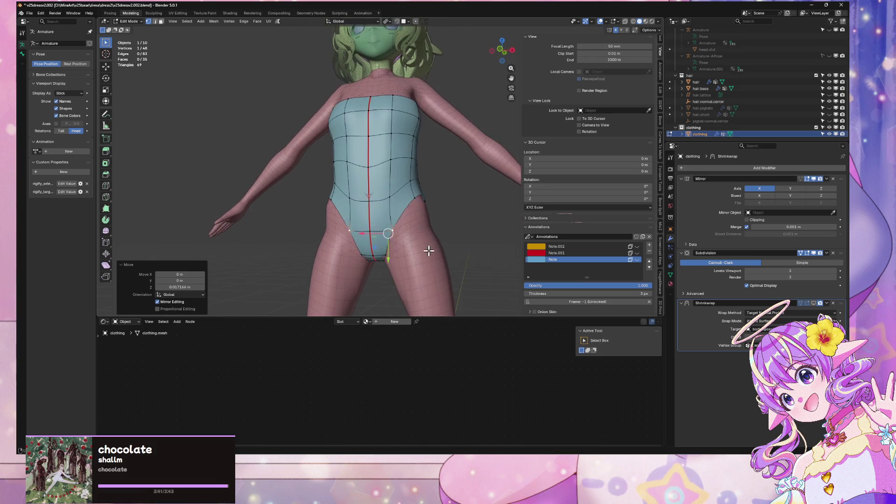
{"action": "key", "text": "g"}
{"action": "key", "text": "x"}
{"action": "left_click", "coordinate": [397, 230]}
{"action": "left_click", "coordinate": [420, 189]}
{"action": "key", "text": "g"}
{"action": "key", "text": "x"}
{"action": "left_click", "coordinate": [420, 191]}
{"action": "mouse_move", "coordinate": [420, 191]}
{"action": "middle_mouse_down"}
{"action": "mouse_move", "coordinate": [368, 209]}
{"action": "mouse_move", "coordinate": [361, 201]}
{"action": "middle_mouse_up"}
{"action": "key", "text": "g"}
{"action": "key", "text": "x"}
{"action": "left_click", "coordinate": [424, 185]}
Preview the leotard, then slide a vertex along its edge and adjust another vertically
{"action": "key", "text": "Tab"}
{"action": "key", "text": "Tab"}
{"action": "key", "text": "g"}
{"action": "key", "text": "g"}
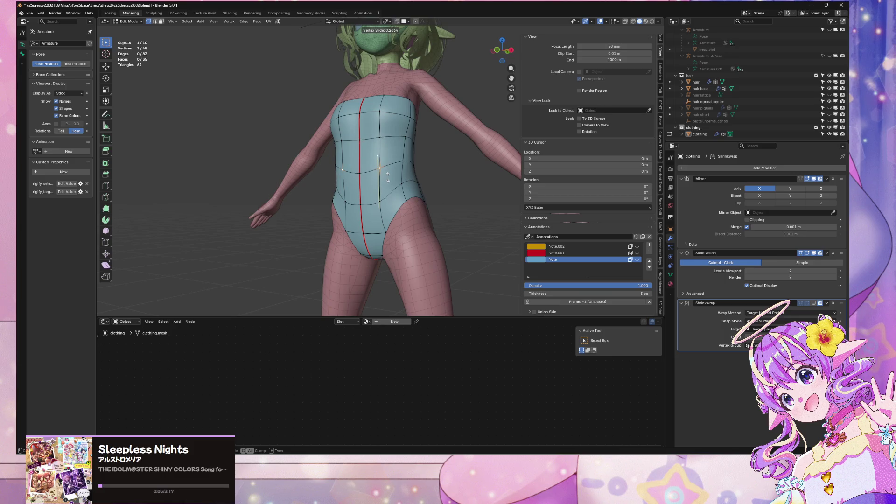
{"action": "left_click", "coordinate": [388, 177]}
{"action": "mouse_move", "coordinate": [406, 174]}
{"action": "middle_mouse_down"}
{"action": "mouse_move", "coordinate": [480, 188]}
{"action": "mouse_move", "coordinate": [370, 200]}
{"action": "mouse_move", "coordinate": [368, 187]}
{"action": "mouse_move", "coordinate": [326, 194]}
{"action": "mouse_move", "coordinate": [409, 181]}
{"action": "mouse_move", "coordinate": [452, 196]}
{"action": "mouse_move", "coordinate": [426, 208]}
{"action": "mouse_move", "coordinate": [444, 173]}
{"action": "mouse_move", "coordinate": [462, 202]}
{"action": "middle_mouse_up"}
{"action": "key", "text": "g"}
{"action": "key", "text": "z"}
{"action": "left_click", "coordinate": [435, 183]}
Nudge a leg-opening vertex along Y and lower a side waist vertex about 0.0084 m in Z
{"action": "right_click", "coordinate": [426, 208]}
{"action": "key", "text": "Escape"}
{"action": "key", "text": "g"}
{"action": "key", "text": "y"}
{"action": "left_click", "coordinate": [426, 201]}
{"action": "key", "text": "g"}
{"action": "key", "text": "z"}
{"action": "left_click", "coordinate": [451, 182]}
{"action": "key", "text": "g"}
{"action": "key", "text": "z"}
{"action": "left_click", "coordinate": [404, 184]}
{"action": "middle_click_drag", "start_coordinate": [404, 185], "coordinate": [391, 151]}
Dissolve the vertical side edge loop, then undo to restore it
{"action": "key", "text": "2"}
{"action": "left_click", "coordinate": [393, 149], "text": "alt"}
{"action": "key", "text": "ctrl+x"}
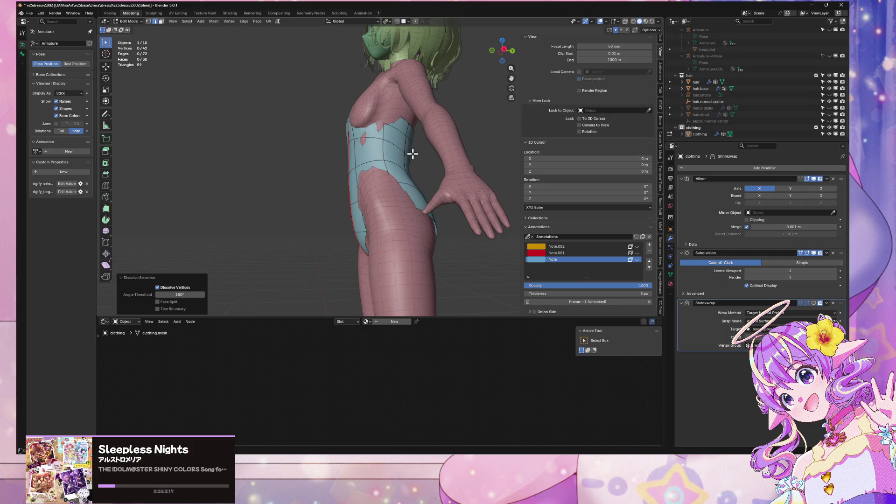
{"action": "mouse_move", "coordinate": [413, 154]}
{"action": "middle_mouse_down"}
{"action": "mouse_move", "coordinate": [461, 168]}
{"action": "mouse_move", "coordinate": [466, 132]}
{"action": "mouse_move", "coordinate": [436, 134]}
{"action": "mouse_move", "coordinate": [335, 176]}
{"action": "middle_mouse_up"}
{"action": "key", "text": "ctrl+z"}
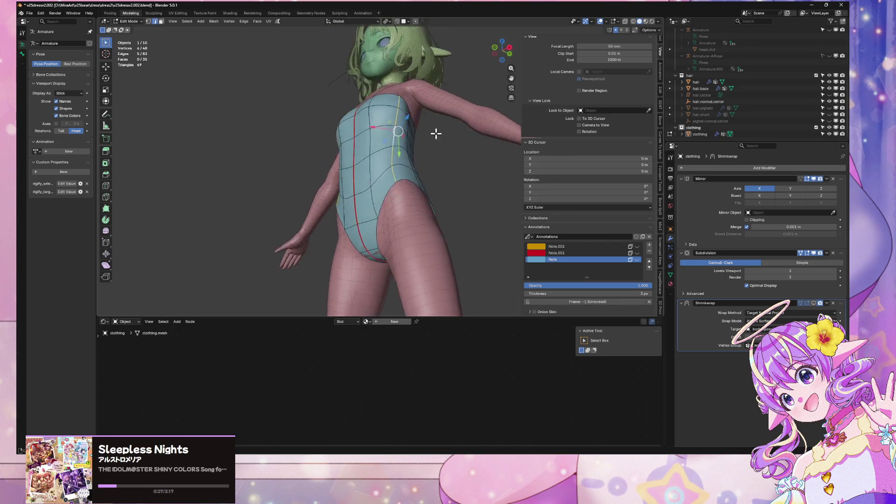
Slide four hip vertices along their edges to reshape the hip line
{"action": "scroll", "coordinate": [436, 134], "scroll_direction": "up", "scroll_amount": 3}
{"action": "left_click", "coordinate": [345, 240]}
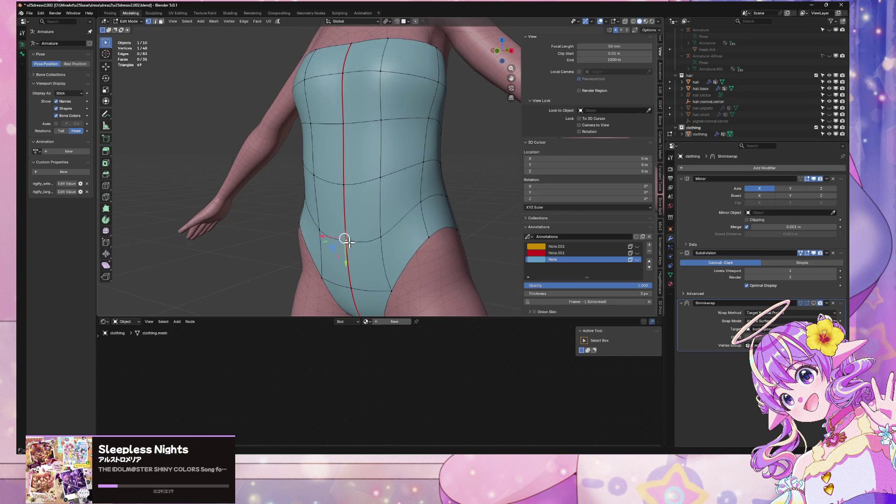
{"action": "key", "text": "shift+v"}
{"action": "left_click", "coordinate": [346, 252]}
{"action": "left_click", "coordinate": [381, 236]}
{"action": "key", "text": "shift+v"}
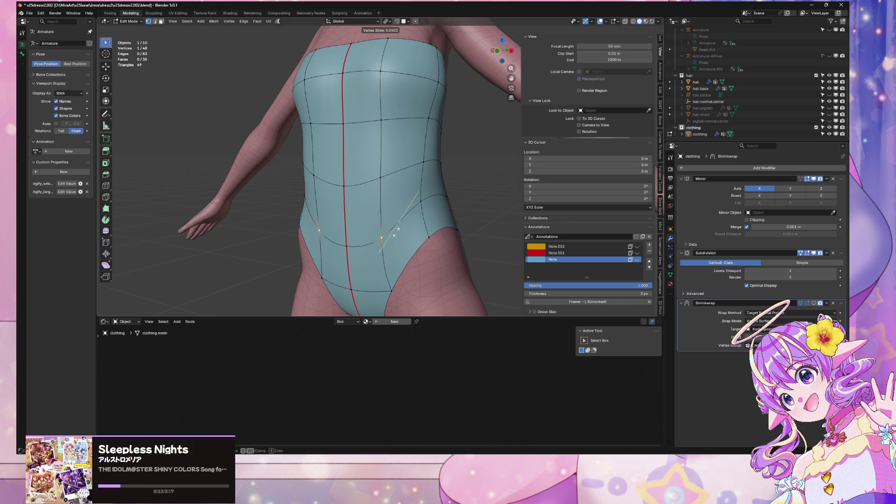
{"action": "left_click", "coordinate": [417, 207]}
{"action": "left_click", "coordinate": [417, 205]}
{"action": "key", "text": "shift+v"}
{"action": "left_click", "coordinate": [420, 199]}
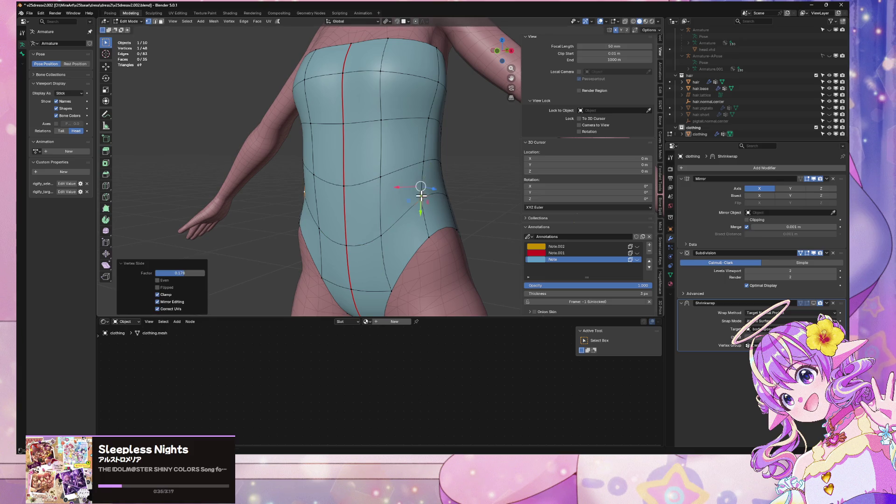
{"action": "middle_click_drag", "start_coordinate": [420, 200], "coordinate": [387, 162]}
{"action": "key", "text": "shift+v"}
{"action": "left_click", "coordinate": [406, 174]}
Slide a back edge repeatedly up the torso from a rear view
{"action": "left_click", "coordinate": [403, 119]}
{"action": "left_click", "coordinate": [410, 131], "text": "alt"}
{"action": "middle_click_drag", "start_coordinate": [409, 132], "coordinate": [348, 134]}
{"action": "key", "text": "shift+v"}
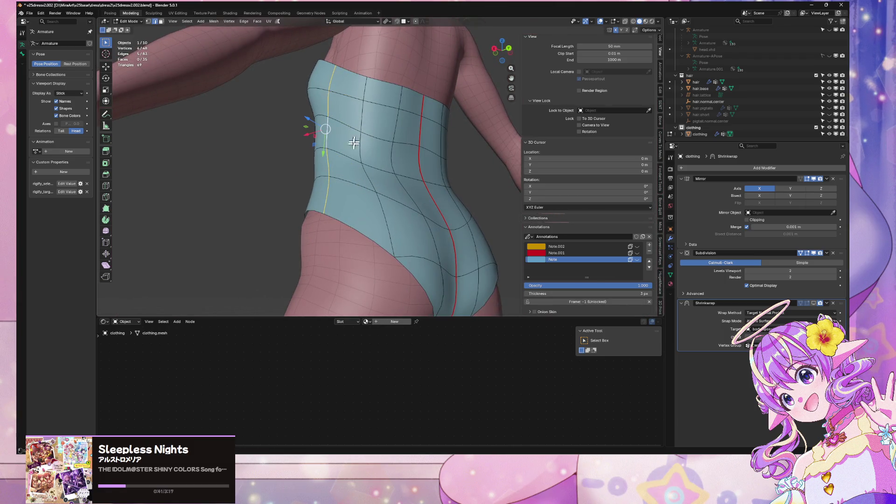
{"action": "left_click", "coordinate": [322, 201]}
{"action": "key", "text": "shift+v"}
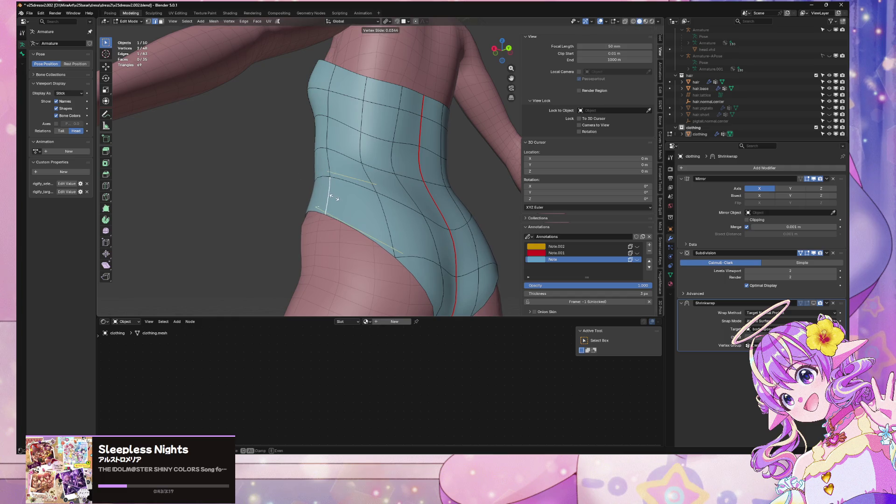
{"action": "left_click", "coordinate": [333, 196]}
{"action": "middle_click_drag", "start_coordinate": [357, 190], "coordinate": [337, 177]}
{"action": "key", "text": "shift+v"}
{"action": "left_click", "coordinate": [336, 156]}
{"action": "key", "text": "shift+v"}
{"action": "left_click", "coordinate": [343, 124]}
Slide a neighbouring back edge twice up the torso and nudge a lower vertex along X
{"action": "left_click", "coordinate": [341, 119]}
{"action": "key", "text": "shift+v"}
{"action": "left_click", "coordinate": [329, 108]}
{"action": "key", "text": "shift+v"}
{"action": "left_click", "coordinate": [315, 99]}
{"action": "mouse_move", "coordinate": [315, 98]}
{"action": "middle_mouse_down"}
{"action": "mouse_move", "coordinate": [457, 183]}
{"action": "mouse_move", "coordinate": [436, 128]}
{"action": "mouse_move", "coordinate": [460, 214]}
{"action": "mouse_move", "coordinate": [480, 190]}
{"action": "mouse_move", "coordinate": [418, 240]}
{"action": "mouse_move", "coordinate": [418, 250]}
{"action": "mouse_move", "coordinate": [315, 226]}
{"action": "mouse_move", "coordinate": [272, 232]}
{"action": "mouse_move", "coordinate": [411, 200]}
{"action": "mouse_move", "coordinate": [466, 201]}
{"action": "mouse_move", "coordinate": [434, 204]}
{"action": "mouse_move", "coordinate": [457, 202]}
{"action": "mouse_move", "coordinate": [374, 172]}
{"action": "mouse_move", "coordinate": [326, 194]}
{"action": "mouse_move", "coordinate": [457, 184]}
{"action": "mouse_move", "coordinate": [506, 212]}
{"action": "mouse_move", "coordinate": [433, 212]}
{"action": "mouse_move", "coordinate": [400, 184]}
{"action": "mouse_move", "coordinate": [402, 204]}
{"action": "middle_mouse_up"}
{"action": "left_click", "coordinate": [410, 160]}
{"action": "key", "text": "g"}
{"action": "key", "text": "x"}
{"action": "left_click", "coordinate": [436, 128]}
Preview the reshaped leotard in Object Mode, then return to Edit Mode and slide a rear leg-opening vertex
{"action": "key", "text": "Tab"}
{"action": "scroll", "coordinate": [480, 190], "scroll_direction": "down", "scroll_amount": 2}
{"action": "scroll", "coordinate": [410, 200], "scroll_direction": "up", "scroll_amount": 4}
{"action": "key", "text": "Tab"}
{"action": "scroll", "coordinate": [434, 204], "scroll_direction": "up", "scroll_amount": 3}
{"action": "scroll", "coordinate": [458, 184], "scroll_direction": "down", "scroll_amount": 3}
{"action": "scroll", "coordinate": [433, 212], "scroll_direction": "up", "scroll_amount": 4}
{"action": "key", "text": "shift+v"}
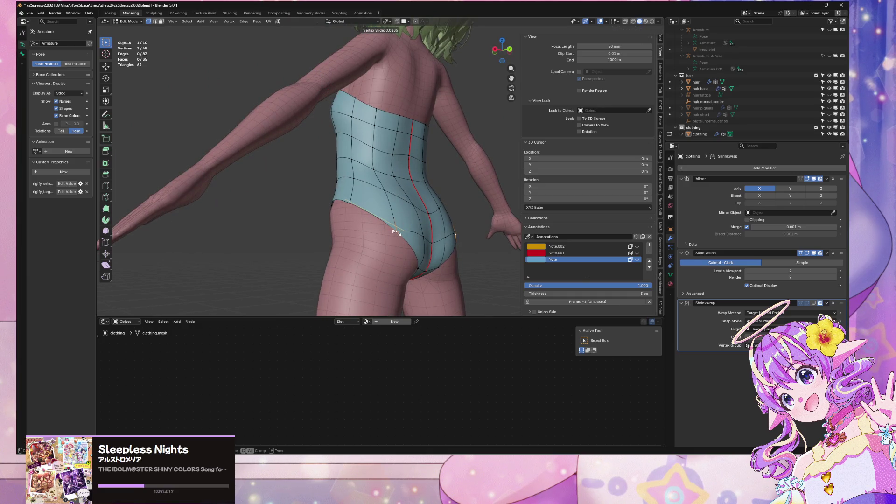
Finish the vertex slide, select the whole leotard and set the vertex group weight to 0.010
{"action": "left_click", "coordinate": [394, 231]}
{"action": "key", "text": "a"}
{"action": "mouse_move", "coordinate": [394, 231]}
{"action": "middle_mouse_down"}
{"action": "mouse_move", "coordinate": [424, 243]}
{"action": "mouse_move", "coordinate": [423, 73]}
{"action": "middle_mouse_up"}
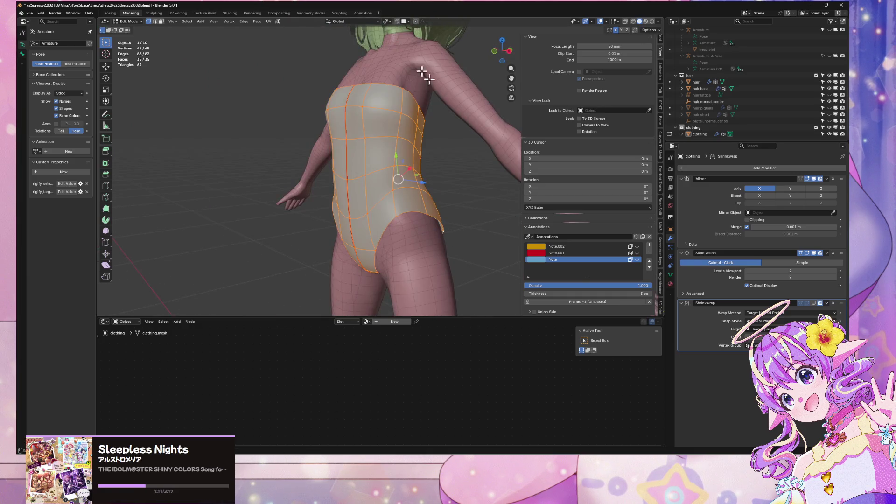
{"action": "left_click", "coordinate": [670, 275]}
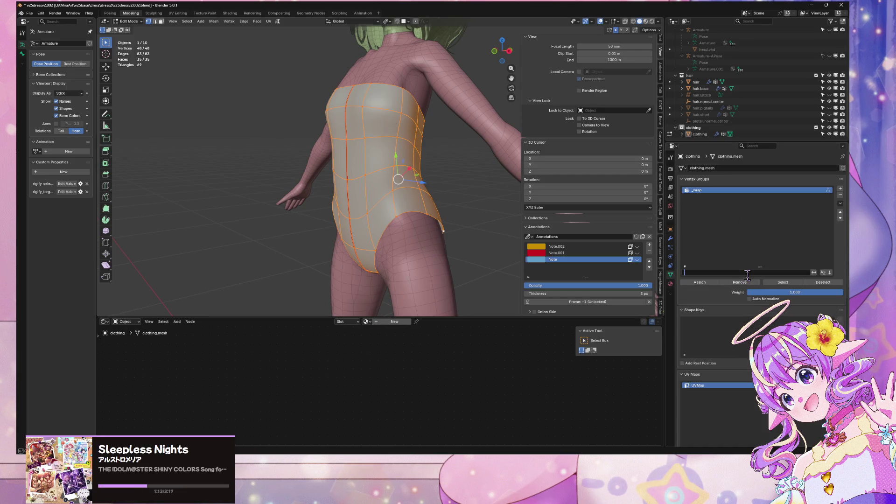
{"action": "left_click", "coordinate": [777, 293]}
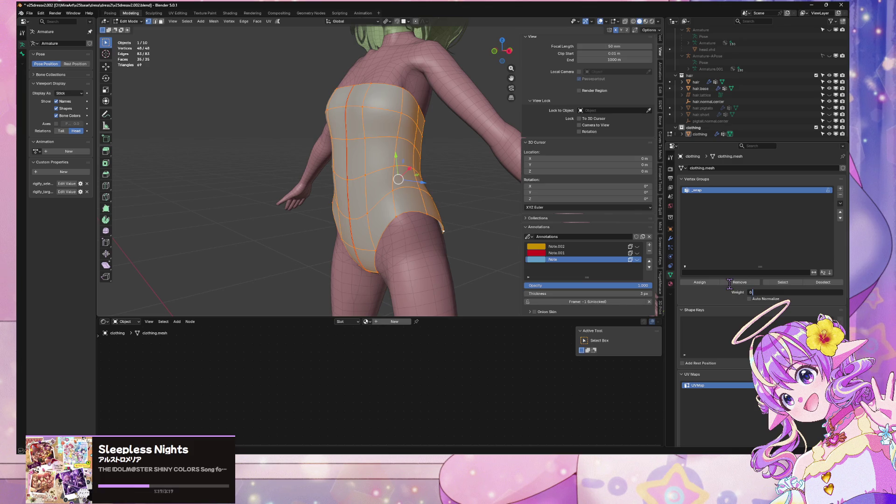
{"action": "type", "text": "1"}
{"action": "key", "text": "Return"}
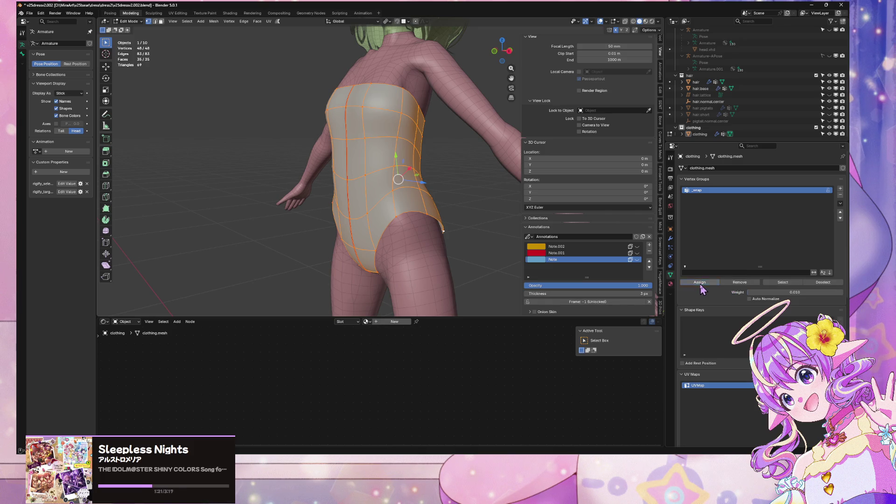
Show the Shrinkwrap effect in Edit Mode and assign the leotard to _wrap at weight 1.000
{"action": "left_click", "coordinate": [671, 238]}
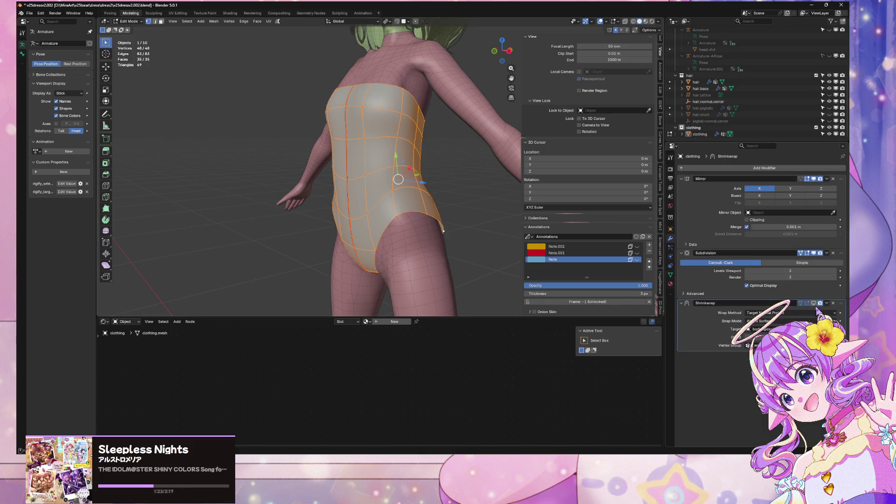
{"action": "left_click", "coordinate": [814, 303]}
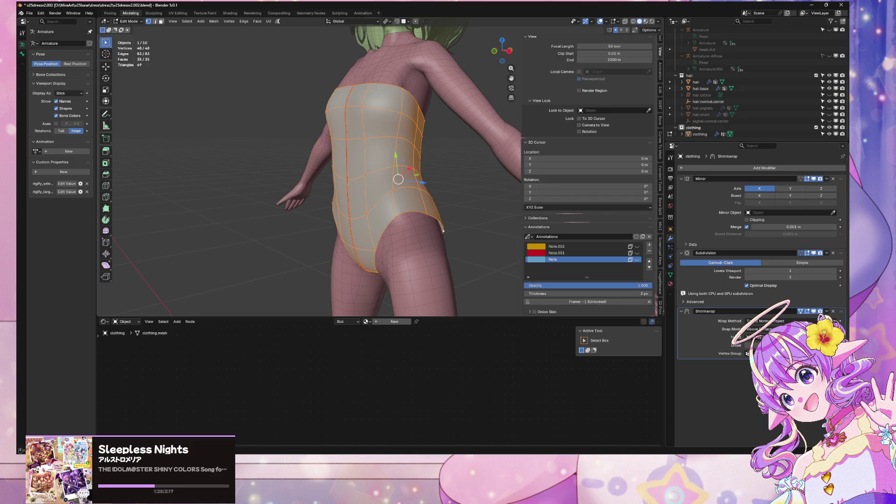
{"action": "mouse_move", "coordinate": [467, 217]}
{"action": "middle_mouse_down"}
{"action": "mouse_move", "coordinate": [440, 192]}
{"action": "mouse_move", "coordinate": [362, 184]}
{"action": "mouse_move", "coordinate": [437, 191]}
{"action": "middle_mouse_up"}
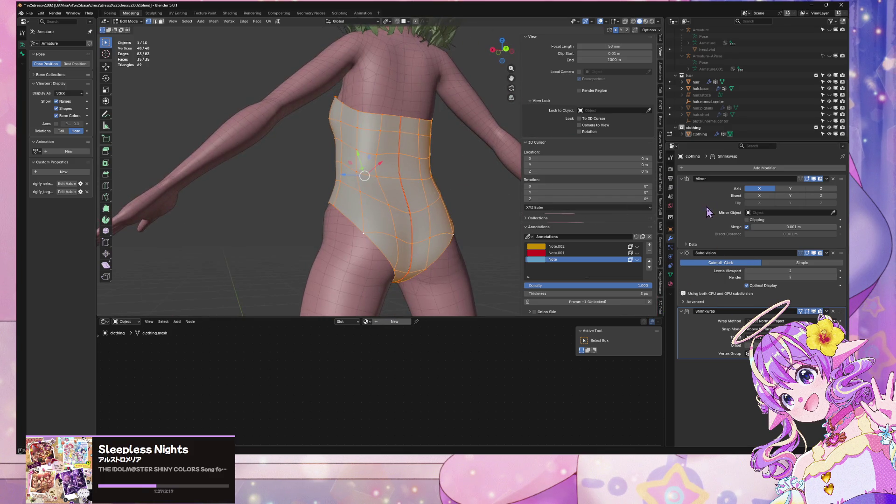
{"action": "left_click", "coordinate": [670, 275]}
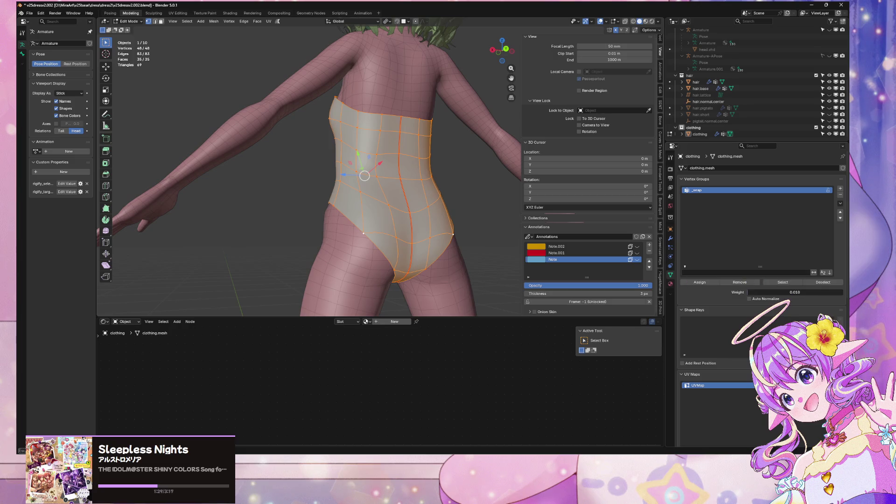
{"action": "left_click_drag", "start_coordinate": [758, 292], "coordinate": [835, 292]}
{"action": "left_click", "coordinate": [698, 285]}
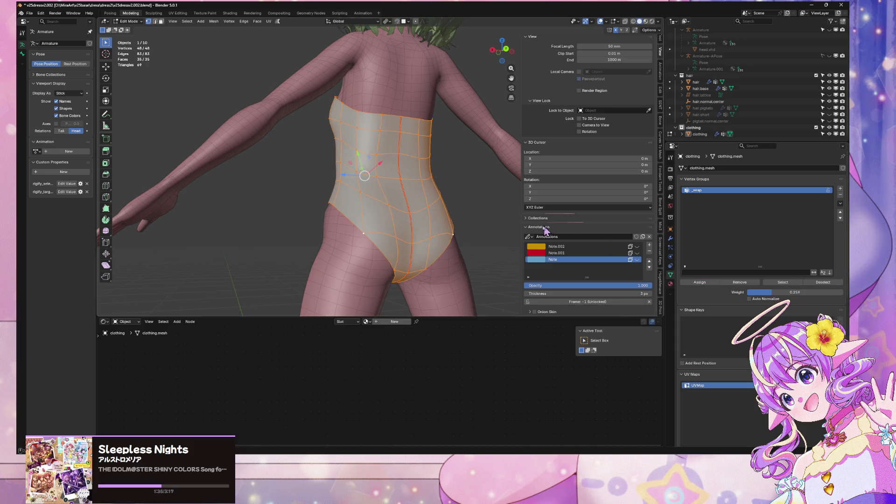
Select the centre back seam loop and invert the selection to exclude it
{"action": "key", "text": "ctrl+z"}
{"action": "middle_click_drag", "start_coordinate": [477, 232], "coordinate": [744, 279]}
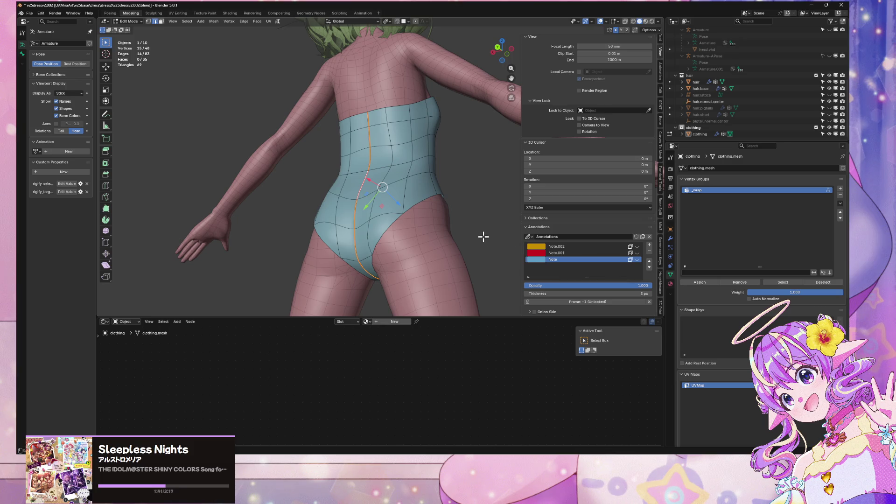
{"action": "key", "text": "ctrl+i"}
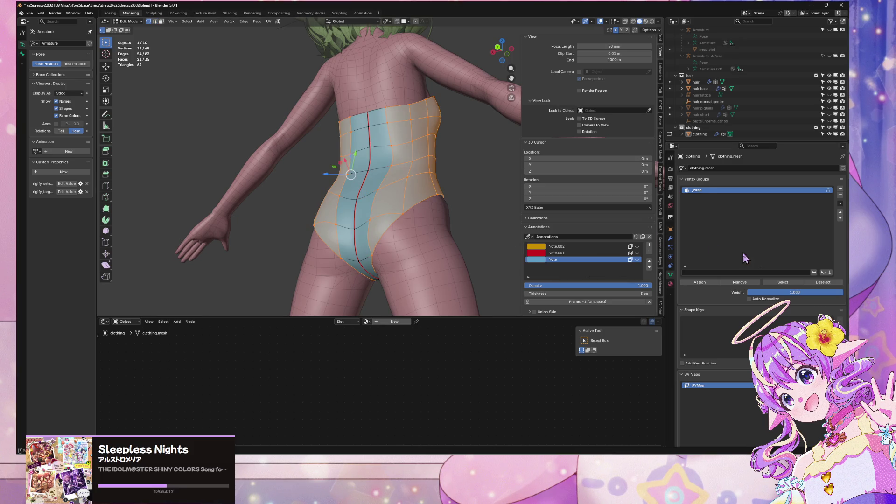
{"action": "mouse_move", "coordinate": [464, 204]}
{"action": "middle_mouse_down"}
{"action": "mouse_move", "coordinate": [424, 196]}
{"action": "mouse_move", "coordinate": [555, 243]}
{"action": "mouse_move", "coordinate": [549, 224]}
{"action": "middle_mouse_up"}
Preview the whole character in Object Mode, then return to editing the leotard
{"action": "key", "text": "Tab"}
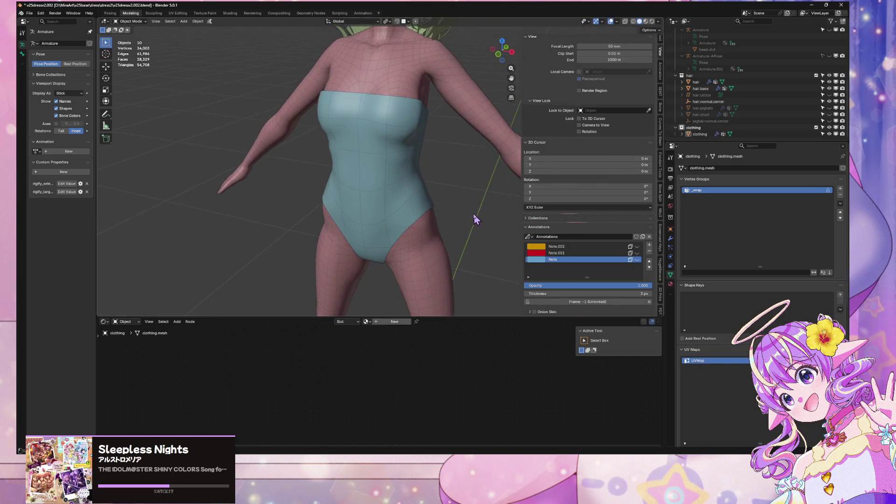
{"action": "scroll", "coordinate": [478, 214], "scroll_direction": "up", "scroll_amount": 4}
{"action": "scroll", "coordinate": [482, 212], "scroll_direction": "down", "scroll_amount": 3}
{"action": "mouse_move", "coordinate": [486, 198]}
{"action": "middle_mouse_down"}
{"action": "mouse_move", "coordinate": [508, 150]}
{"action": "mouse_move", "coordinate": [506, 182]}
{"action": "mouse_move", "coordinate": [374, 200]}
{"action": "mouse_move", "coordinate": [406, 203]}
{"action": "mouse_move", "coordinate": [437, 138]}
{"action": "mouse_move", "coordinate": [386, 186]}
{"action": "mouse_move", "coordinate": [392, 160]}
{"action": "mouse_move", "coordinate": [447, 112]}
{"action": "middle_mouse_up"}
{"action": "scroll", "coordinate": [502, 165], "scroll_direction": "down", "scroll_amount": 3}
{"action": "scroll", "coordinate": [406, 203], "scroll_direction": "up", "scroll_amount": 2}
{"action": "scroll", "coordinate": [406, 203], "scroll_direction": "up", "scroll_amount": 2}
{"action": "key", "text": "Tab"}
Select the leotard's front seam, then a single vertex, from an angled side view
{"action": "left_click", "coordinate": [406, 150], "text": "alt"}
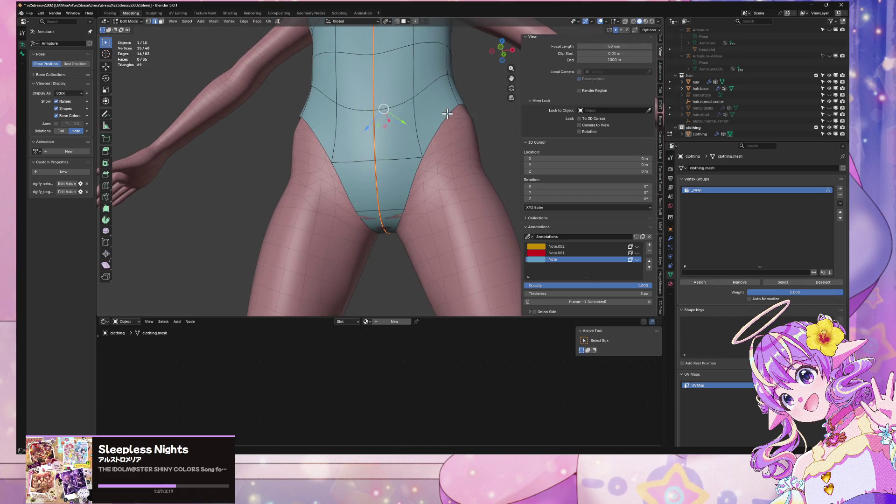
{"action": "key", "text": "a"}
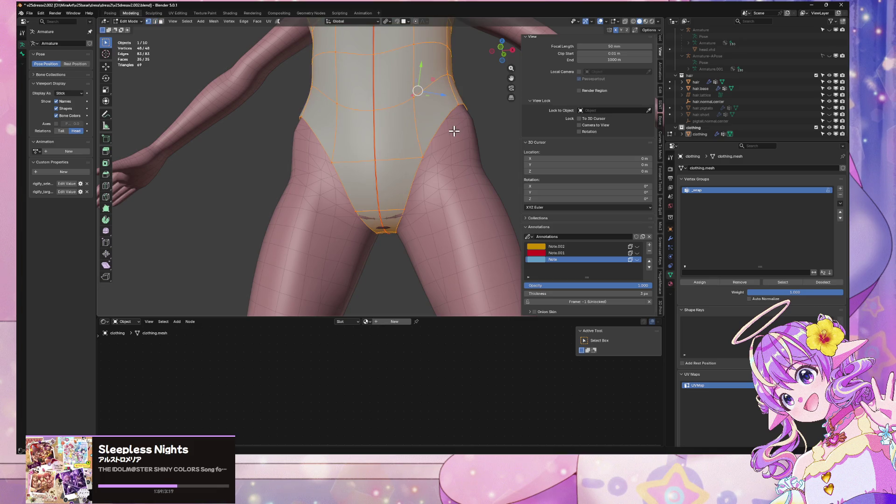
{"action": "left_click", "coordinate": [453, 132]}
{"action": "mouse_move", "coordinate": [452, 131]}
{"action": "middle_mouse_down"}
{"action": "mouse_move", "coordinate": [430, 150]}
{"action": "mouse_move", "coordinate": [408, 149]}
{"action": "middle_mouse_up"}
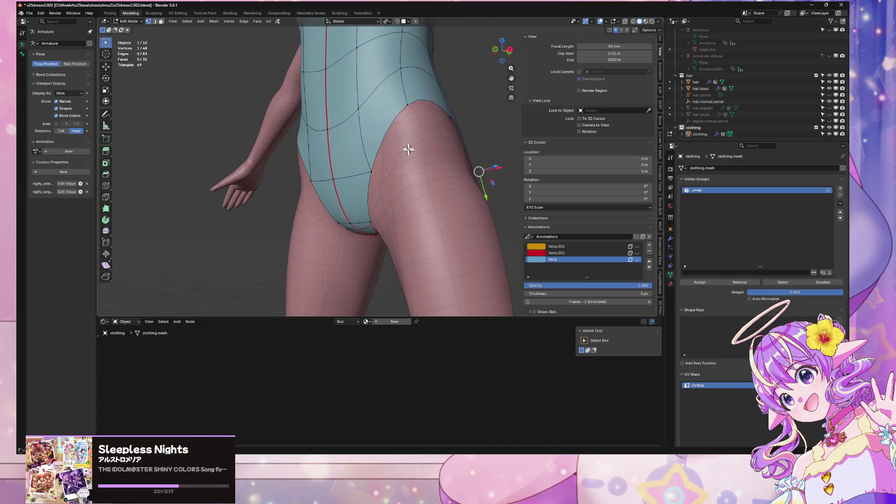
Review the undo history without undoing anything, then save the file
{"action": "left_click", "coordinate": [40, 13]}
{"action": "mouse_move", "coordinate": [55, 35]}
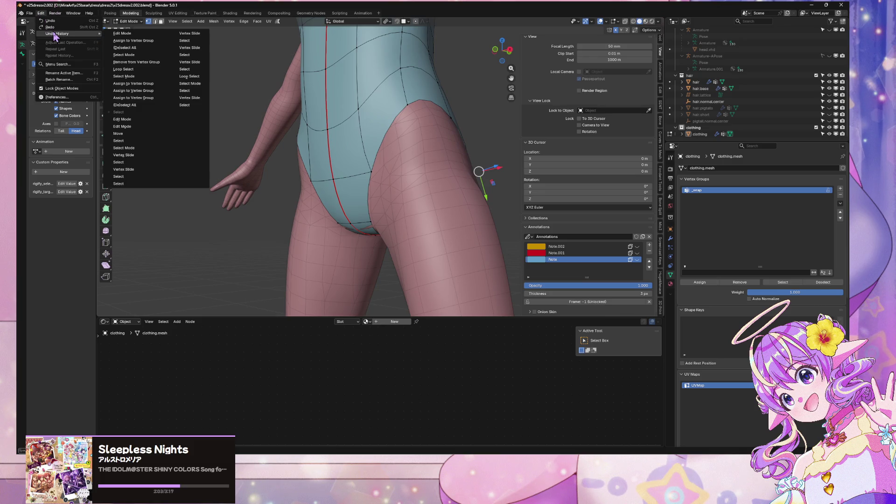
{"action": "key", "text": "Escape"}
{"action": "key", "text": "ctrl+s"}
Select all leotard vertices and show the Shrinkwrap effect while in Edit Mode
{"action": "key", "text": "KP_1"}
{"action": "key", "text": "a"}
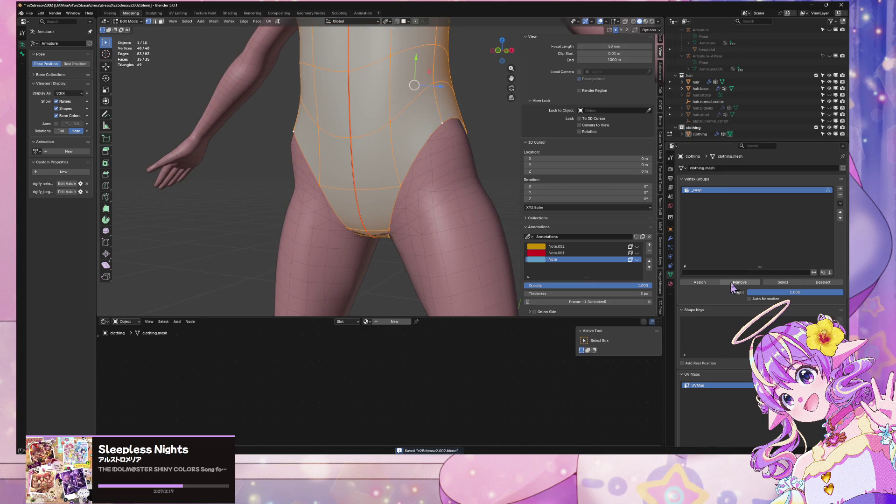
{"action": "left_click", "coordinate": [671, 238]}
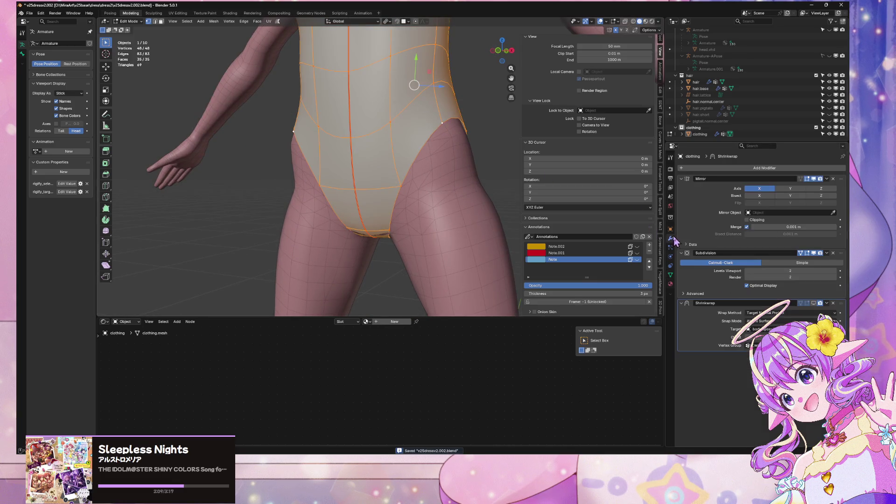
{"action": "left_click", "coordinate": [813, 304]}
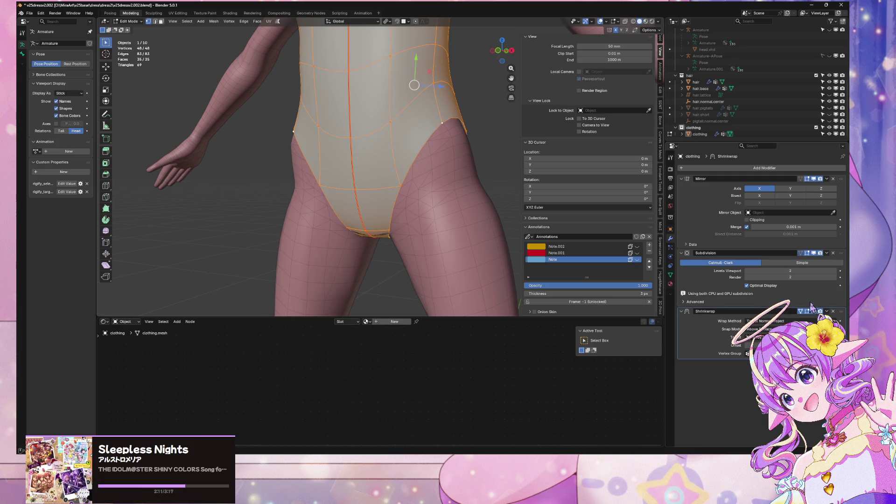
Move the crotch vertex front-to-back along Y so it sits against the body
{"action": "key", "text": "alt+a"}
{"action": "middle_click_drag", "start_coordinate": [382, 219], "coordinate": [378, 223]}
{"action": "left_click", "coordinate": [378, 223]}
{"action": "key", "text": "g"}
{"action": "key", "text": "y"}
{"action": "left_click", "coordinate": [366, 189]}
{"action": "middle_click_drag", "start_coordinate": [380, 190], "coordinate": [392, 180]}
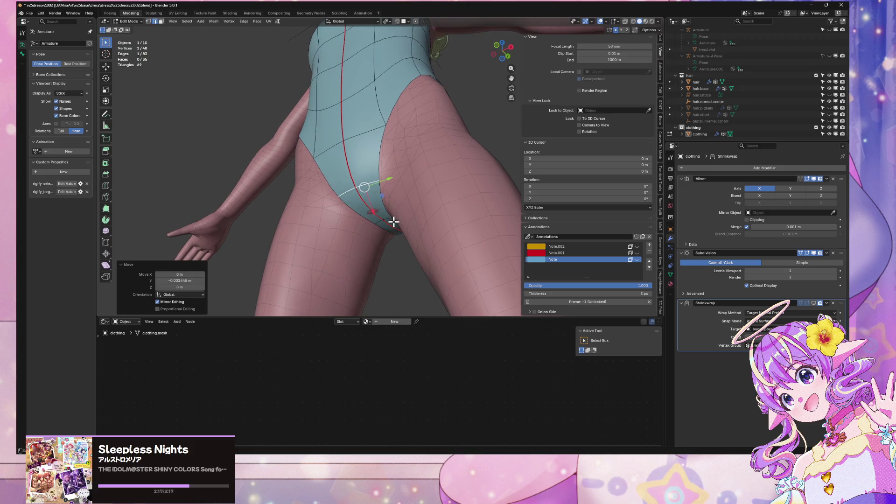
{"action": "key", "text": "g"}
{"action": "left_click", "coordinate": [386, 216]}
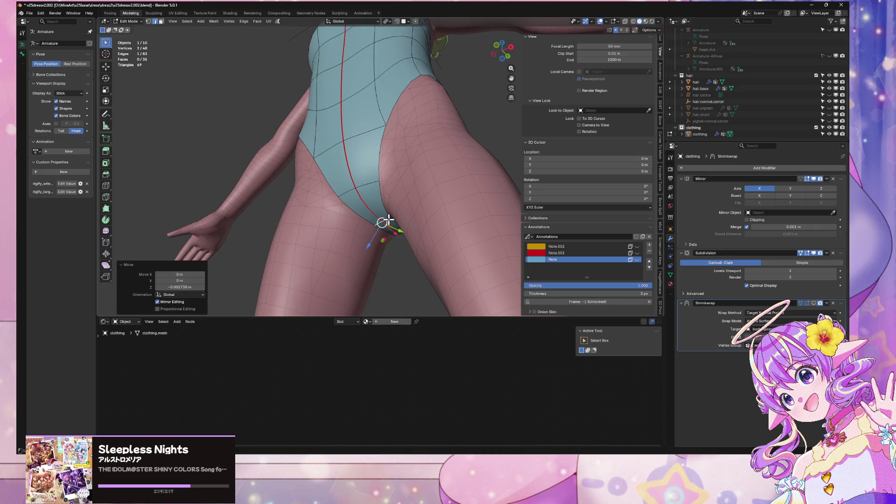
Check the leotard in Object Mode from the front and a lower angle
{"action": "key", "text": "Tab"}
{"action": "key", "text": "KP_1"}
{"action": "scroll", "coordinate": [440, 259], "scroll_direction": "up", "scroll_amount": 3}
{"action": "scroll", "coordinate": [440, 260], "scroll_direction": "down", "scroll_amount": 2}
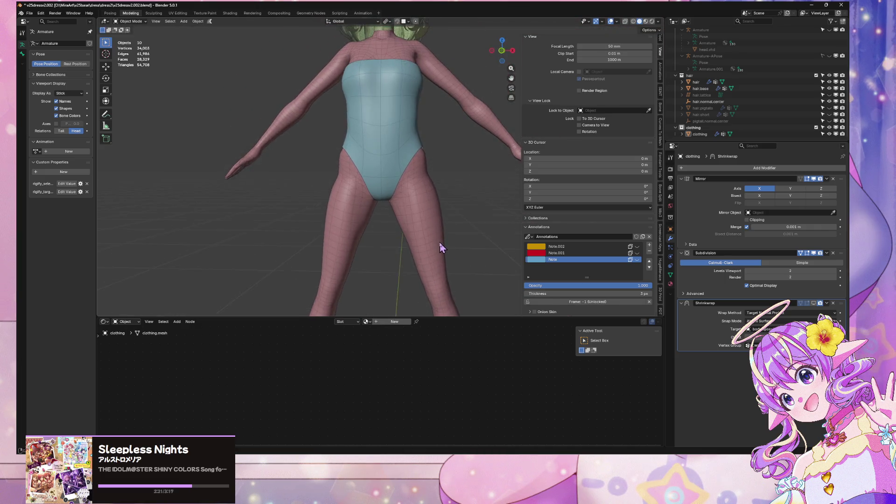
{"action": "scroll", "coordinate": [440, 190], "scroll_direction": "up", "scroll_amount": 4}
{"action": "mouse_move", "coordinate": [405, 225]}
{"action": "middle_mouse_down"}
{"action": "mouse_move", "coordinate": [435, 200]}
{"action": "mouse_move", "coordinate": [386, 204]}
{"action": "middle_mouse_up"}
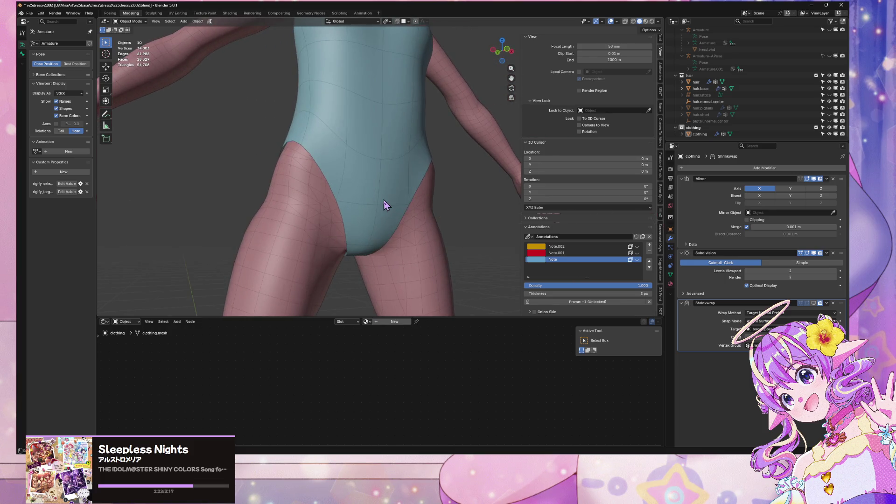
Slide a crotch-edge vertex, raise it about 0.002 m in Z, then exit Edit Mode
{"action": "key", "text": "Tab"}
{"action": "left_click", "coordinate": [366, 245]}
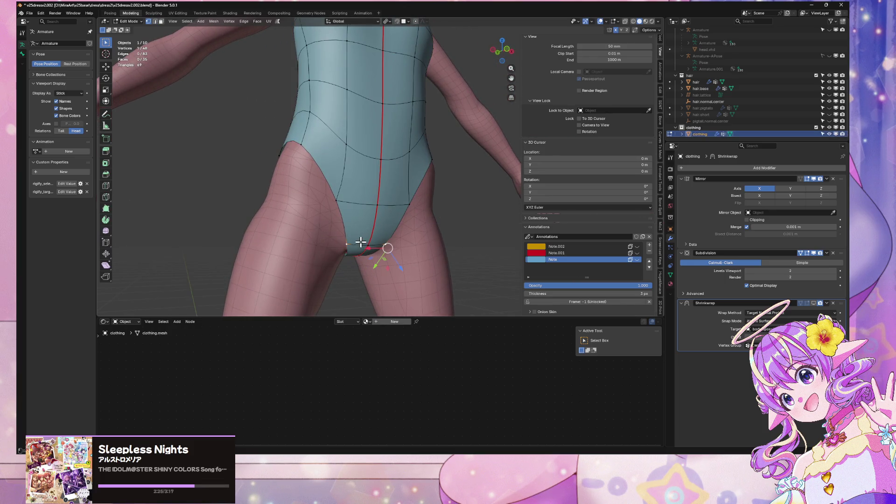
{"action": "middle_click_drag", "start_coordinate": [384, 236], "coordinate": [407, 213]}
{"action": "key", "text": "shift+v"}
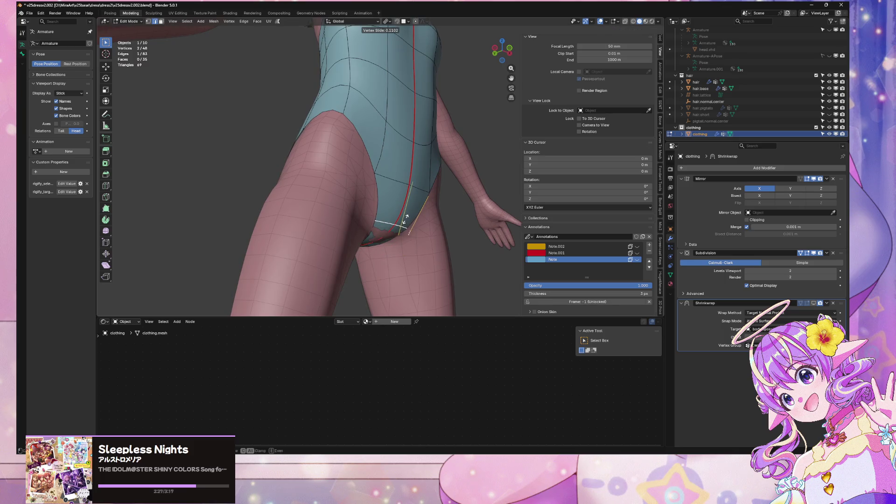
{"action": "left_click", "coordinate": [410, 216]}
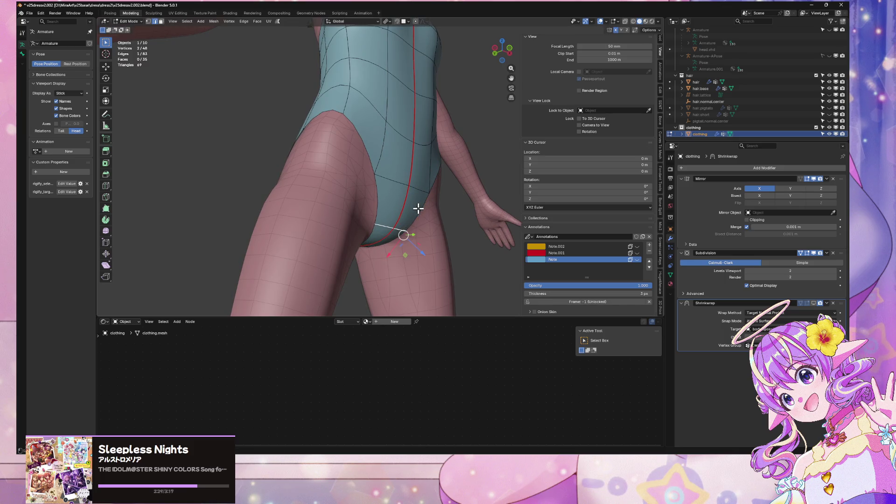
{"action": "key", "text": "g"}
{"action": "key", "text": "z"}
{"action": "key", "text": "x"}
{"action": "key", "text": "y"}
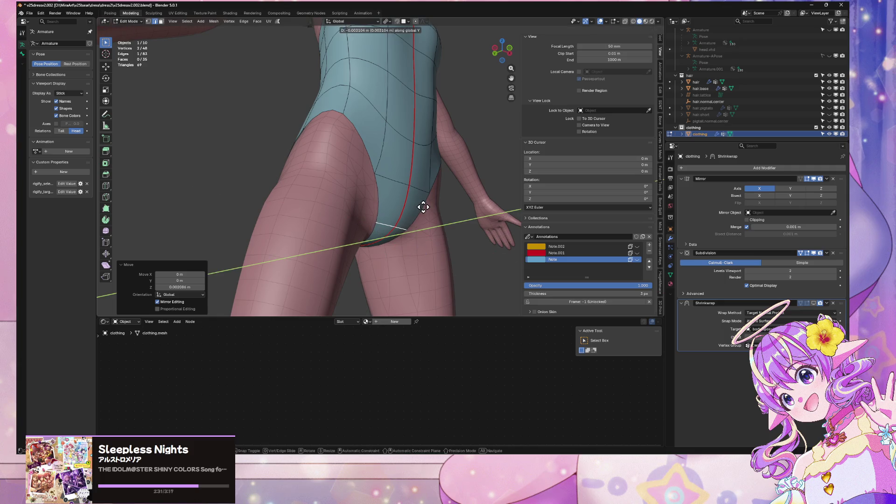
{"action": "key", "text": "Escape"}
{"action": "key", "text": "Tab"}
Inspect the whole character from the back and the front in Object Mode
{"action": "left_click", "coordinate": [455, 226]}
{"action": "scroll", "coordinate": [455, 226], "scroll_direction": "down", "scroll_amount": 5}
{"action": "left_click", "coordinate": [481, 225]}
{"action": "middle_click_drag", "start_coordinate": [480, 226], "coordinate": [322, 211]}
{"action": "key", "text": "KP_1"}
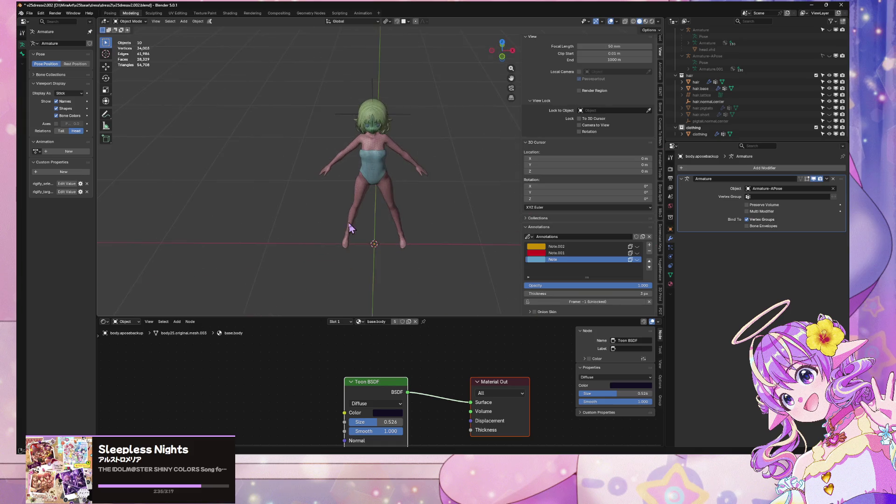
Save the blend file, orbit to inspect the character's back, and select the leotard
{"action": "scroll", "coordinate": [354, 199], "scroll_direction": "up", "scroll_amount": 5}
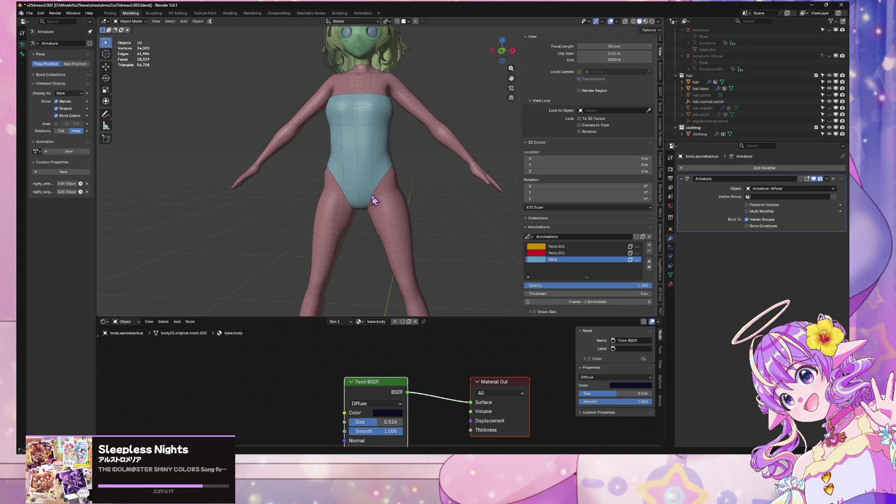
{"action": "scroll", "coordinate": [373, 195], "scroll_direction": "down", "scroll_amount": 2}
{"action": "key", "text": "ctrl+s"}
{"action": "middle_click_drag", "start_coordinate": [392, 165], "coordinate": [504, 160]}
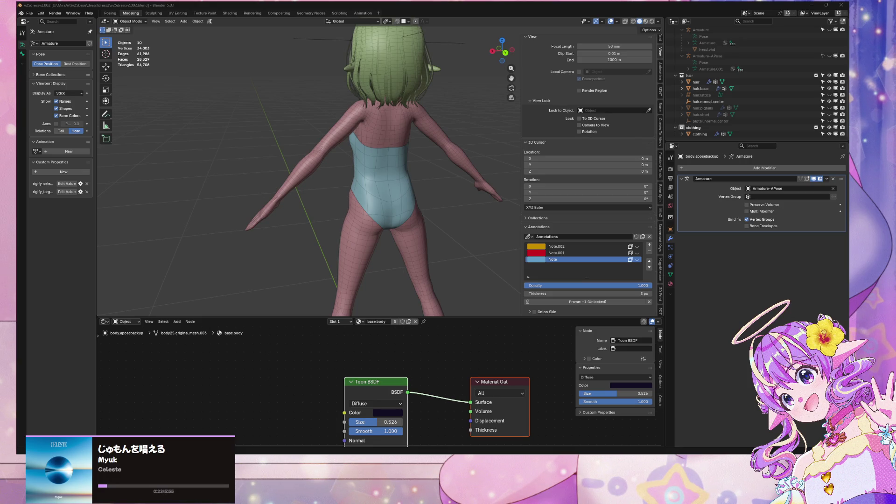
{"action": "left_click", "coordinate": [424, 131]}
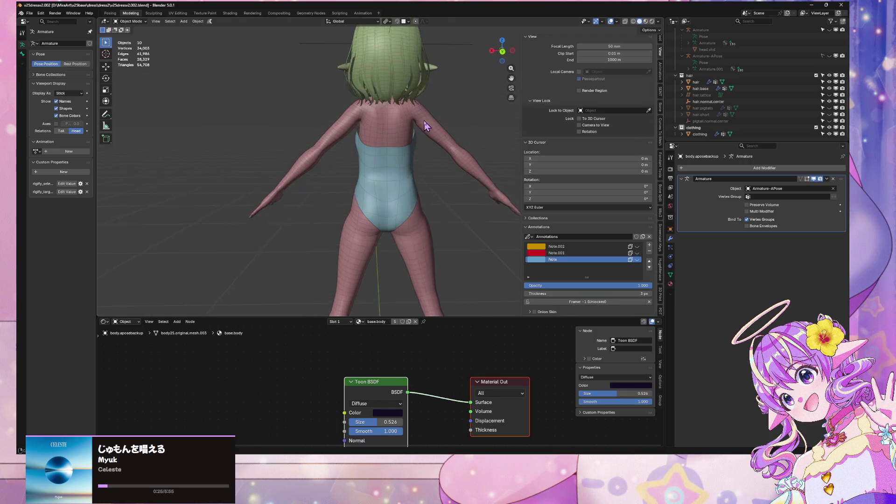
Frame the leotard in Edit Mode and slide its top back-seam vertex twice
{"action": "key", "text": "KP_Decimal"}
{"action": "key", "text": "Tab"}
{"action": "middle_click_drag", "start_coordinate": [428, 124], "coordinate": [444, 120]}
{"action": "left_click", "coordinate": [399, 125]}
{"action": "key", "text": "shift+v"}
{"action": "left_click", "coordinate": [400, 130]}
{"action": "key", "text": "shift+v"}
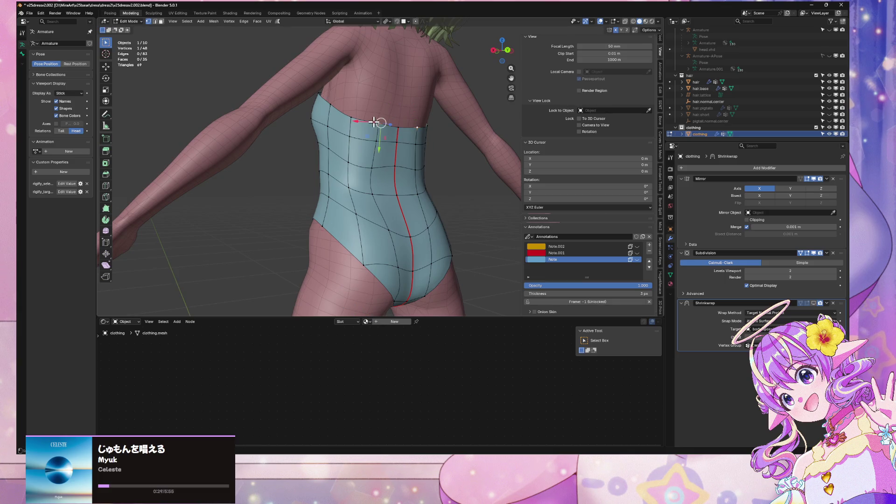
{"action": "left_click", "coordinate": [393, 134]}
Slide a second back-seam vertex twice along its edges
{"action": "left_click", "coordinate": [396, 136]}
{"action": "key", "text": "shift+v"}
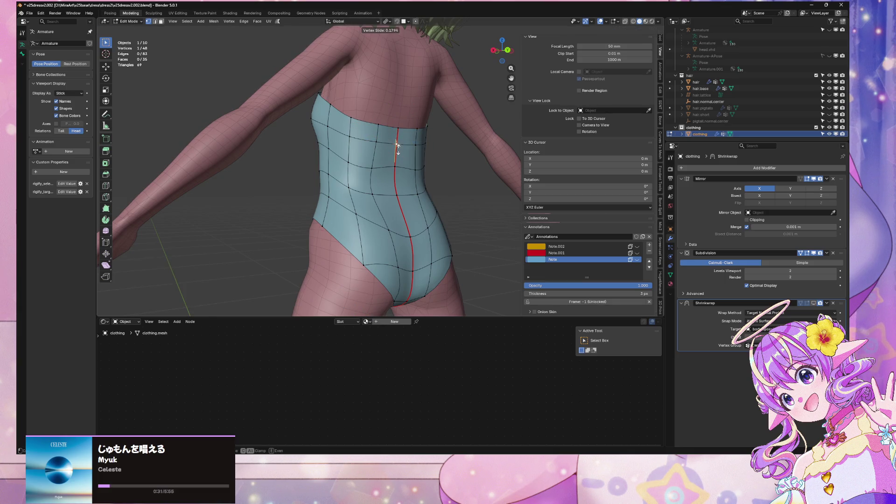
{"action": "left_click", "coordinate": [398, 150]}
{"action": "key", "text": "shift+v"}
{"action": "left_click", "coordinate": [378, 186]}
{"action": "mouse_move", "coordinate": [378, 187]}
{"action": "middle_mouse_down"}
{"action": "mouse_move", "coordinate": [387, 204]}
{"action": "mouse_move", "coordinate": [332, 183]}
{"action": "middle_mouse_up"}
{"action": "scroll", "coordinate": [336, 180], "scroll_direction": "up", "scroll_amount": 5}
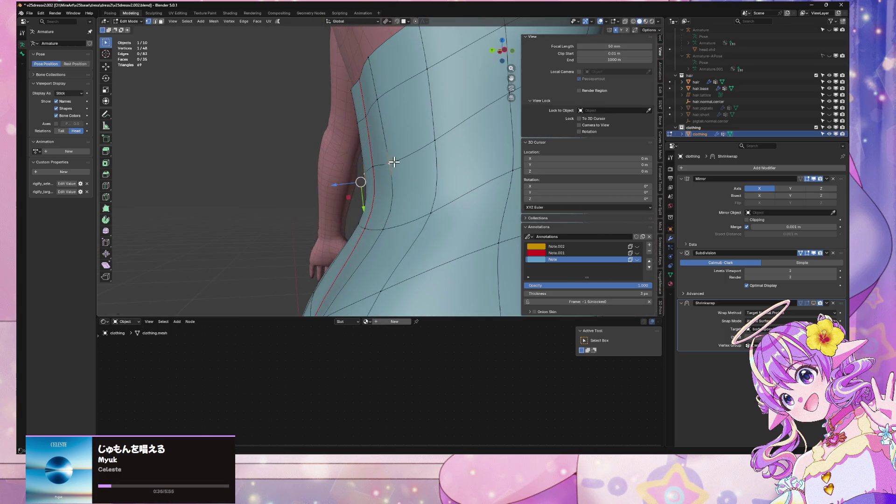
{"action": "scroll", "coordinate": [406, 173], "scroll_direction": "down", "scroll_amount": 5}
{"action": "scroll", "coordinate": [425, 171], "scroll_direction": "up", "scroll_amount": 4}
Slide a waist seam vertex and shift it sideways along X
{"action": "key", "text": "shift+v"}
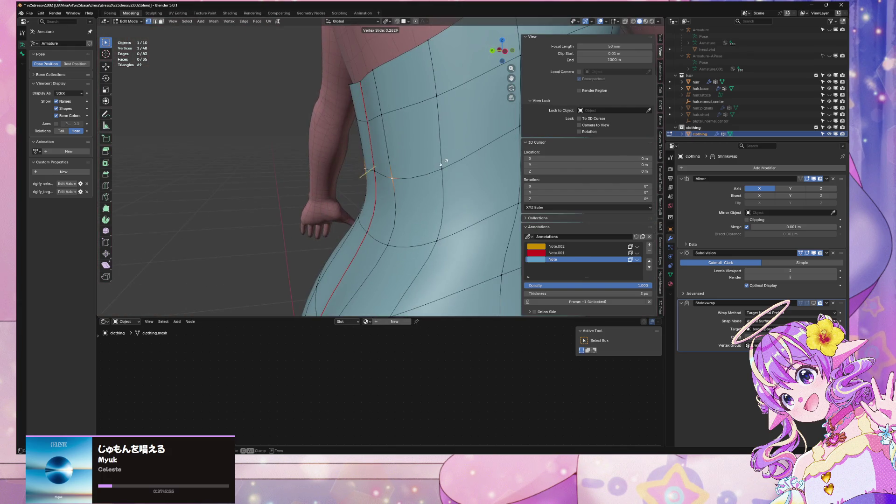
{"action": "mouse_move", "coordinate": [444, 166]}
{"action": "middle_mouse_down"}
{"action": "mouse_move", "coordinate": [420, 170]}
{"action": "mouse_move", "coordinate": [473, 150]}
{"action": "mouse_move", "coordinate": [370, 116]}
{"action": "middle_mouse_up"}
{"action": "left_click", "coordinate": [450, 156]}
{"action": "key", "text": "g"}
{"action": "key", "text": "x"}
{"action": "left_click", "coordinate": [497, 150]}
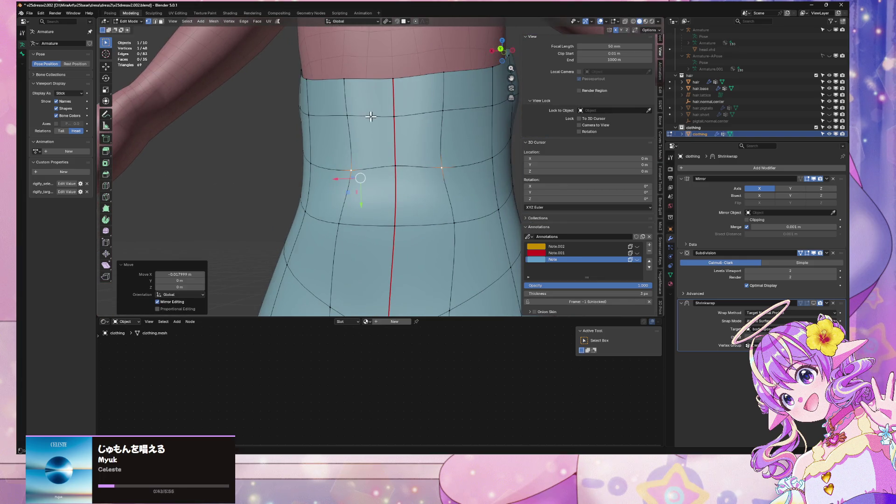
Nudge the leotard's top-edge vertices slightly sideways along X
{"action": "key", "text": "g"}
{"action": "key", "text": "x"}
{"action": "left_click", "coordinate": [352, 108]}
{"action": "left_click", "coordinate": [340, 74]}
{"action": "key", "text": "g"}
{"action": "key", "text": "x"}
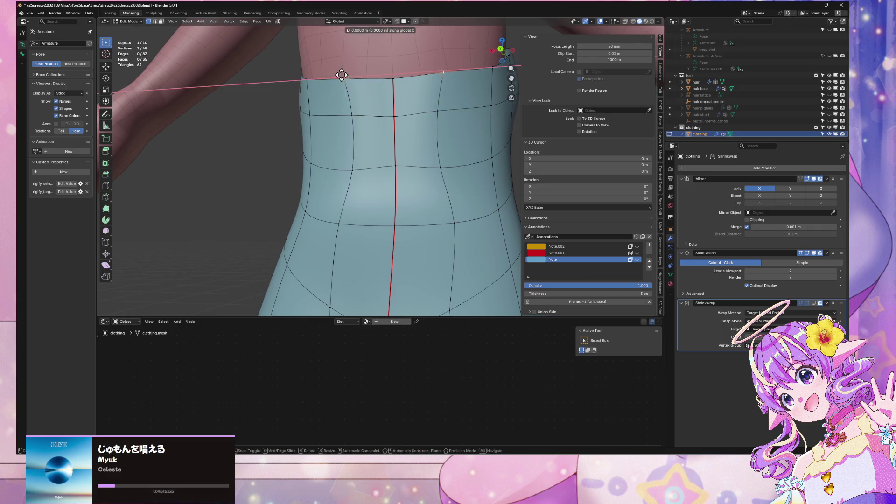
{"action": "left_click", "coordinate": [346, 75]}
{"action": "mouse_move", "coordinate": [346, 75]}
{"action": "middle_mouse_down"}
{"action": "mouse_move", "coordinate": [460, 84]}
{"action": "mouse_move", "coordinate": [452, 117]}
{"action": "mouse_move", "coordinate": [435, 132]}
{"action": "mouse_move", "coordinate": [429, 114]}
{"action": "mouse_move", "coordinate": [500, 91]}
{"action": "mouse_move", "coordinate": [443, 138]}
{"action": "mouse_move", "coordinate": [406, 210]}
{"action": "mouse_move", "coordinate": [414, 266]}
{"action": "middle_mouse_up"}
{"action": "scroll", "coordinate": [429, 114], "scroll_direction": "down", "scroll_amount": 3}
Switch between Object and Edit Mode to check the fit around the torso
{"action": "key", "text": "Tab"}
{"action": "key", "text": "Tab"}
{"action": "scroll", "coordinate": [432, 280], "scroll_direction": "up", "scroll_amount": 4}
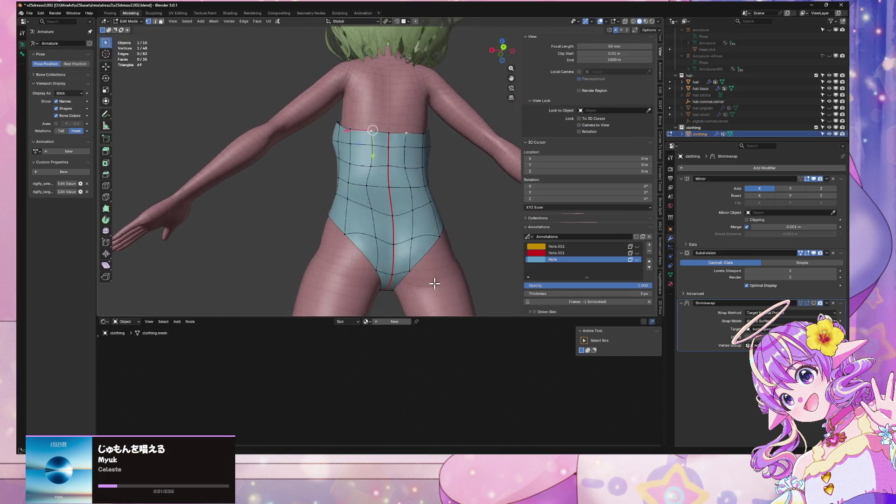
{"action": "middle_click_drag", "start_coordinate": [464, 301], "coordinate": [500, 280]}
{"action": "scroll", "coordinate": [500, 280], "scroll_direction": "down", "scroll_amount": 3}
{"action": "key", "text": "Tab"}
{"action": "mouse_move", "coordinate": [411, 196]}
{"action": "middle_mouse_down"}
{"action": "mouse_move", "coordinate": [460, 191]}
{"action": "mouse_move", "coordinate": [406, 200]}
{"action": "middle_mouse_up"}
{"action": "scroll", "coordinate": [461, 192], "scroll_direction": "up", "scroll_amount": 3}
{"action": "key", "text": "Tab"}
{"action": "scroll", "coordinate": [406, 200], "scroll_direction": "up", "scroll_amount": 3}
Move a side vertex along Y, then view the result in Object Mode
{"action": "left_click", "coordinate": [336, 201]}
{"action": "key", "text": "g"}
{"action": "key", "text": "y"}
{"action": "left_click", "coordinate": [350, 202]}
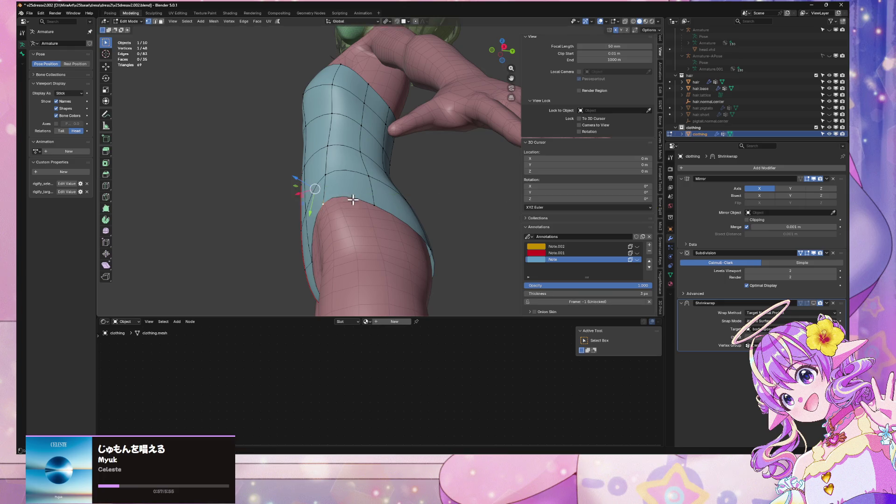
{"action": "middle_click_drag", "start_coordinate": [350, 202], "coordinate": [447, 249]}
{"action": "key", "text": "Tab"}
{"action": "left_click", "coordinate": [457, 205]}
{"action": "scroll", "coordinate": [457, 206], "scroll_direction": "down", "scroll_amount": 4}
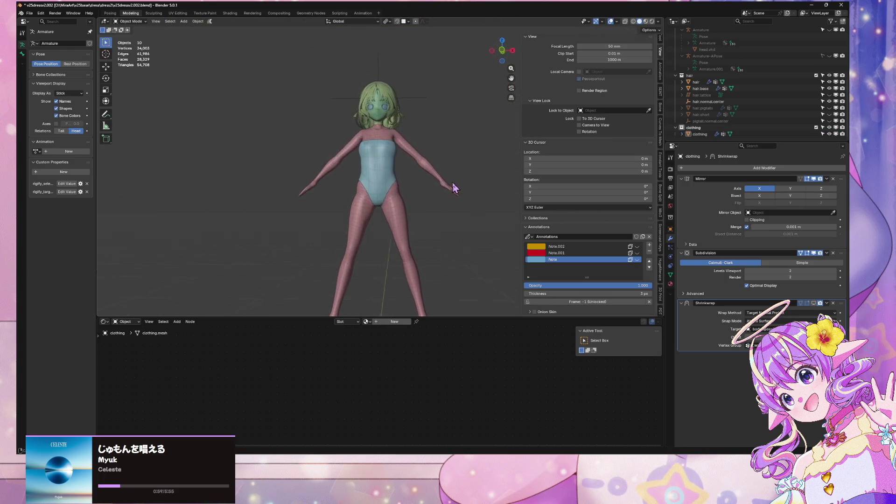
Enable the Shrinkwrap viewport display and enter Edit Mode on the leotard
{"action": "scroll", "coordinate": [459, 191], "scroll_direction": "up", "scroll_amount": 2}
{"action": "middle_click_drag", "start_coordinate": [460, 191], "coordinate": [441, 196]}
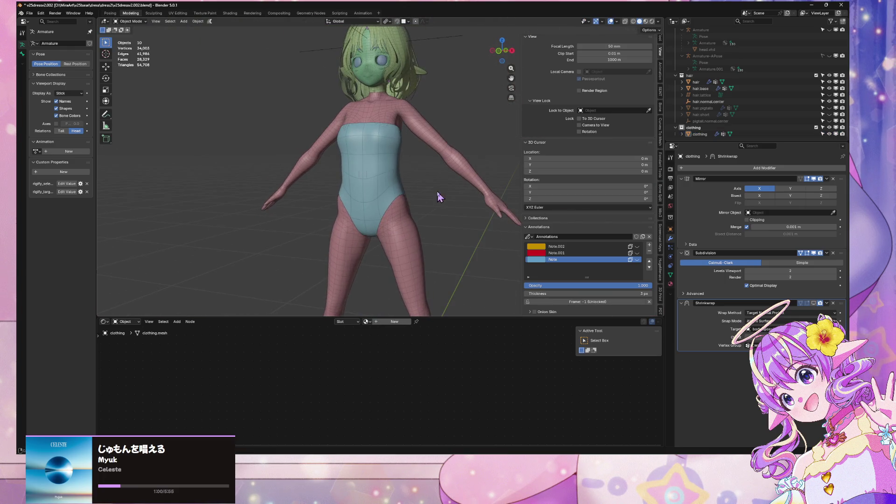
{"action": "left_click", "coordinate": [814, 304]}
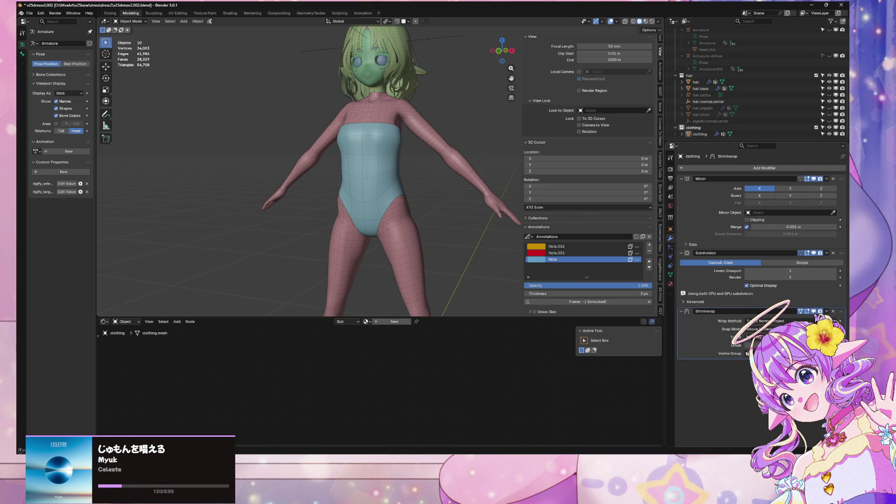
{"action": "scroll", "coordinate": [427, 203], "scroll_direction": "up", "scroll_amount": 4}
{"action": "left_click", "coordinate": [378, 184]}
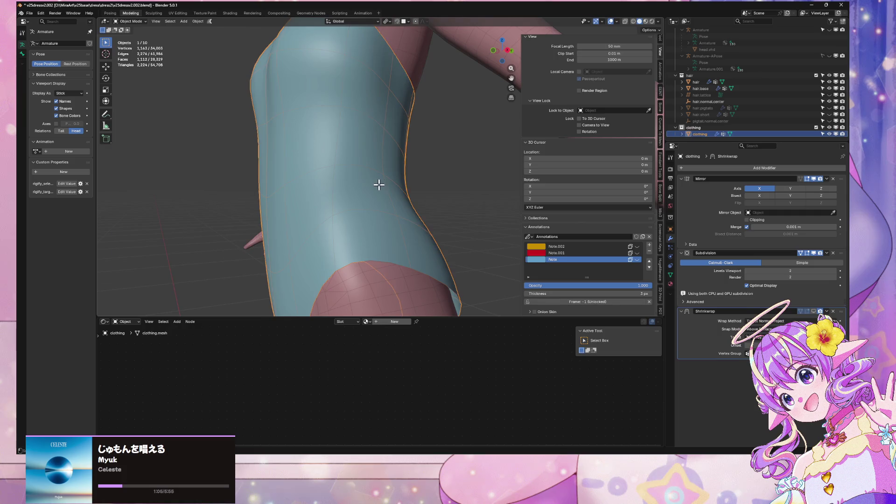
{"action": "key", "text": "Tab"}
{"action": "scroll", "coordinate": [379, 179], "scroll_direction": "down", "scroll_amount": 2}
In face select mode, pick the side face columns and the bottom leg-edge ring
{"action": "key", "text": "3"}
{"action": "left_click", "coordinate": [376, 126], "text": "alt"}
{"action": "mouse_move", "coordinate": [376, 128]}
{"action": "middle_mouse_down"}
{"action": "mouse_move", "coordinate": [402, 185]}
{"action": "mouse_move", "coordinate": [472, 202]}
{"action": "mouse_move", "coordinate": [424, 225]}
{"action": "mouse_move", "coordinate": [316, 196]}
{"action": "mouse_move", "coordinate": [327, 168]}
{"action": "middle_mouse_up"}
{"action": "left_click", "coordinate": [355, 147], "text": "alt+shift"}
{"action": "left_click", "coordinate": [390, 240], "text": "alt+shift"}
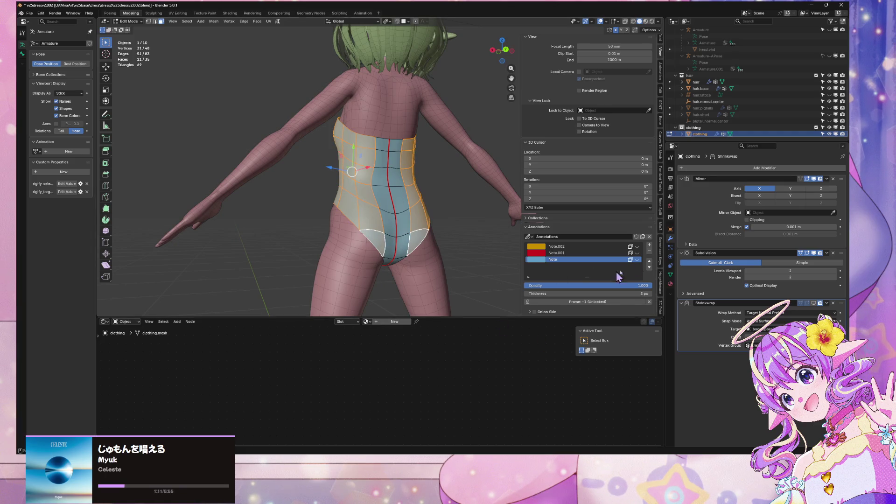
Assign the selected faces to the vertex group and expand the Shrinkwrap settings
{"action": "left_click", "coordinate": [670, 275]}
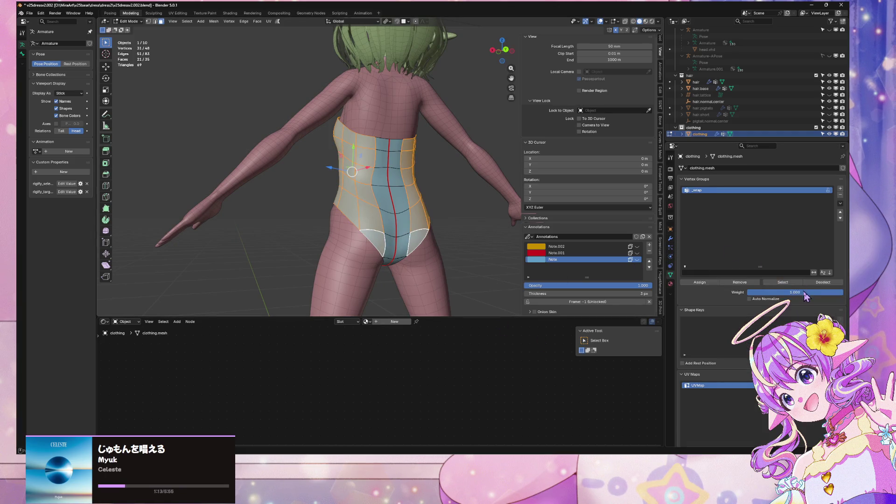
{"action": "left_click", "coordinate": [703, 283]}
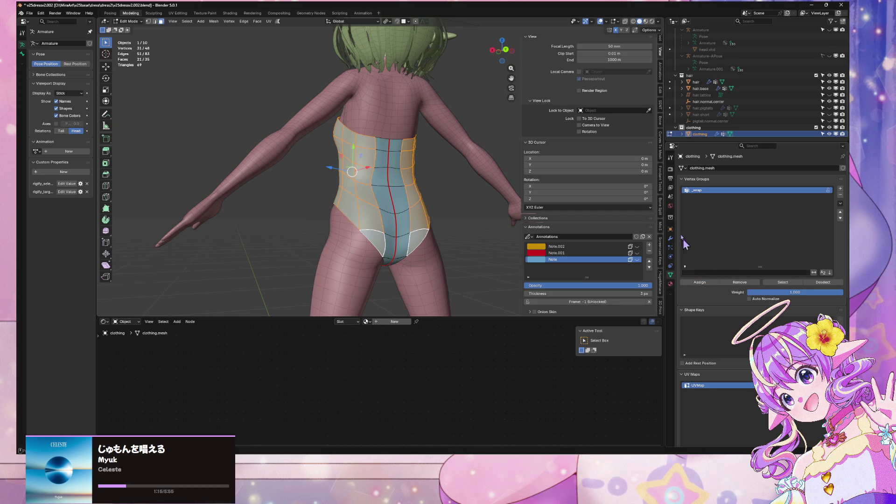
{"action": "left_click", "coordinate": [671, 239]}
{"action": "left_click", "coordinate": [681, 312]}
{"action": "mouse_move", "coordinate": [493, 234]}
{"action": "middle_mouse_down"}
{"action": "mouse_move", "coordinate": [500, 200]}
{"action": "mouse_move", "coordinate": [490, 200]}
{"action": "mouse_move", "coordinate": [464, 239]}
{"action": "mouse_move", "coordinate": [485, 217]}
{"action": "mouse_move", "coordinate": [430, 197]}
{"action": "mouse_move", "coordinate": [414, 214]}
{"action": "mouse_move", "coordinate": [421, 238]}
{"action": "mouse_move", "coordinate": [402, 226]}
{"action": "mouse_move", "coordinate": [413, 204]}
{"action": "mouse_move", "coordinate": [386, 236]}
{"action": "mouse_move", "coordinate": [392, 251]}
{"action": "mouse_move", "coordinate": [410, 210]}
{"action": "mouse_move", "coordinate": [392, 143]}
{"action": "middle_mouse_up"}
Select vertices near the leotard's hip and upper edge and drop viewport subdivision to 1
{"action": "key", "text": "Tab"}
{"action": "key", "text": "Tab"}
{"action": "scroll", "coordinate": [389, 246], "scroll_direction": "up", "scroll_amount": 5}
{"action": "left_click", "coordinate": [410, 209]}
{"action": "left_click", "coordinate": [391, 144]}
{"action": "left_click", "coordinate": [394, 140]}
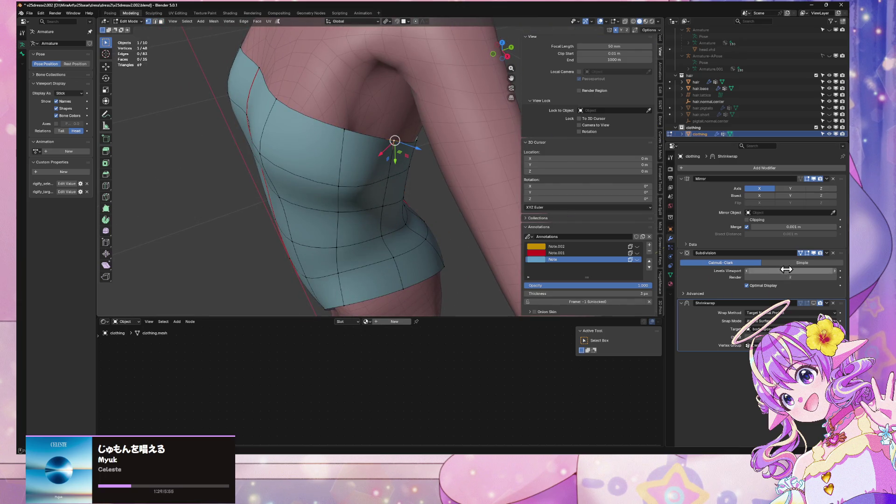
{"action": "left_click", "coordinate": [746, 271]}
{"action": "key", "text": "KP_1"}
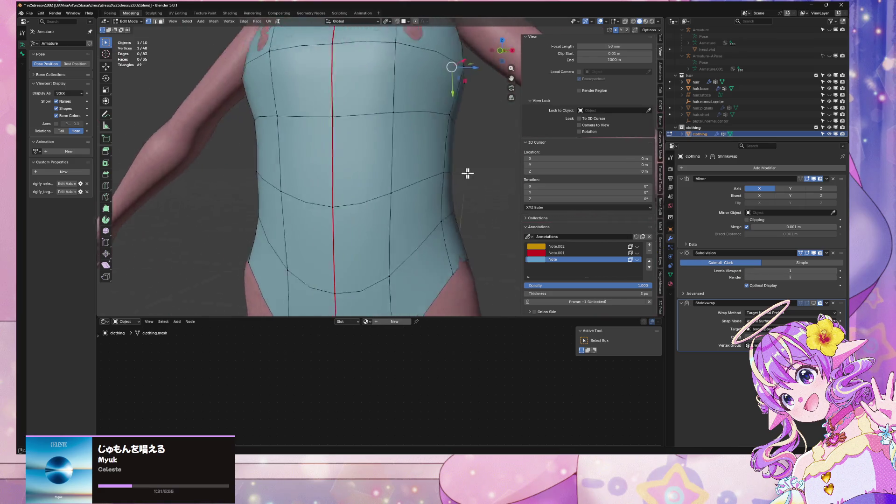
{"action": "scroll", "coordinate": [467, 172], "scroll_direction": "down", "scroll_amount": 3}
{"action": "mouse_move", "coordinate": [489, 177]}
{"action": "middle_mouse_down"}
{"action": "mouse_move", "coordinate": [468, 160]}
{"action": "mouse_move", "coordinate": [464, 216]}
{"action": "mouse_move", "coordinate": [446, 210]}
{"action": "middle_mouse_up"}
Nudge a side edge and a side vertex of the leotard slightly along X
{"action": "key", "text": "g"}
{"action": "key", "text": "y"}
{"action": "right_click", "coordinate": [439, 202]}
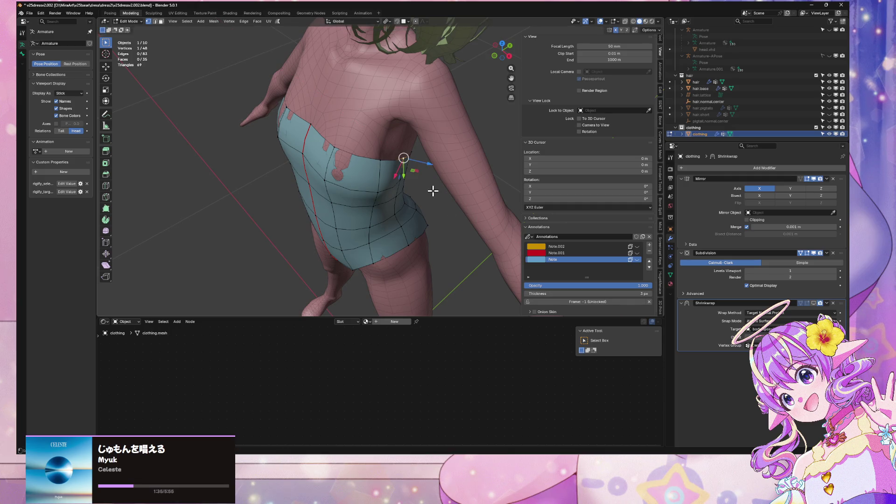
{"action": "left_click", "coordinate": [401, 171]}
{"action": "key", "text": "g"}
{"action": "key", "text": "x"}
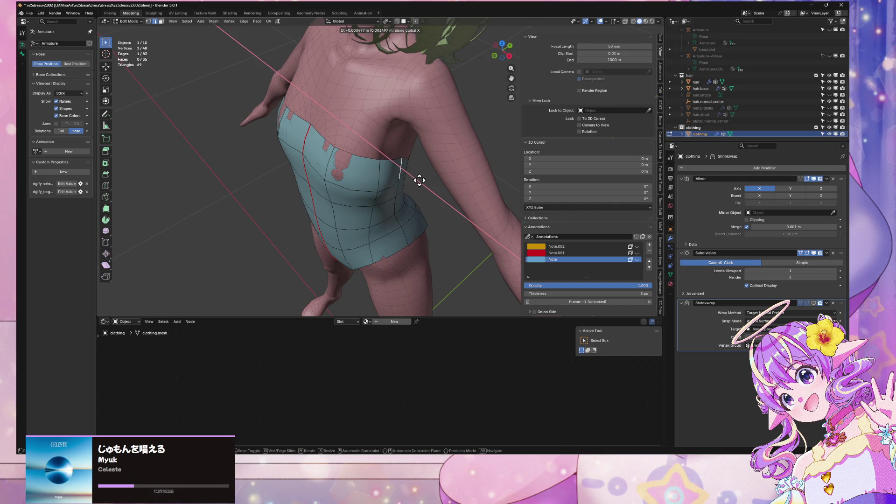
{"action": "left_click", "coordinate": [417, 180]}
{"action": "left_click", "coordinate": [402, 175]}
{"action": "key", "text": "g"}
{"action": "key", "text": "x"}
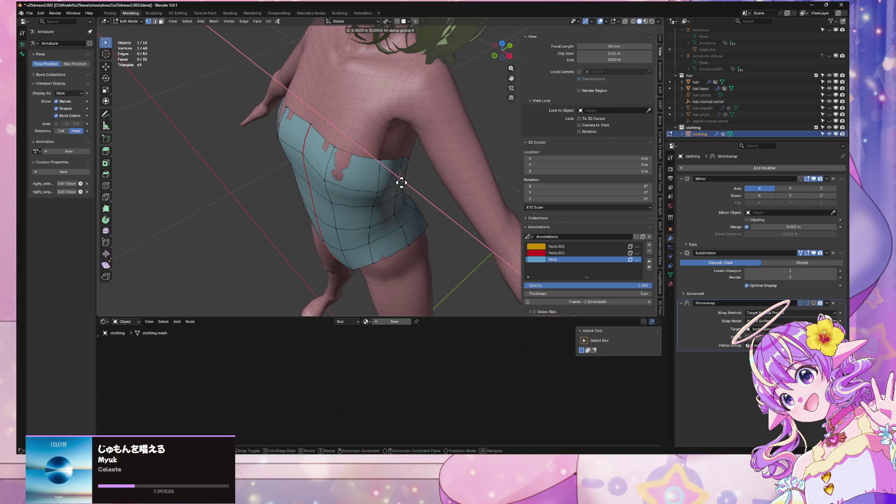
{"action": "mouse_move", "coordinate": [400, 182]}
{"action": "middle_mouse_down", "text": "alt"}
{"action": "mouse_move", "coordinate": [357, 154]}
{"action": "mouse_move", "coordinate": [362, 148]}
{"action": "middle_mouse_up", "text": "alt"}
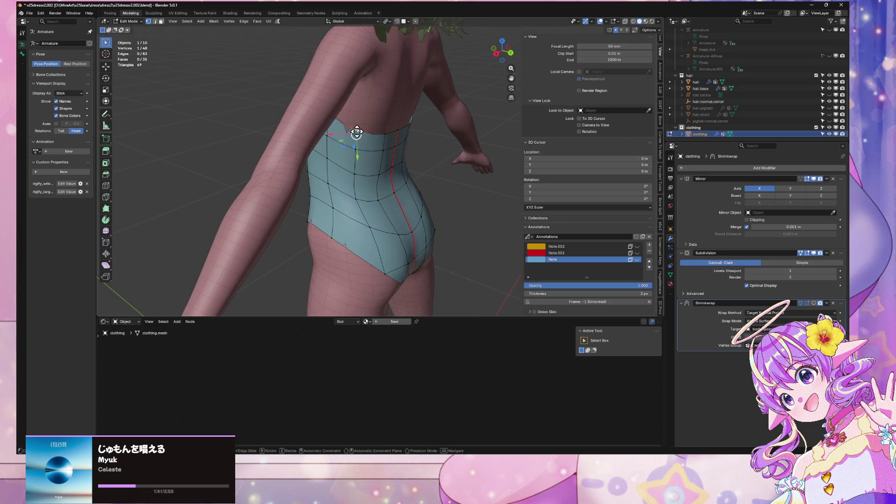
{"action": "left_click", "coordinate": [355, 133]}
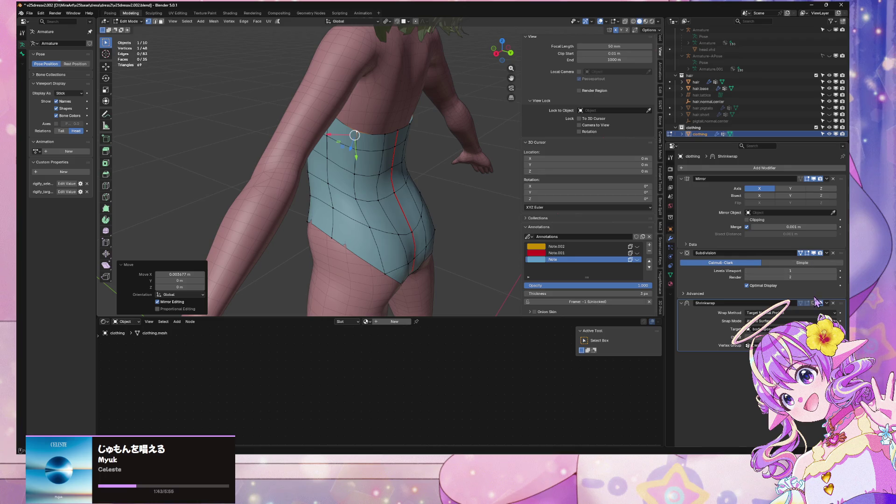
Raise viewport subdivision to 2 and shift an upper-edge vertex slightly along X
{"action": "left_click", "coordinate": [835, 270]}
{"action": "mouse_move", "coordinate": [388, 229]}
{"action": "middle_mouse_down"}
{"action": "mouse_move", "coordinate": [352, 211]}
{"action": "mouse_move", "coordinate": [456, 240]}
{"action": "mouse_move", "coordinate": [390, 194]}
{"action": "middle_mouse_up"}
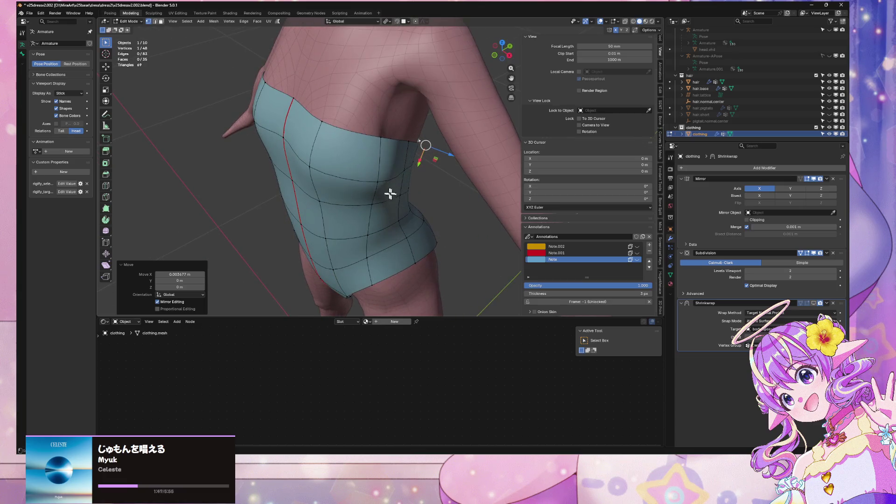
{"action": "left_click", "coordinate": [382, 184]}
{"action": "key", "text": "g"}
{"action": "key", "text": "x"}
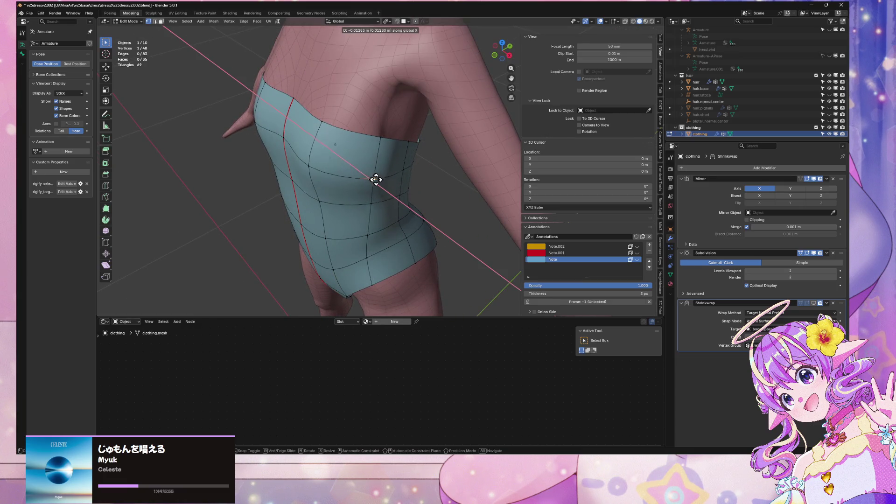
{"action": "left_click", "coordinate": [376, 179]}
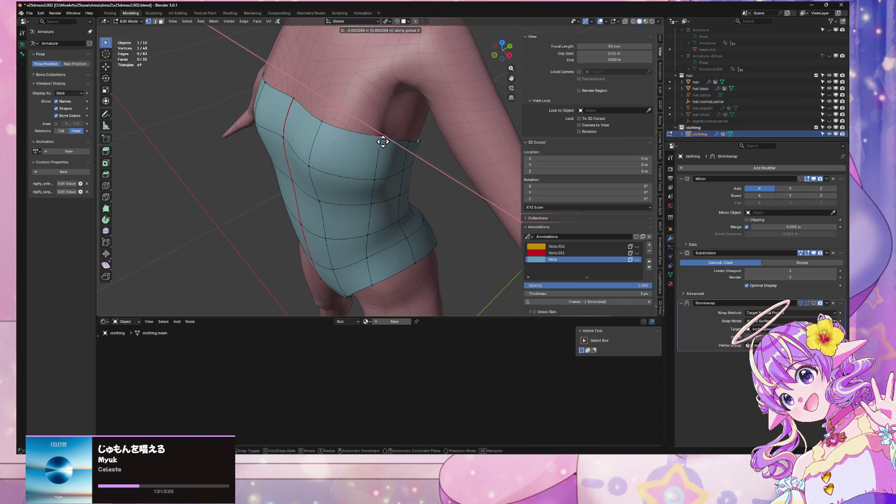
Return to Object Mode and turn on X-ray to check the fit
{"action": "scroll", "coordinate": [391, 148], "scroll_direction": "down", "scroll_amount": 3}
{"action": "key", "text": "Tab"}
{"action": "mouse_move", "coordinate": [391, 148]}
{"action": "middle_mouse_down"}
{"action": "mouse_move", "coordinate": [430, 230]}
{"action": "mouse_move", "coordinate": [455, 194]}
{"action": "mouse_move", "coordinate": [467, 201]}
{"action": "mouse_move", "coordinate": [384, 200]}
{"action": "mouse_move", "coordinate": [406, 234]}
{"action": "mouse_move", "coordinate": [452, 251]}
{"action": "mouse_move", "coordinate": [440, 228]}
{"action": "mouse_move", "coordinate": [452, 218]}
{"action": "middle_mouse_up"}
{"action": "scroll", "coordinate": [481, 210], "scroll_direction": "up", "scroll_amount": 4}
{"action": "key", "text": "alt+z"}
Select the waist side edges and pull them inward without changing their height
{"action": "left_click", "coordinate": [501, 51]}
{"action": "scroll", "coordinate": [491, 140], "scroll_direction": "up", "scroll_amount": 3}
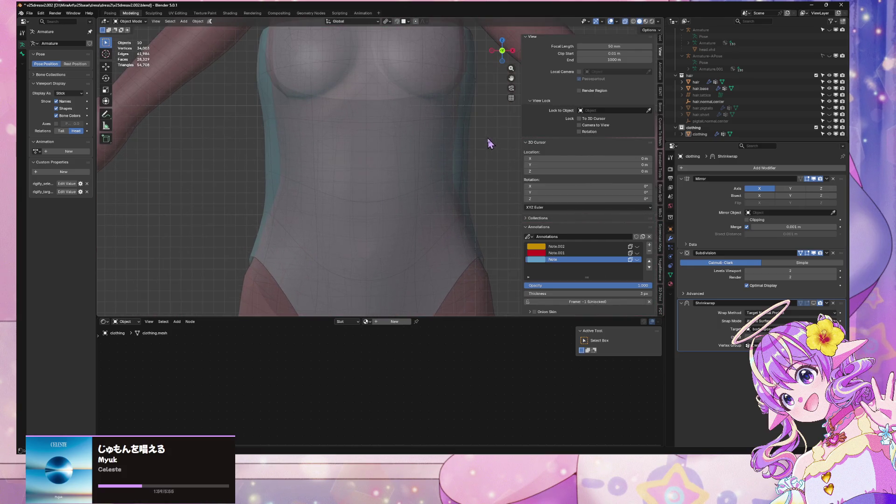
{"action": "key", "text": "Tab"}
{"action": "scroll", "coordinate": [452, 182], "scroll_direction": "down", "scroll_amount": 5, "text": "ctrl"}
{"action": "key", "text": "2"}
{"action": "left_click", "coordinate": [411, 156]}
{"action": "mouse_move", "coordinate": [451, 169]}
{"action": "middle_mouse_down"}
{"action": "mouse_move", "coordinate": [428, 181]}
{"action": "mouse_move", "coordinate": [455, 180]}
{"action": "mouse_move", "coordinate": [458, 164]}
{"action": "middle_mouse_up"}
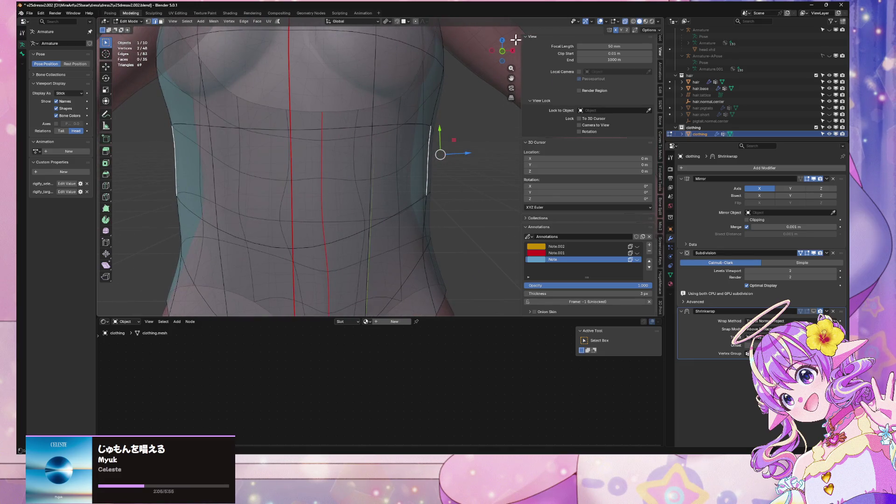
{"action": "left_click", "coordinate": [502, 50]}
{"action": "left_click_drag", "start_coordinate": [511, 78], "coordinate": [510, 77]}
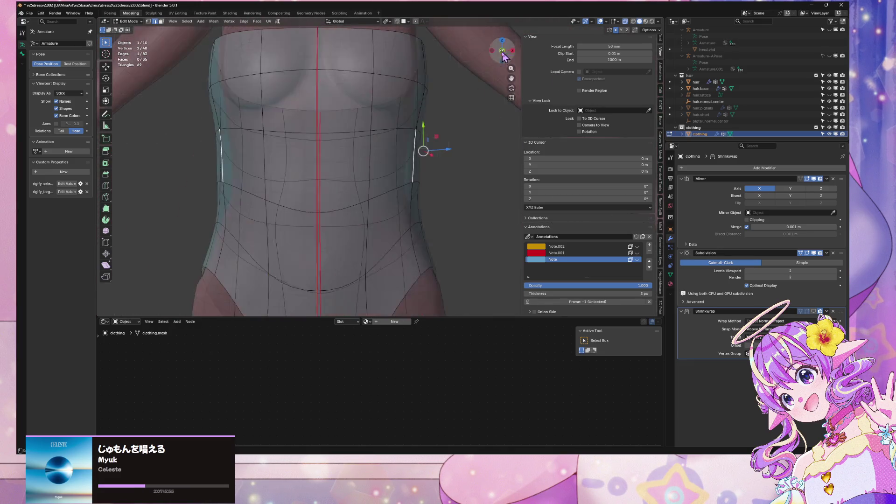
{"action": "key", "text": "g"}
{"action": "key", "text": "shift+z"}
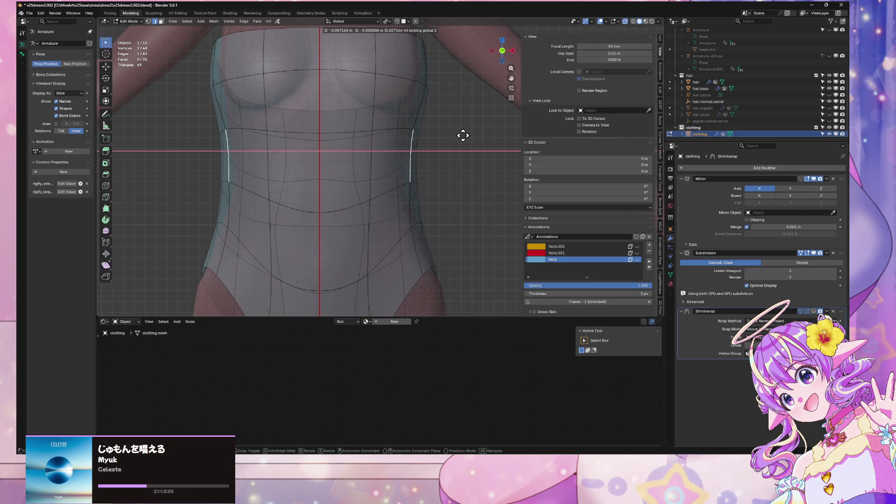
{"action": "left_click", "coordinate": [461, 135]}
Reposition the selected waist edges again from the front view
{"action": "mouse_move", "coordinate": [461, 135]}
{"action": "middle_mouse_down"}
{"action": "mouse_move", "coordinate": [344, 156]}
{"action": "mouse_move", "coordinate": [340, 176]}
{"action": "mouse_move", "coordinate": [424, 156]}
{"action": "mouse_move", "coordinate": [388, 129]}
{"action": "mouse_move", "coordinate": [447, 140]}
{"action": "middle_mouse_up"}
{"action": "key", "text": "g"}
{"action": "left_click", "coordinate": [337, 176]}
{"action": "left_click", "coordinate": [501, 51]}
{"action": "key", "text": "g"}
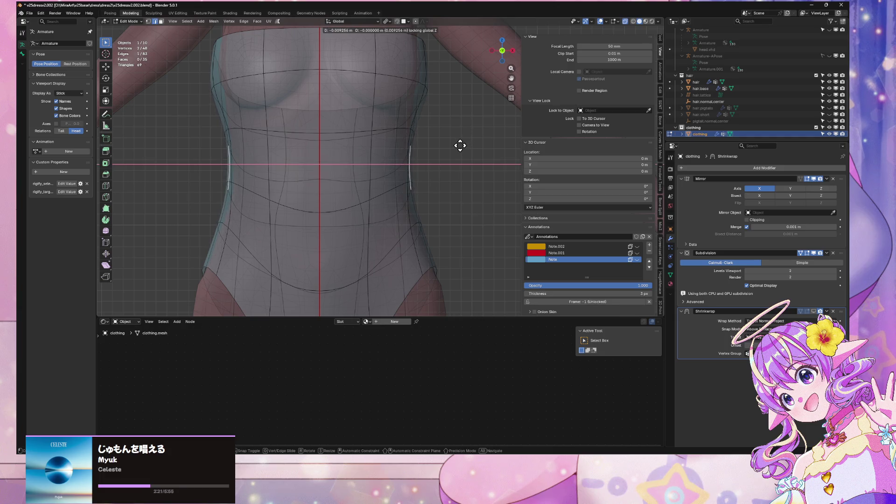
{"action": "left_click", "coordinate": [459, 145]}
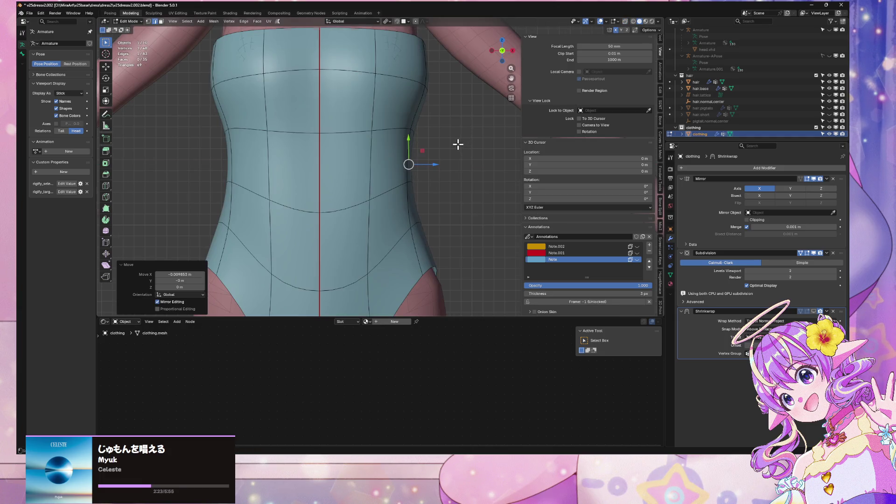
{"action": "scroll", "coordinate": [458, 145], "scroll_direction": "down", "scroll_amount": 5}
With X-ray on, shift the waist edges slightly along the Y axis
{"action": "key", "text": "alt+z"}
{"action": "mouse_move", "coordinate": [455, 144]}
{"action": "middle_mouse_down"}
{"action": "mouse_move", "coordinate": [381, 137]}
{"action": "mouse_move", "coordinate": [355, 154]}
{"action": "mouse_move", "coordinate": [376, 186]}
{"action": "mouse_move", "coordinate": [482, 152]}
{"action": "mouse_move", "coordinate": [342, 152]}
{"action": "mouse_move", "coordinate": [438, 128]}
{"action": "middle_mouse_up"}
{"action": "key", "text": "alt+z"}
{"action": "scroll", "coordinate": [386, 150], "scroll_direction": "up", "scroll_amount": 4}
{"action": "left_click", "coordinate": [496, 53]}
{"action": "key", "text": "alt+z"}
{"action": "key", "text": "g"}
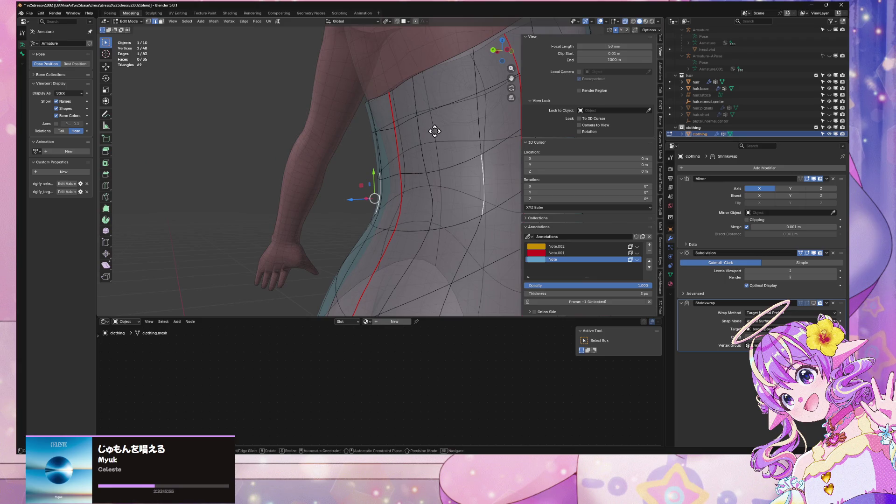
{"action": "key", "text": "x"}
{"action": "key", "text": "y"}
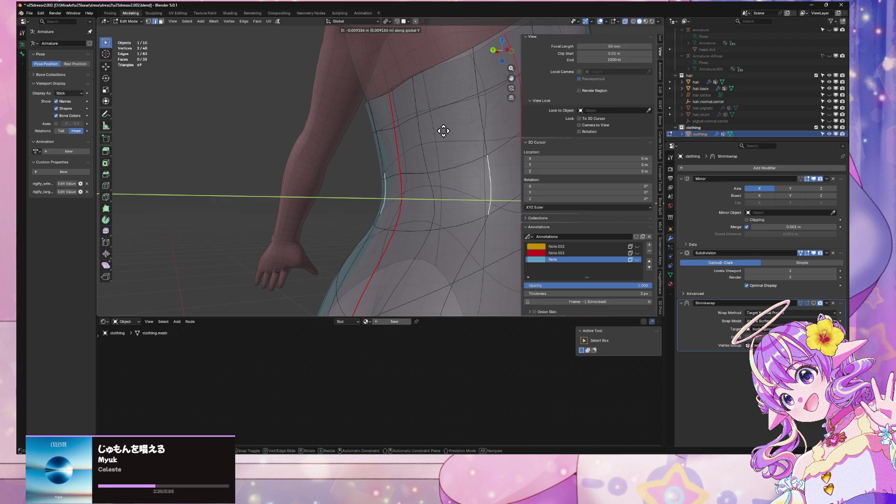
{"action": "left_click", "coordinate": [444, 131]}
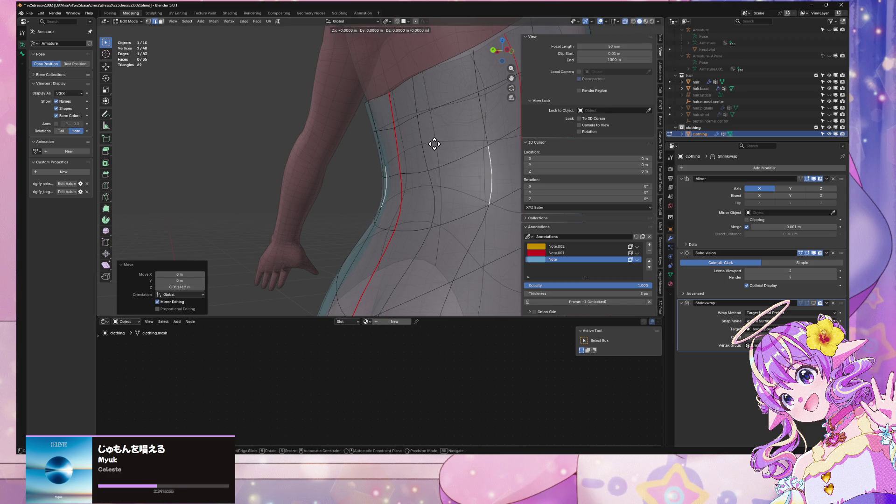
{"action": "left_click", "coordinate": [437, 144]}
{"action": "mouse_move", "coordinate": [436, 142]}
{"action": "middle_mouse_down"}
{"action": "mouse_move", "coordinate": [507, 148]}
{"action": "mouse_move", "coordinate": [418, 188]}
{"action": "mouse_move", "coordinate": [454, 187]}
{"action": "mouse_move", "coordinate": [456, 162]}
{"action": "mouse_move", "coordinate": [417, 181]}
{"action": "mouse_move", "coordinate": [379, 178]}
{"action": "mouse_move", "coordinate": [356, 207]}
{"action": "mouse_move", "coordinate": [400, 241]}
{"action": "mouse_move", "coordinate": [386, 206]}
{"action": "mouse_move", "coordinate": [458, 176]}
{"action": "middle_mouse_up"}
Slide vertices on the left side, centre seam, top edge and waist along their edges
{"action": "left_click", "coordinate": [363, 249]}
{"action": "left_click", "coordinate": [397, 226]}
{"action": "left_click", "coordinate": [413, 168]}
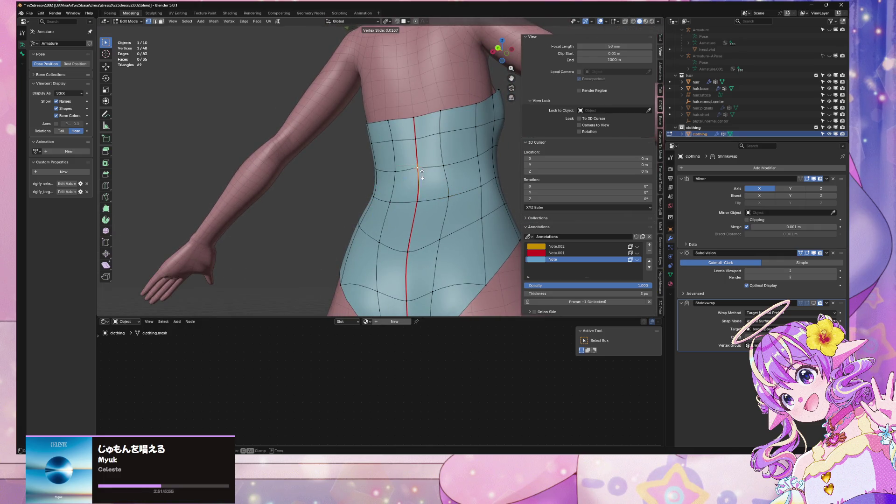
{"action": "left_click", "coordinate": [424, 180]}
{"action": "mouse_move", "coordinate": [432, 189]}
{"action": "middle_mouse_down"}
{"action": "mouse_move", "coordinate": [394, 205]}
{"action": "mouse_move", "coordinate": [387, 187]}
{"action": "mouse_move", "coordinate": [474, 160]}
{"action": "mouse_move", "coordinate": [475, 192]}
{"action": "mouse_move", "coordinate": [402, 130]}
{"action": "middle_mouse_up"}
{"action": "left_click", "coordinate": [406, 127]}
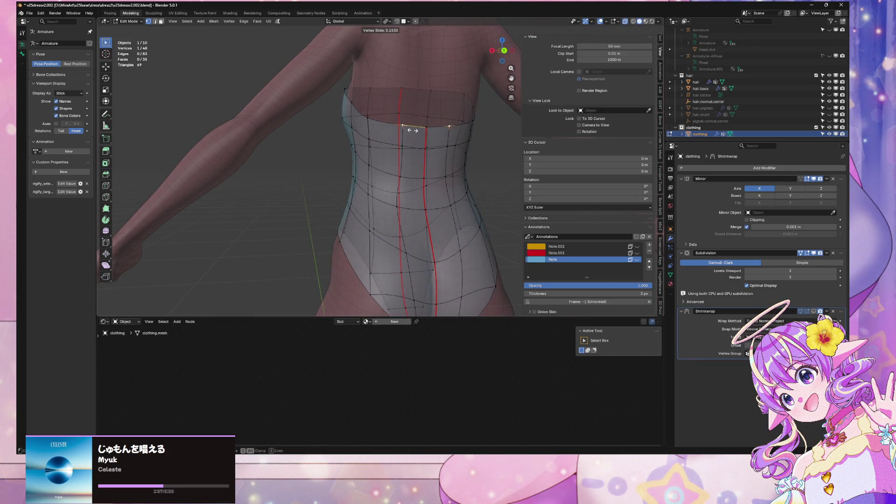
{"action": "left_click", "coordinate": [411, 130]}
{"action": "left_click", "coordinate": [404, 145]}
{"action": "key", "text": "g"}
{"action": "key", "text": "g"}
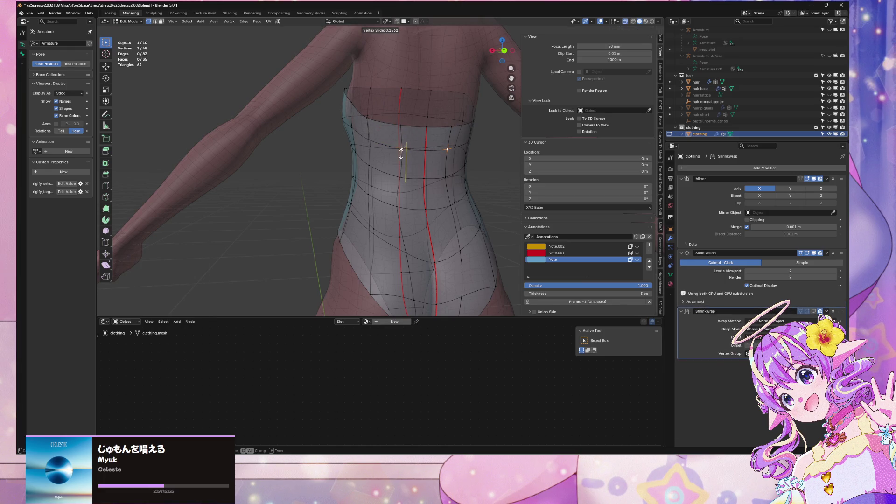
{"action": "left_click", "coordinate": [401, 150]}
Return to Object Mode and view the model from the back
{"action": "key", "text": "Tab"}
{"action": "scroll", "coordinate": [447, 176], "scroll_direction": "down", "scroll_amount": 2}
{"action": "key", "text": "ctrl+KP_1"}
{"action": "mouse_move", "coordinate": [458, 181]}
{"action": "middle_mouse_down"}
{"action": "mouse_move", "coordinate": [413, 158]}
{"action": "mouse_move", "coordinate": [320, 172]}
{"action": "mouse_move", "coordinate": [298, 183]}
{"action": "mouse_move", "coordinate": [292, 206]}
{"action": "mouse_move", "coordinate": [233, 168]}
{"action": "mouse_move", "coordinate": [133, 167]}
{"action": "mouse_move", "coordinate": [612, 173]}
{"action": "mouse_move", "coordinate": [496, 163]}
{"action": "middle_mouse_up"}
{"action": "scroll", "coordinate": [497, 163], "scroll_direction": "down", "scroll_amount": 4}
Slide one leotard vertex along its edge and raise another slightly along Z
{"action": "middle_click_drag", "start_coordinate": [436, 166], "coordinate": [466, 175]}
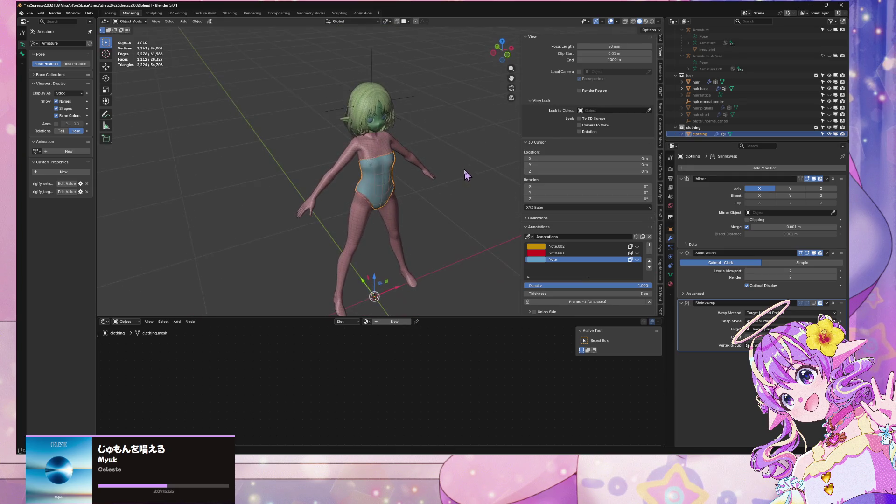
{"action": "scroll", "coordinate": [467, 175], "scroll_direction": "up", "scroll_amount": 5}
{"action": "mouse_move", "coordinate": [410, 150]}
{"action": "middle_mouse_down"}
{"action": "mouse_move", "coordinate": [468, 136]}
{"action": "mouse_move", "coordinate": [421, 137]}
{"action": "mouse_move", "coordinate": [406, 115]}
{"action": "middle_mouse_up"}
{"action": "key", "text": "Tab"}
{"action": "left_click", "coordinate": [370, 106]}
{"action": "left_click", "coordinate": [434, 105]}
{"action": "left_click", "coordinate": [394, 78]}
{"action": "mouse_move", "coordinate": [393, 79]}
{"action": "middle_mouse_down"}
{"action": "mouse_move", "coordinate": [410, 120]}
{"action": "mouse_move", "coordinate": [340, 130]}
{"action": "middle_mouse_up"}
{"action": "key", "text": "g"}
{"action": "key", "text": "z"}
{"action": "left_click", "coordinate": [371, 121]}
Return to Object Mode and orbit around the body to check the leotard's fit
{"action": "key", "text": "Tab"}
{"action": "mouse_move", "coordinate": [466, 184]}
{"action": "middle_mouse_down"}
{"action": "mouse_move", "coordinate": [415, 156]}
{"action": "mouse_move", "coordinate": [358, 164]}
{"action": "mouse_move", "coordinate": [420, 202]}
{"action": "mouse_move", "coordinate": [472, 140]}
{"action": "mouse_move", "coordinate": [406, 252]}
{"action": "mouse_move", "coordinate": [391, 231]}
{"action": "mouse_move", "coordinate": [321, 243]}
{"action": "mouse_move", "coordinate": [370, 205]}
{"action": "mouse_move", "coordinate": [435, 200]}
{"action": "mouse_move", "coordinate": [382, 142]}
{"action": "mouse_move", "coordinate": [280, 126]}
{"action": "mouse_move", "coordinate": [236, 144]}
{"action": "mouse_move", "coordinate": [249, 228]}
{"action": "middle_mouse_up"}
{"action": "scroll", "coordinate": [441, 169], "scroll_direction": "down", "scroll_amount": 2}
{"action": "scroll", "coordinate": [327, 236], "scroll_direction": "up", "scroll_amount": 3}
{"action": "scroll", "coordinate": [370, 205], "scroll_direction": "down", "scroll_amount": 3}
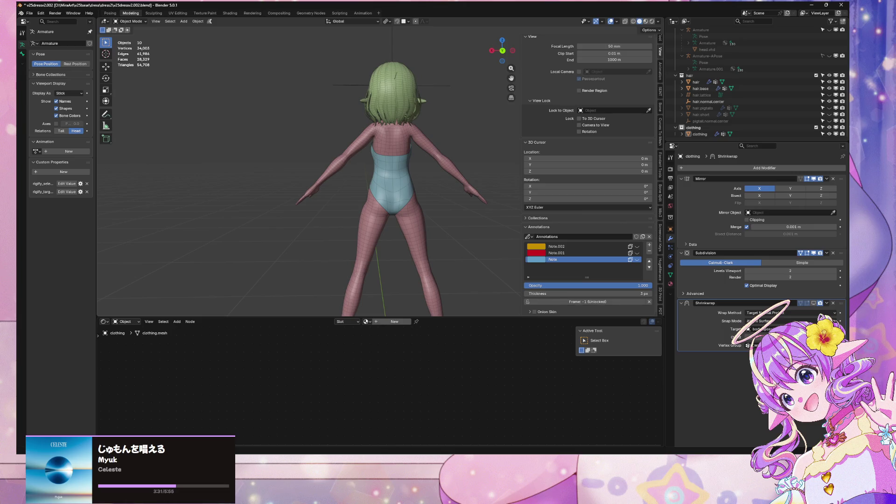
{"action": "mouse_move", "coordinate": [343, 222]}
{"action": "middle_mouse_down"}
{"action": "mouse_move", "coordinate": [472, 223]}
{"action": "mouse_move", "coordinate": [425, 219]}
{"action": "mouse_move", "coordinate": [485, 213]}
{"action": "mouse_move", "coordinate": [303, 191]}
{"action": "mouse_move", "coordinate": [486, 200]}
{"action": "mouse_move", "coordinate": [369, 198]}
{"action": "mouse_move", "coordinate": [390, 185]}
{"action": "mouse_move", "coordinate": [448, 176]}
{"action": "mouse_move", "coordinate": [517, 181]}
{"action": "mouse_move", "coordinate": [414, 173]}
{"action": "mouse_move", "coordinate": [359, 188]}
{"action": "middle_mouse_up"}
{"action": "scroll", "coordinate": [369, 198], "scroll_direction": "up", "scroll_amount": 5}
{"action": "scroll", "coordinate": [397, 219], "scroll_direction": "down", "scroll_amount": 3}
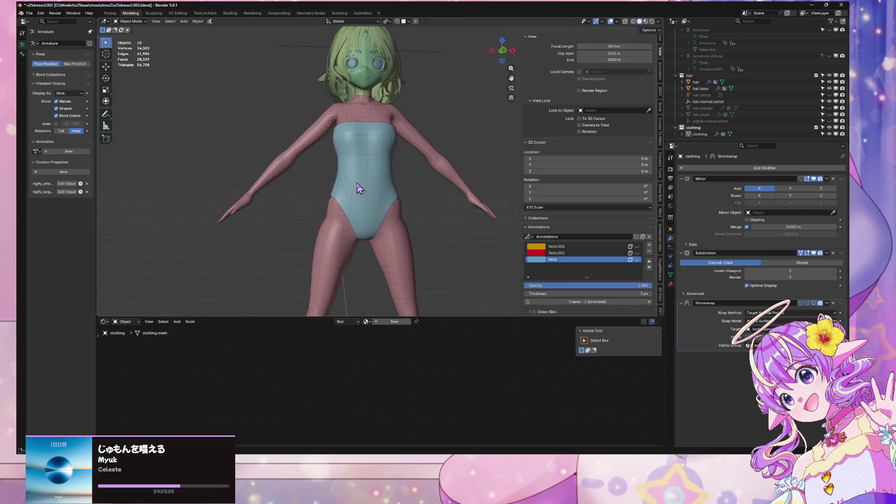
Discard the stray duplicate of the leotard's edge loop and go back to Object Mode
{"action": "left_click", "coordinate": [359, 188]}
{"action": "key", "text": "Tab"}
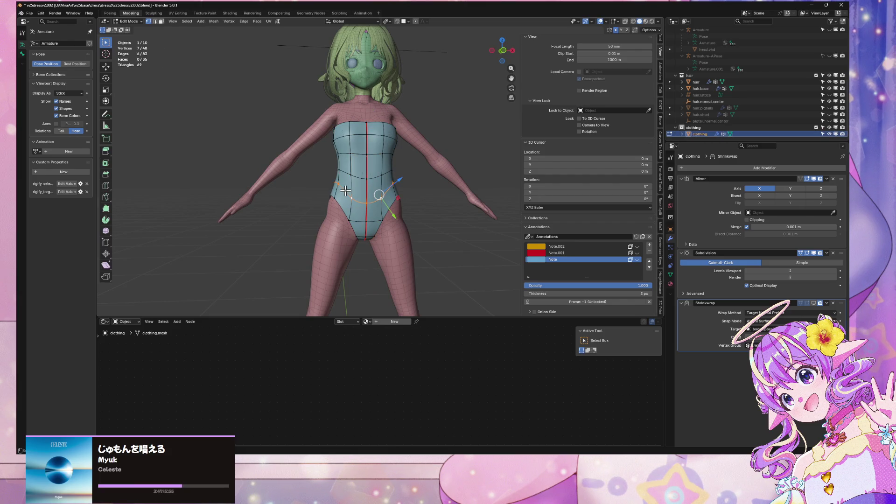
{"action": "left_click", "coordinate": [363, 181]}
{"action": "key", "text": "shift+d"}
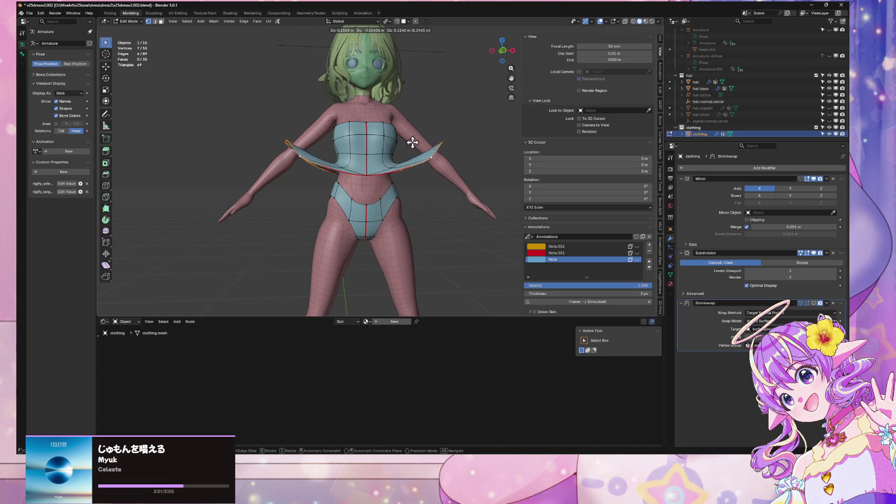
{"action": "left_click", "coordinate": [412, 143]}
{"action": "key", "text": "Tab"}
{"action": "left_click", "coordinate": [430, 240]}
Save the file as v25dressv2.002.blend and orbit to view the back
{"action": "mouse_move", "coordinate": [429, 241]}
{"action": "middle_mouse_down"}
{"action": "mouse_move", "coordinate": [369, 262]}
{"action": "mouse_move", "coordinate": [395, 218]}
{"action": "middle_mouse_up"}
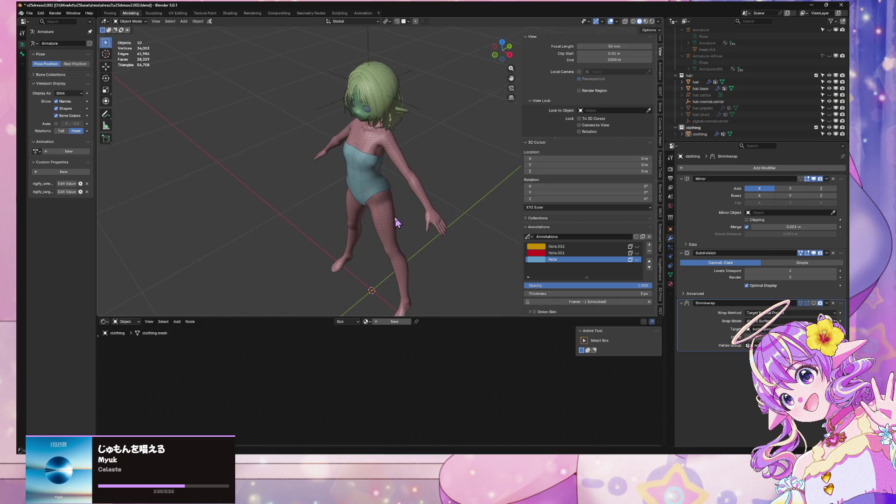
{"action": "key", "text": "ctrl+s"}
{"action": "mouse_move", "coordinate": [474, 230]}
{"action": "middle_mouse_down"}
{"action": "mouse_move", "coordinate": [363, 155]}
{"action": "mouse_move", "coordinate": [320, 168]}
{"action": "middle_mouse_up"}
{"action": "scroll", "coordinate": [401, 175], "scroll_direction": "up", "scroll_amount": 4}
{"action": "mouse_move", "coordinate": [403, 180]}
{"action": "middle_mouse_down"}
{"action": "mouse_move", "coordinate": [456, 220]}
{"action": "mouse_move", "coordinate": [450, 240]}
{"action": "mouse_move", "coordinate": [344, 210]}
{"action": "mouse_move", "coordinate": [445, 184]}
{"action": "mouse_move", "coordinate": [444, 206]}
{"action": "middle_mouse_up"}
Select all leotard vertices, try Smooth Vertices, then undo it
{"action": "key", "text": "Tab"}
{"action": "key", "text": "a"}
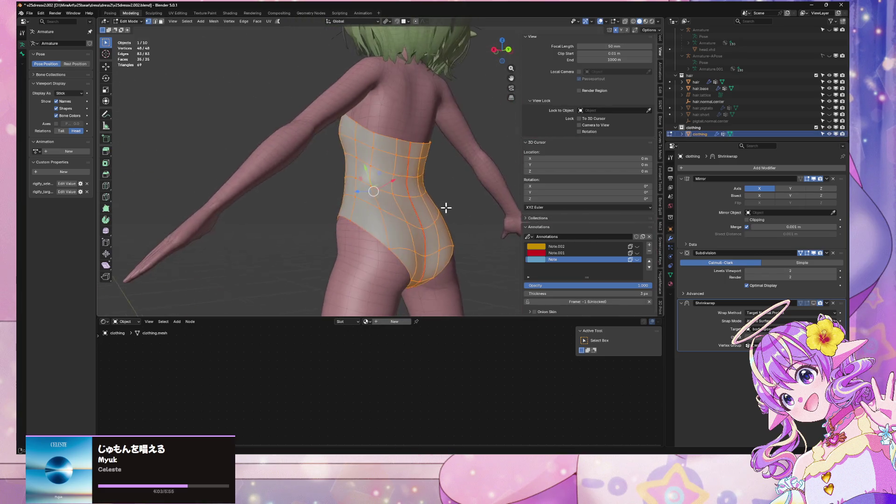
{"action": "key", "text": "ctrl+v"}
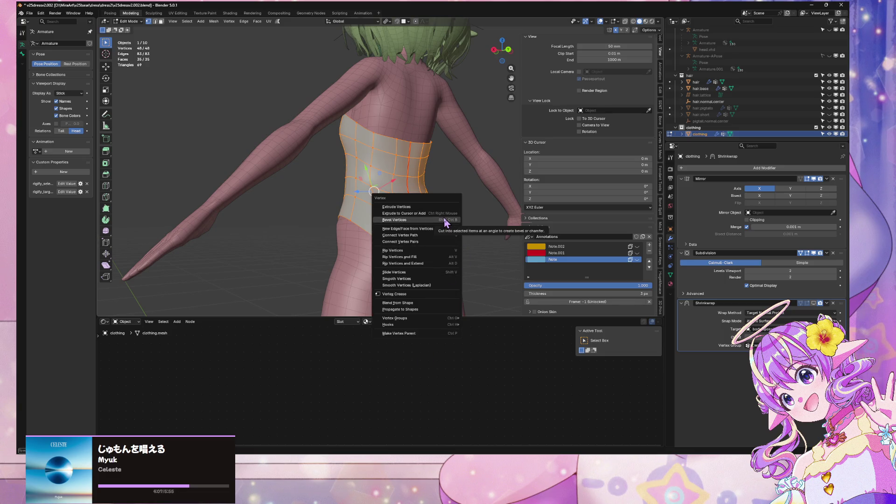
{"action": "key", "text": "Escape"}
{"action": "key", "text": "F3"}
{"action": "type", "text": "smooth"}
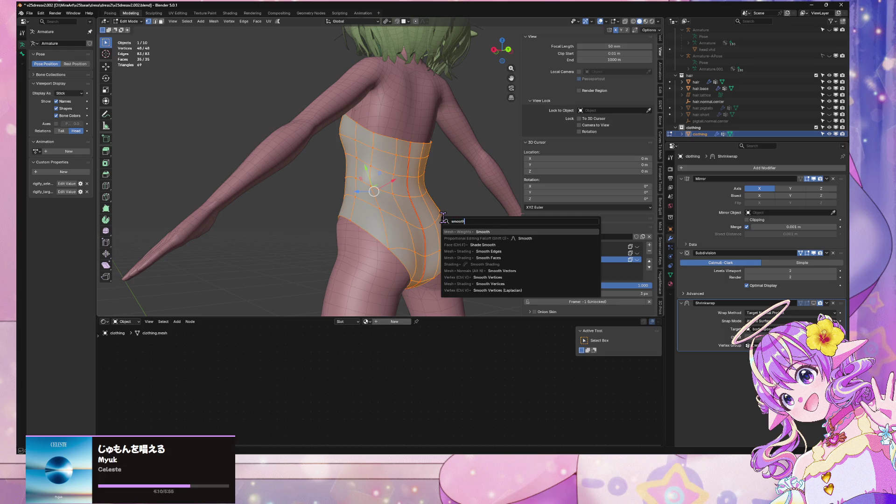
{"action": "key", "text": "Down"}
{"action": "key", "text": "Down"}
{"action": "key", "text": "Down"}
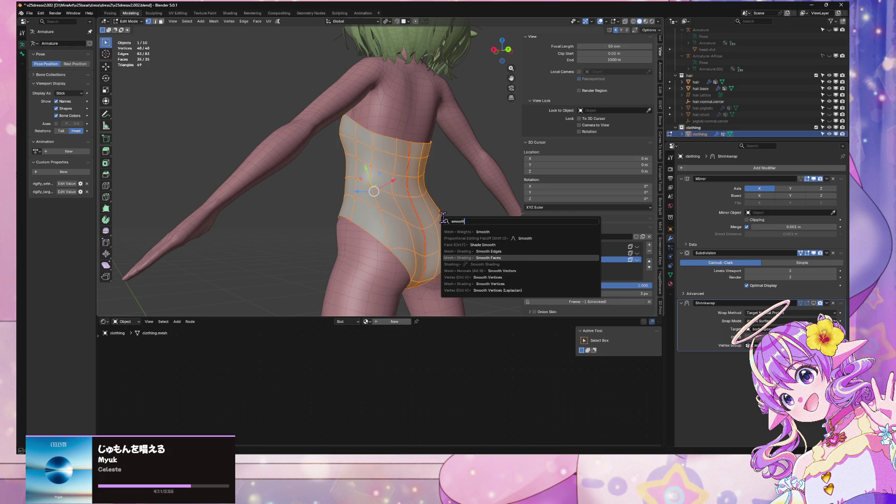
{"action": "key", "text": "Down"}
{"action": "key", "text": "Down"}
{"action": "key", "text": "Return"}
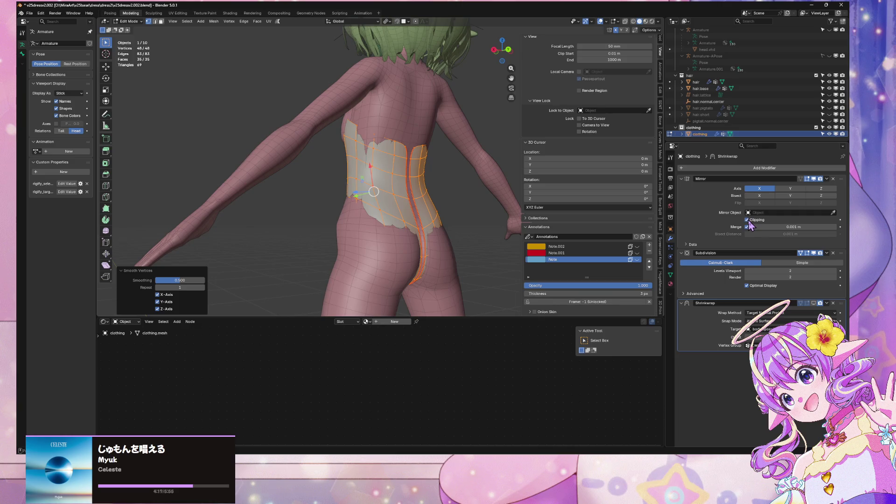
{"action": "left_click_drag", "start_coordinate": [186, 285], "coordinate": [156, 285]}
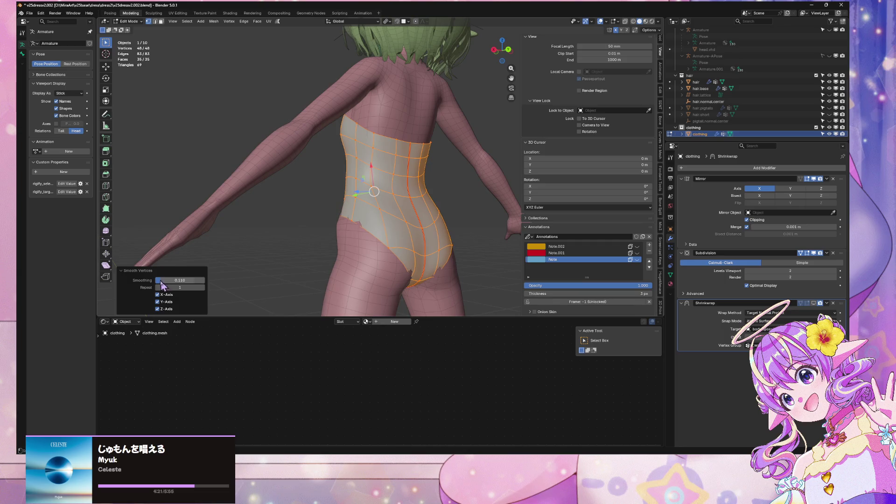
{"action": "key", "text": "ctrl+z"}
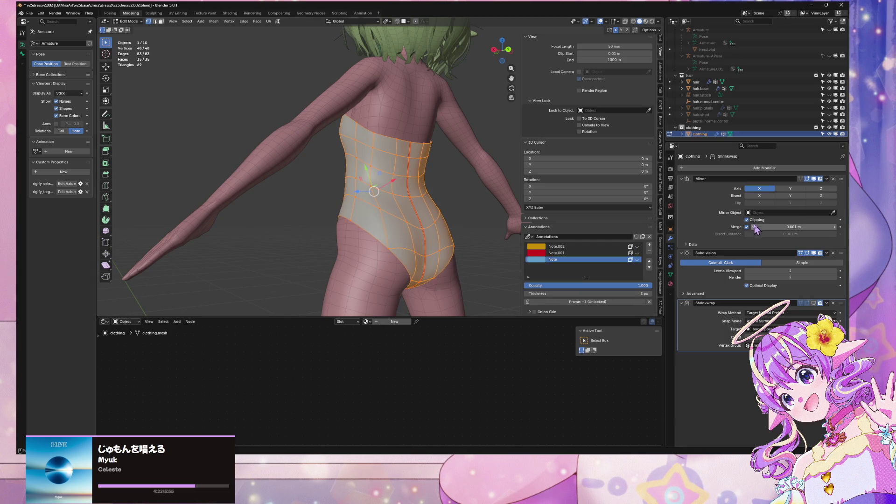
Apply Smooth Vertices again with the smoothing factor lowered to 0.052
{"action": "key", "text": "F3"}
{"action": "left_click", "coordinate": [361, 231]}
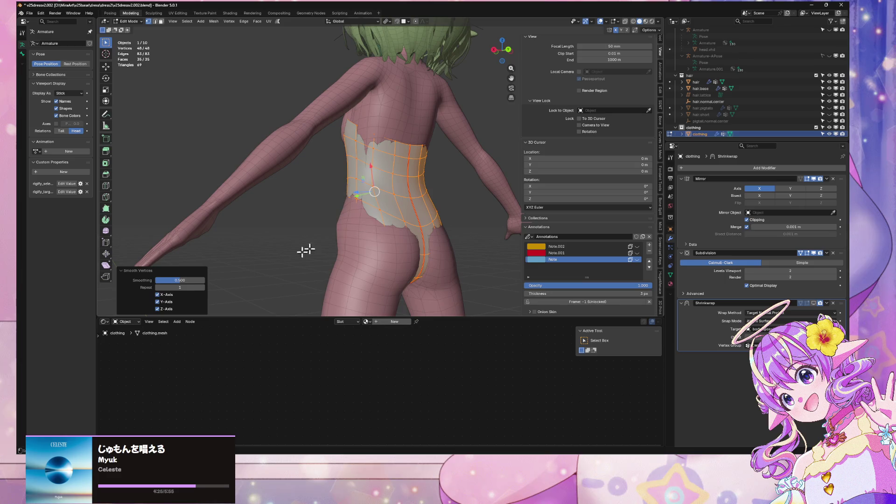
{"action": "key", "text": "ctrl+KP_1"}
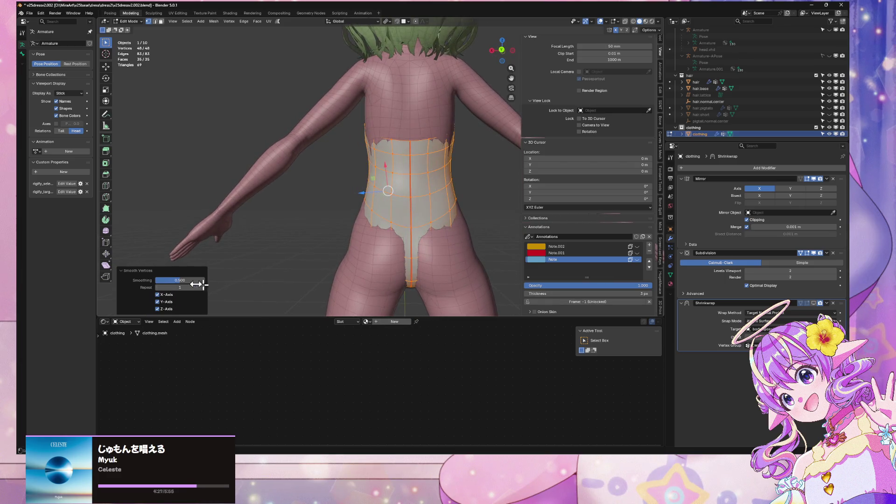
{"action": "left_click_drag", "start_coordinate": [176, 280], "coordinate": [161, 280]}
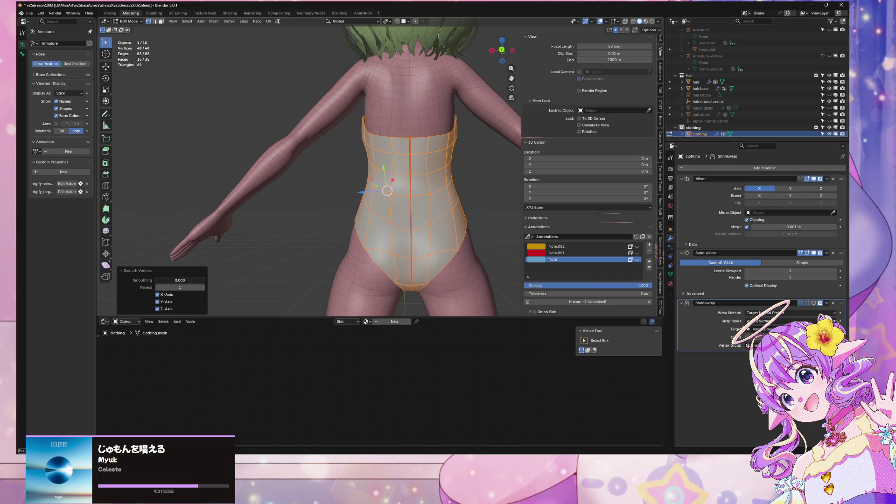
{"action": "left_click_drag", "start_coordinate": [181, 288], "coordinate": [192, 288]}
{"action": "key", "text": "Escape"}
{"action": "mouse_move", "coordinate": [494, 225]}
{"action": "middle_mouse_down"}
{"action": "mouse_move", "coordinate": [398, 261]}
{"action": "mouse_move", "coordinate": [310, 260]}
{"action": "mouse_move", "coordinate": [355, 281]}
{"action": "mouse_move", "coordinate": [416, 280]}
{"action": "mouse_move", "coordinate": [395, 294]}
{"action": "middle_mouse_up"}
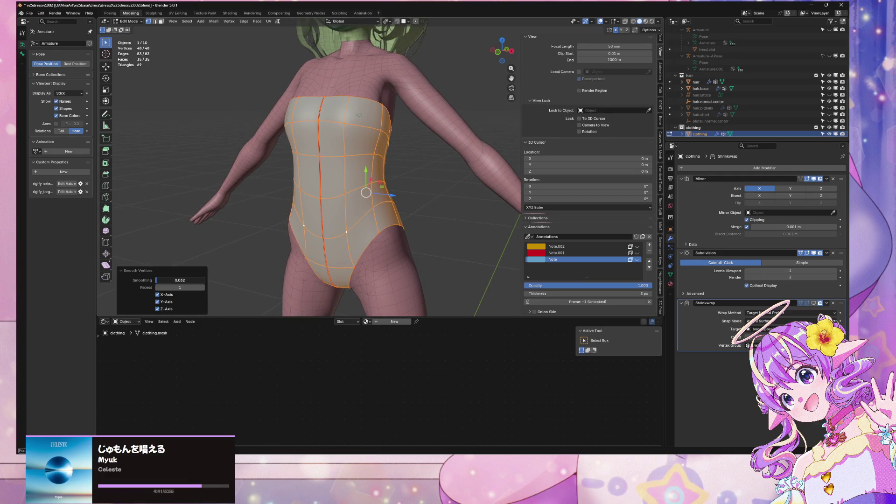
{"action": "mouse_move", "coordinate": [407, 233]}
{"action": "middle_mouse_down"}
{"action": "mouse_move", "coordinate": [369, 276]}
{"action": "mouse_move", "coordinate": [335, 238]}
{"action": "mouse_move", "coordinate": [276, 206]}
{"action": "mouse_move", "coordinate": [451, 212]}
{"action": "mouse_move", "coordinate": [320, 270]}
{"action": "mouse_move", "coordinate": [299, 258]}
{"action": "mouse_move", "coordinate": [256, 258]}
{"action": "mouse_move", "coordinate": [286, 245]}
{"action": "mouse_move", "coordinate": [448, 250]}
{"action": "mouse_move", "coordinate": [436, 294]}
{"action": "middle_mouse_up"}
Return to Object Mode and inspect the leotard around the hip and side
{"action": "key", "text": "Tab"}
{"action": "scroll", "coordinate": [452, 212], "scroll_direction": "down", "scroll_amount": 5}
{"action": "scroll", "coordinate": [310, 236], "scroll_direction": "up", "scroll_amount": 6}
{"action": "scroll", "coordinate": [452, 242], "scroll_direction": "down", "scroll_amount": 5}
{"action": "scroll", "coordinate": [472, 264], "scroll_direction": "up", "scroll_amount": 6}
{"action": "mouse_move", "coordinate": [472, 264]}
{"action": "middle_mouse_down"}
{"action": "mouse_move", "coordinate": [456, 290]}
{"action": "mouse_move", "coordinate": [395, 295]}
{"action": "mouse_move", "coordinate": [372, 283]}
{"action": "mouse_move", "coordinate": [383, 277]}
{"action": "middle_mouse_up"}
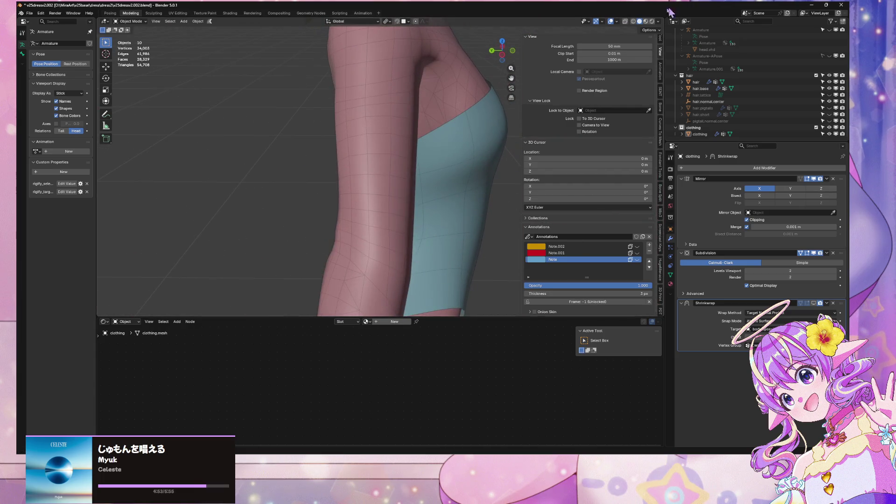
{"action": "left_click", "coordinate": [659, 22]}
Switch the viewport to MatCap shading and nudge a leotard side vertex along Y
{"action": "left_click", "coordinate": [657, 53]}
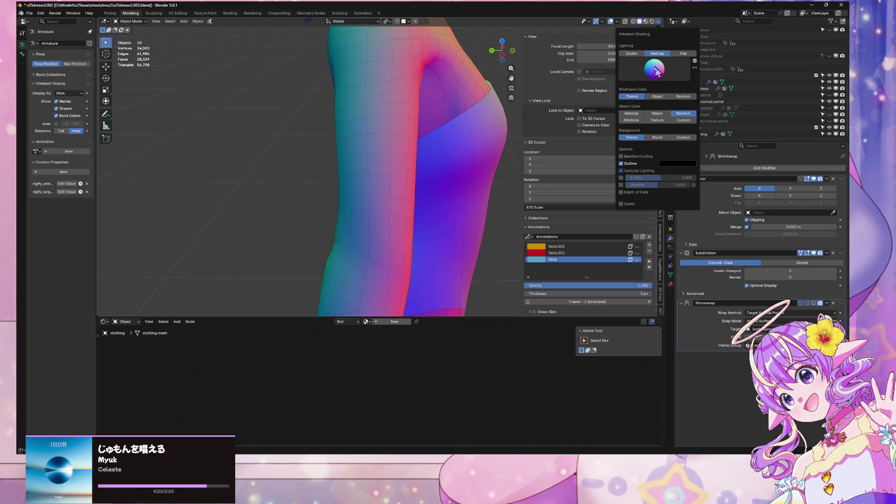
{"action": "mouse_move", "coordinate": [222, 225]}
{"action": "middle_mouse_down"}
{"action": "mouse_move", "coordinate": [422, 184]}
{"action": "mouse_move", "coordinate": [436, 234]}
{"action": "mouse_move", "coordinate": [396, 246]}
{"action": "mouse_move", "coordinate": [402, 236]}
{"action": "mouse_move", "coordinate": [376, 252]}
{"action": "mouse_move", "coordinate": [404, 257]}
{"action": "mouse_move", "coordinate": [495, 200]}
{"action": "mouse_move", "coordinate": [449, 219]}
{"action": "mouse_move", "coordinate": [399, 304]}
{"action": "middle_mouse_up"}
{"action": "left_click", "coordinate": [435, 235]}
{"action": "key", "text": "Tab"}
{"action": "left_click", "coordinate": [346, 254]}
{"action": "key", "text": "g"}
{"action": "key", "text": "y"}
{"action": "left_click", "coordinate": [374, 232]}
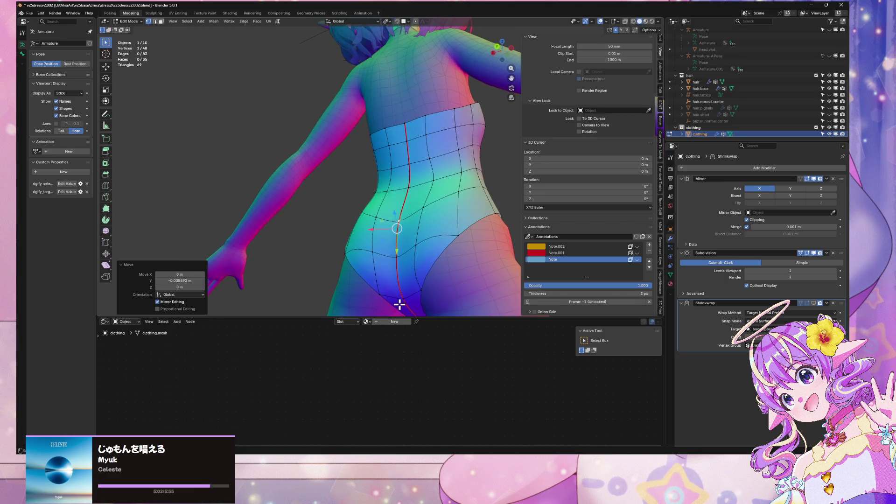
Reposition a crotch vertex of the leotard and check the leg line in object mode
{"action": "left_click", "coordinate": [407, 300]}
{"action": "left_click", "coordinate": [401, 293]}
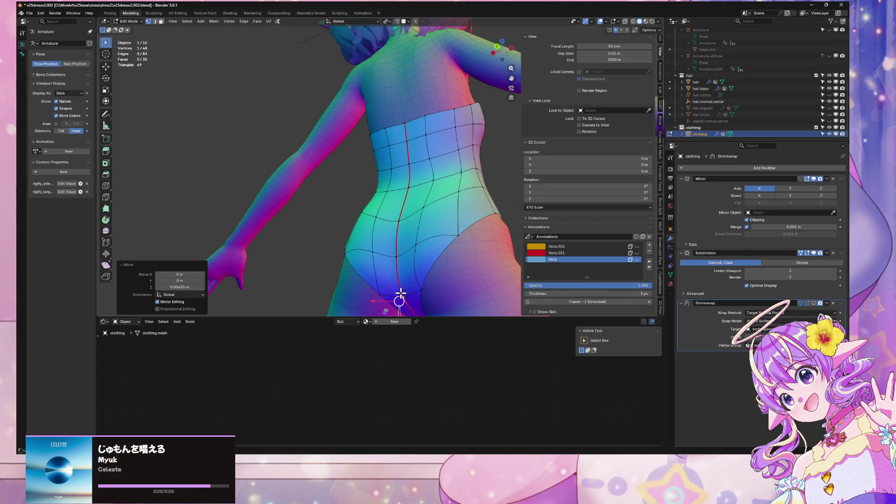
{"action": "key", "text": "Tab"}
{"action": "scroll", "coordinate": [406, 280], "scroll_direction": "down", "scroll_amount": 5}
{"action": "mouse_move", "coordinate": [414, 274]}
{"action": "middle_mouse_down"}
{"action": "mouse_move", "coordinate": [410, 300]}
{"action": "mouse_move", "coordinate": [366, 189]}
{"action": "mouse_move", "coordinate": [350, 182]}
{"action": "mouse_move", "coordinate": [446, 177]}
{"action": "mouse_move", "coordinate": [424, 176]}
{"action": "mouse_move", "coordinate": [400, 230]}
{"action": "middle_mouse_up"}
{"action": "scroll", "coordinate": [391, 296], "scroll_direction": "up", "scroll_amount": 5}
Shift a hip vertex of the leotard sideways along X
{"action": "key", "text": "Tab"}
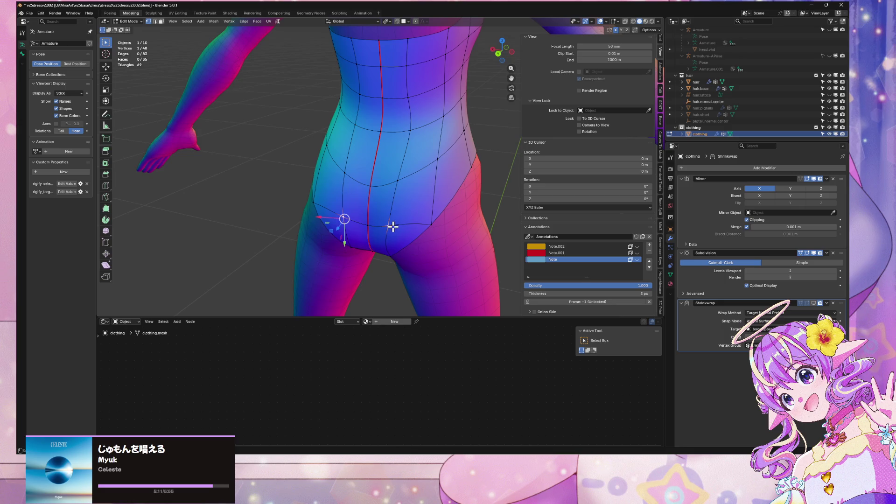
{"action": "key", "text": "g"}
{"action": "key", "text": "x"}
{"action": "left_click", "coordinate": [406, 239]}
{"action": "mouse_move", "coordinate": [406, 239]}
{"action": "middle_mouse_down"}
{"action": "mouse_move", "coordinate": [430, 198]}
{"action": "mouse_move", "coordinate": [443, 192]}
{"action": "mouse_move", "coordinate": [406, 226]}
{"action": "middle_mouse_up"}
Move a leg-opening vertex along X and preview the hips in object mode
{"action": "left_click", "coordinate": [361, 175]}
{"action": "key", "text": "g"}
{"action": "key", "text": "x"}
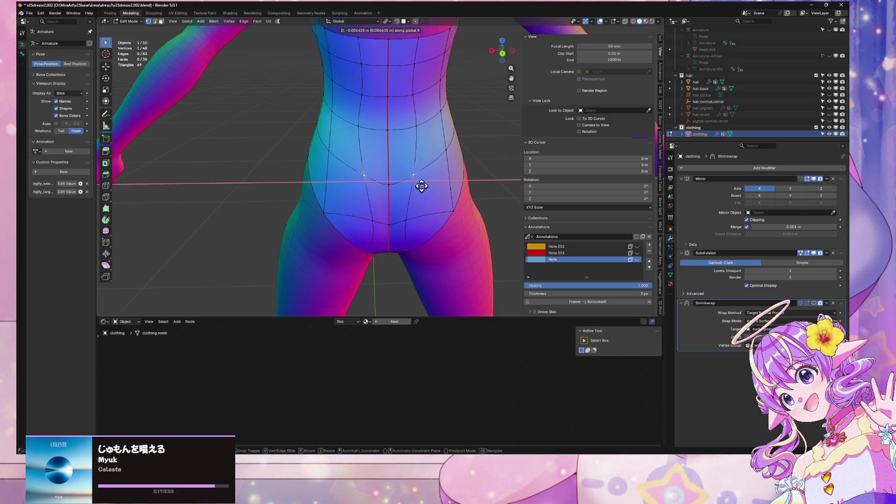
{"action": "key", "text": "Escape"}
{"action": "key", "text": "g"}
{"action": "key", "text": "x"}
{"action": "left_click", "coordinate": [437, 184]}
{"action": "mouse_move", "coordinate": [430, 186]}
{"action": "middle_mouse_down"}
{"action": "mouse_move", "coordinate": [456, 163]}
{"action": "mouse_move", "coordinate": [474, 188]}
{"action": "mouse_move", "coordinate": [456, 220]}
{"action": "mouse_move", "coordinate": [426, 222]}
{"action": "mouse_move", "coordinate": [362, 166]}
{"action": "mouse_move", "coordinate": [397, 174]}
{"action": "mouse_move", "coordinate": [376, 179]}
{"action": "mouse_move", "coordinate": [468, 190]}
{"action": "middle_mouse_up"}
{"action": "key", "text": "Tab"}
{"action": "scroll", "coordinate": [487, 188], "scroll_direction": "down", "scroll_amount": 5}
{"action": "scroll", "coordinate": [464, 208], "scroll_direction": "up", "scroll_amount": 6}
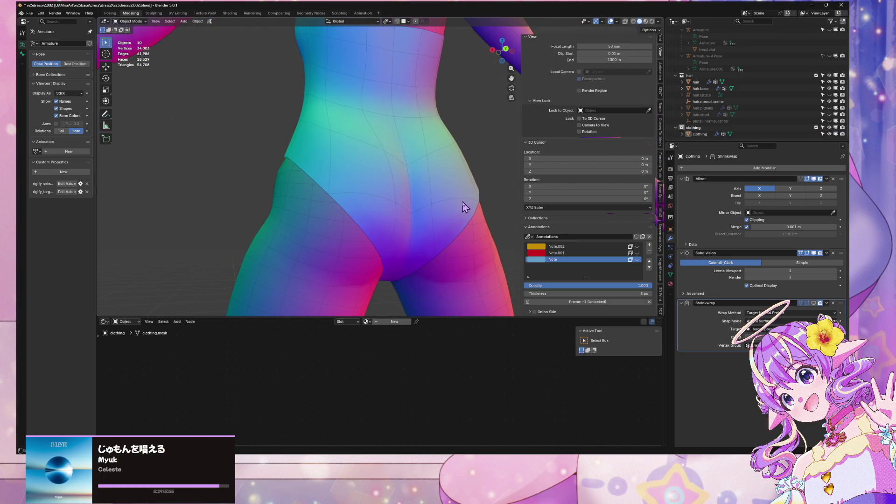
Raise a leotard vertex at the hip opening slightly
{"action": "key", "text": "Tab"}
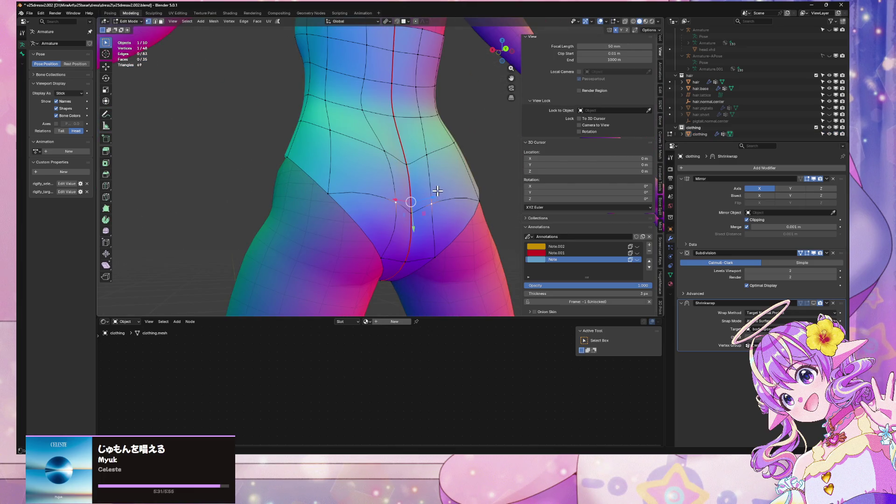
{"action": "left_click", "coordinate": [440, 169]}
{"action": "scroll", "coordinate": [436, 170], "scroll_direction": "down", "scroll_amount": 4}
{"action": "mouse_move", "coordinate": [435, 170]}
{"action": "middle_mouse_down"}
{"action": "mouse_move", "coordinate": [424, 184]}
{"action": "mouse_move", "coordinate": [372, 200]}
{"action": "mouse_move", "coordinate": [386, 234]}
{"action": "mouse_move", "coordinate": [420, 250]}
{"action": "mouse_move", "coordinate": [405, 195]}
{"action": "mouse_move", "coordinate": [390, 180]}
{"action": "mouse_move", "coordinate": [500, 180]}
{"action": "middle_mouse_up"}
{"action": "scroll", "coordinate": [444, 224], "scroll_direction": "up", "scroll_amount": 4}
Slide a vertex on the hip edge and check the hips from the rear
{"action": "left_click", "coordinate": [410, 204]}
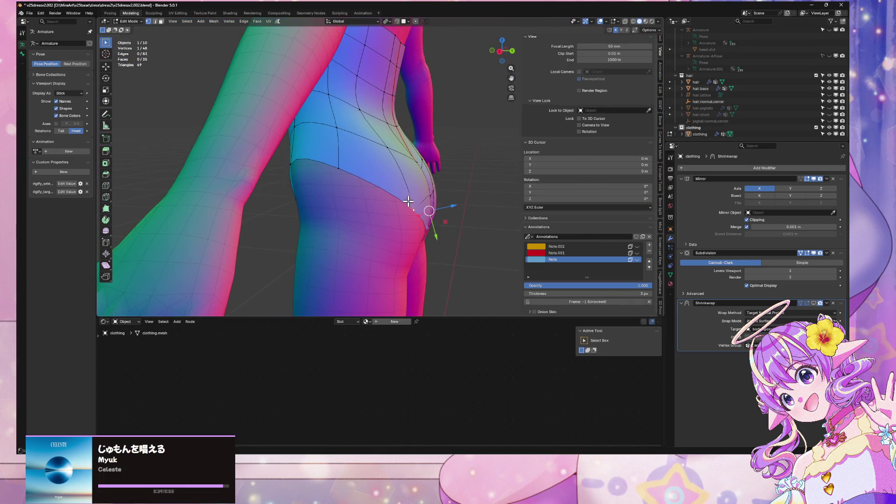
{"action": "left_click", "coordinate": [402, 195]}
{"action": "key", "text": "Tab"}
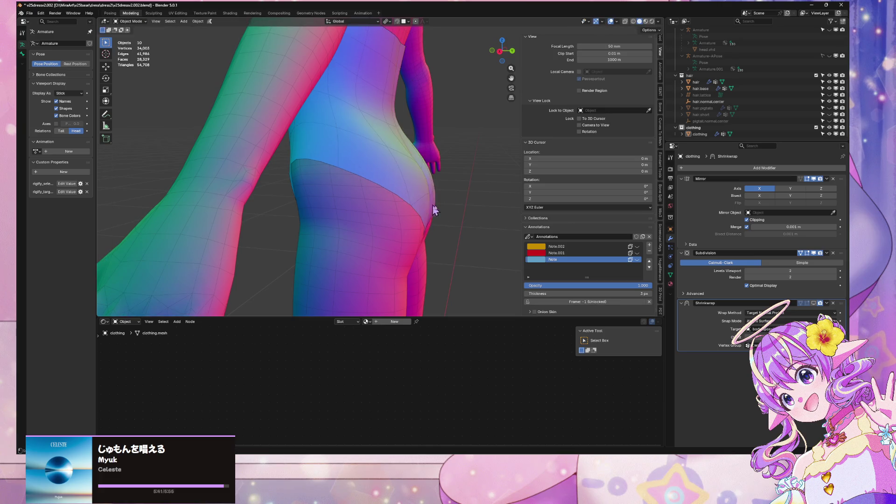
{"action": "scroll", "coordinate": [465, 226], "scroll_direction": "down", "scroll_amount": 5}
{"action": "mouse_move", "coordinate": [465, 226]}
{"action": "middle_mouse_down"}
{"action": "mouse_move", "coordinate": [394, 202]}
{"action": "mouse_move", "coordinate": [456, 206]}
{"action": "mouse_move", "coordinate": [506, 238]}
{"action": "mouse_move", "coordinate": [462, 310]}
{"action": "mouse_move", "coordinate": [420, 280]}
{"action": "mouse_move", "coordinate": [430, 283]}
{"action": "mouse_move", "coordinate": [426, 248]}
{"action": "middle_mouse_up"}
{"action": "scroll", "coordinate": [426, 219], "scroll_direction": "up", "scroll_amount": 2}
Try moving a back vertex along Y, cancel it, and leave mesh editing
{"action": "key", "text": "Tab"}
{"action": "key", "text": "Tab"}
{"action": "key", "text": "Tab"}
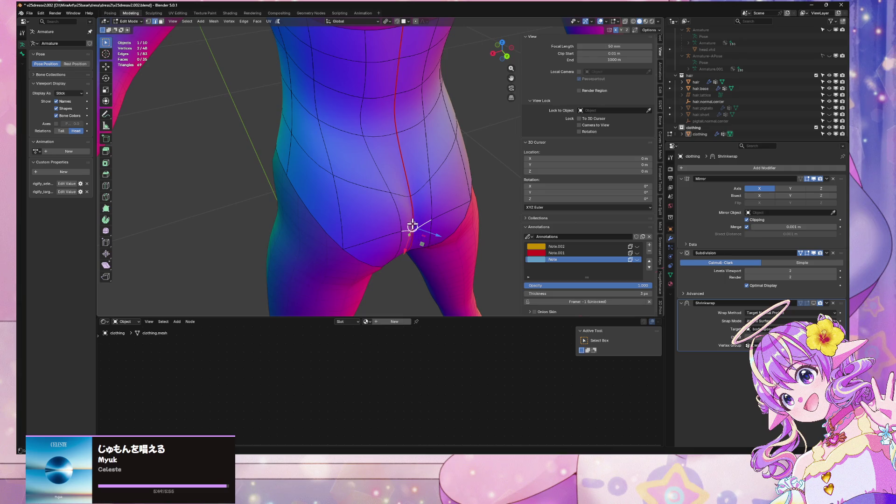
{"action": "mouse_move", "coordinate": [418, 248]}
{"action": "middle_mouse_down"}
{"action": "mouse_move", "coordinate": [410, 200]}
{"action": "mouse_move", "coordinate": [430, 220]}
{"action": "middle_mouse_up"}
{"action": "key", "text": "g"}
{"action": "key", "text": "y"}
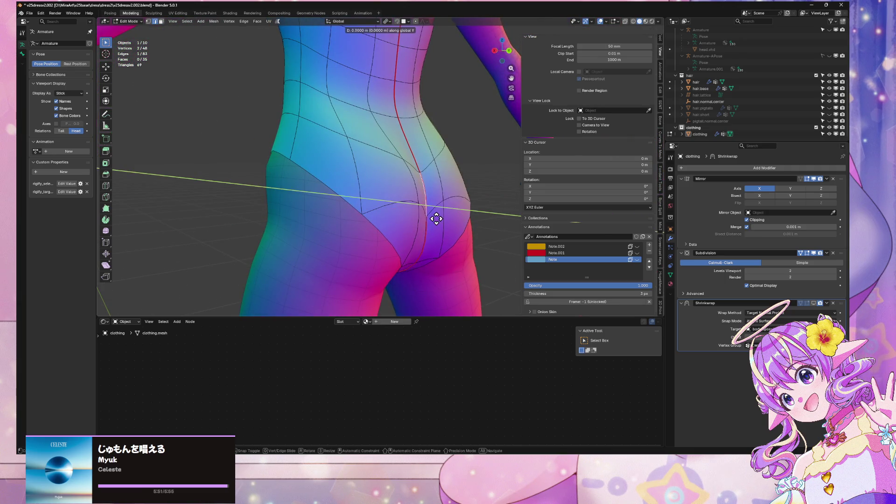
{"action": "key", "text": "Escape"}
{"action": "key", "text": "Tab"}
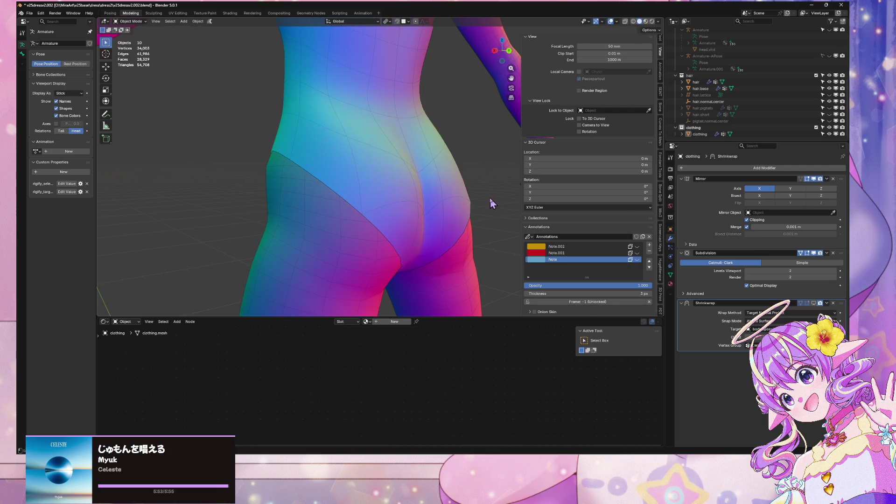
{"action": "scroll", "coordinate": [467, 208], "scroll_direction": "down", "scroll_amount": 5}
{"action": "mouse_move", "coordinate": [449, 216]}
{"action": "middle_mouse_down"}
{"action": "mouse_move", "coordinate": [393, 262]}
{"action": "mouse_move", "coordinate": [306, 260]}
{"action": "mouse_move", "coordinate": [356, 244]}
{"action": "middle_mouse_up"}
Move an edge on the leotard's top rim inward along Y
{"action": "scroll", "coordinate": [388, 196], "scroll_direction": "up", "scroll_amount": 4}
{"action": "mouse_move", "coordinate": [415, 229]}
{"action": "middle_mouse_down"}
{"action": "mouse_move", "coordinate": [420, 280]}
{"action": "mouse_move", "coordinate": [408, 247]}
{"action": "middle_mouse_up"}
{"action": "left_click", "coordinate": [393, 140]}
{"action": "key", "text": "Tab"}
{"action": "middle_click_drag", "start_coordinate": [393, 140], "coordinate": [420, 176]}
{"action": "left_click", "coordinate": [394, 150]}
{"action": "key", "text": "g"}
{"action": "key", "text": "y"}
{"action": "left_click", "coordinate": [415, 159]}
Adjust the same top edge along Z and then sideways along X
{"action": "scroll", "coordinate": [401, 163], "scroll_direction": "up", "scroll_amount": 5}
{"action": "mouse_move", "coordinate": [388, 139]}
{"action": "middle_mouse_down"}
{"action": "mouse_move", "coordinate": [410, 176]}
{"action": "mouse_move", "coordinate": [394, 180]}
{"action": "middle_mouse_up"}
{"action": "key", "text": "g"}
{"action": "key", "text": "x"}
{"action": "key", "text": "z"}
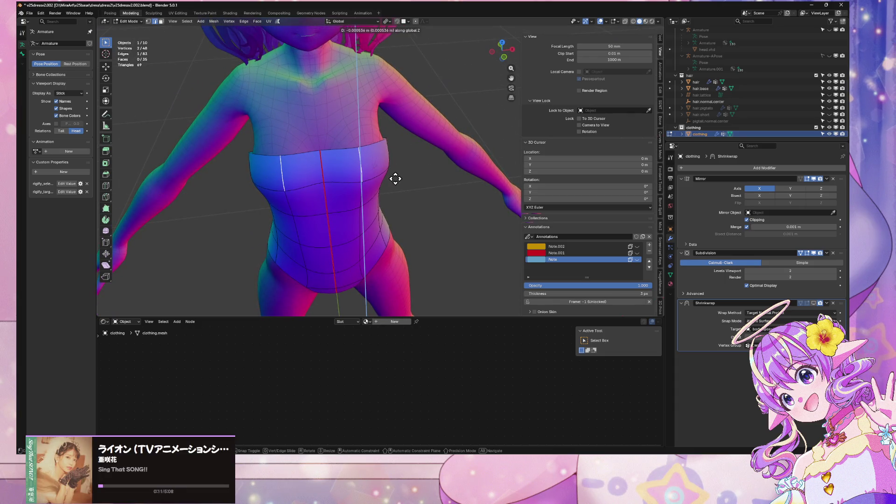
{"action": "left_click", "coordinate": [395, 180]}
{"action": "key", "text": "g"}
{"action": "key", "text": "x"}
{"action": "left_click", "coordinate": [389, 181]}
Pull another edge near the leotard's top back along Y
{"action": "middle_click_drag", "start_coordinate": [389, 182], "coordinate": [350, 173]}
{"action": "left_click", "coordinate": [332, 151]}
{"action": "key", "text": "g"}
{"action": "key", "text": "y"}
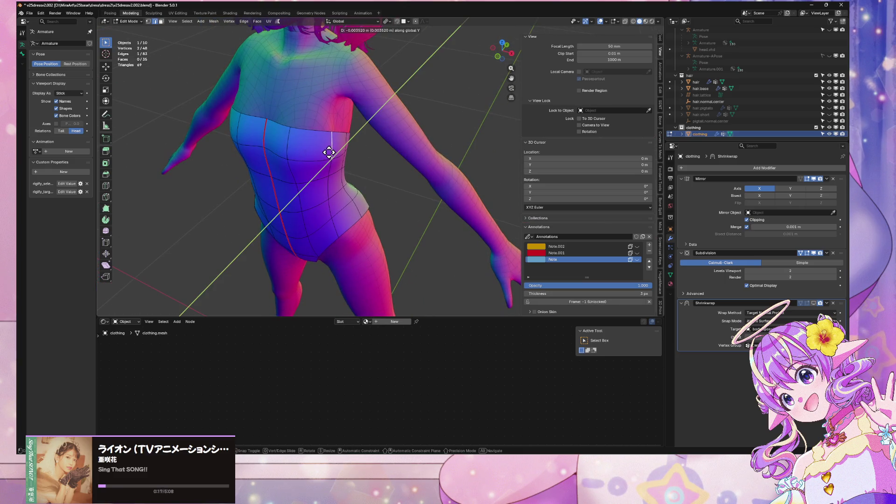
{"action": "left_click", "coordinate": [328, 152]}
{"action": "middle_click_drag", "start_coordinate": [328, 152], "coordinate": [330, 186]}
{"action": "key", "text": "g"}
{"action": "key", "text": "y"}
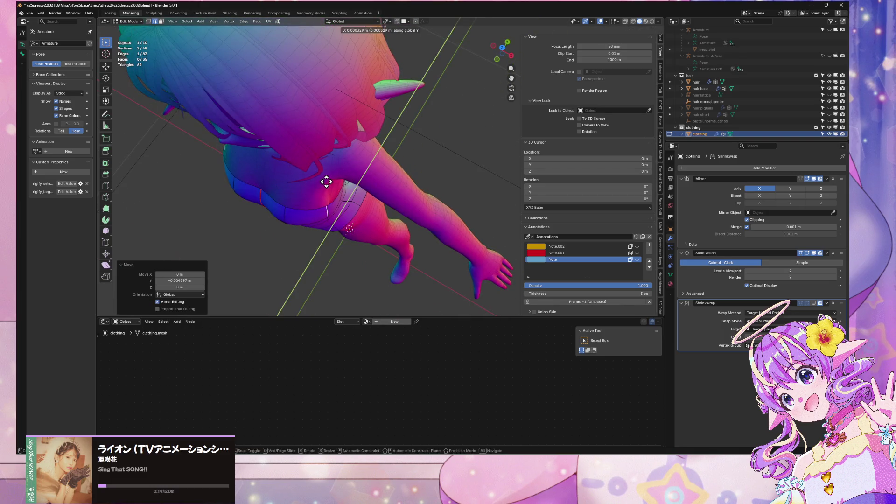
{"action": "right_click", "coordinate": [322, 184]}
Tuck a side edge and a side vertex in along Y, then return to object mode
{"action": "left_click", "coordinate": [260, 194]}
{"action": "key", "text": "g"}
{"action": "key", "text": "x"}
{"action": "key", "text": "y"}
{"action": "mouse_move", "coordinate": [261, 195]}
{"action": "middle_mouse_down"}
{"action": "mouse_move", "coordinate": [296, 132]}
{"action": "mouse_move", "coordinate": [269, 137]}
{"action": "middle_mouse_up"}
{"action": "left_click", "coordinate": [272, 137]}
{"action": "left_click", "coordinate": [272, 139]}
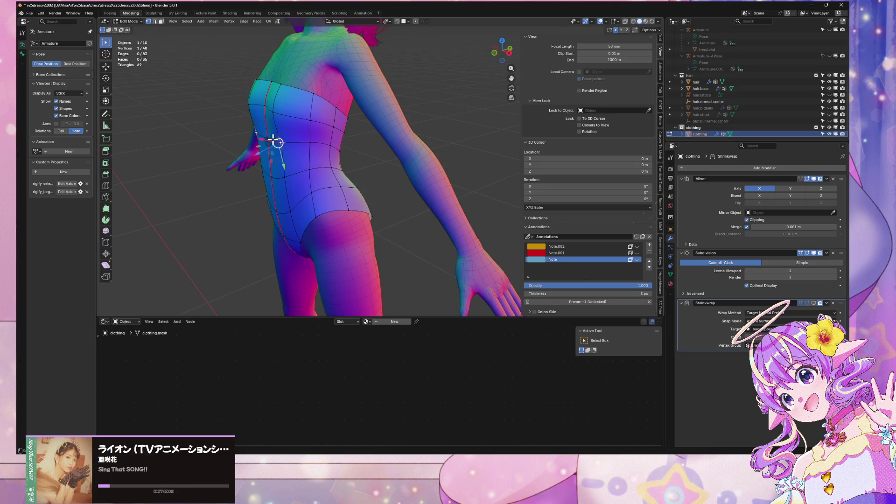
{"action": "key", "text": "g"}
{"action": "key", "text": "y"}
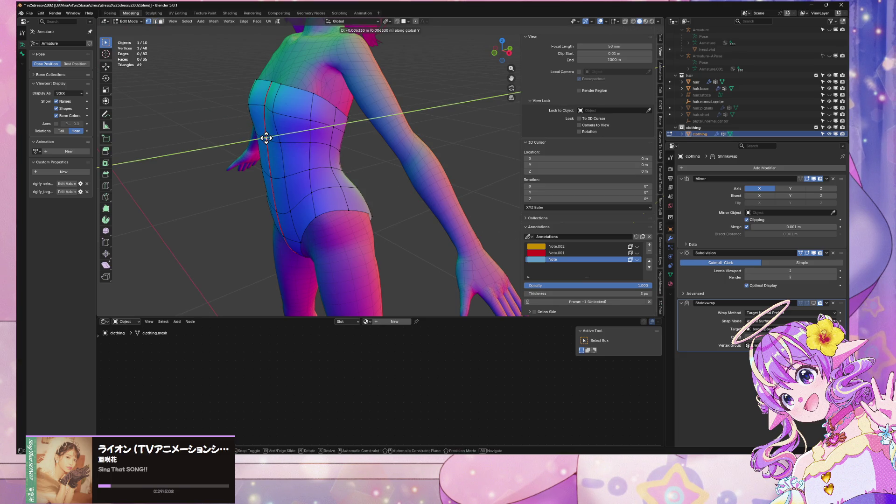
{"action": "left_click", "coordinate": [266, 138]}
{"action": "mouse_move", "coordinate": [266, 138]}
{"action": "middle_mouse_down"}
{"action": "mouse_move", "coordinate": [343, 154]}
{"action": "mouse_move", "coordinate": [378, 132]}
{"action": "mouse_move", "coordinate": [357, 182]}
{"action": "mouse_move", "coordinate": [336, 186]}
{"action": "mouse_move", "coordinate": [459, 200]}
{"action": "middle_mouse_up"}
{"action": "key", "text": "Tab"}
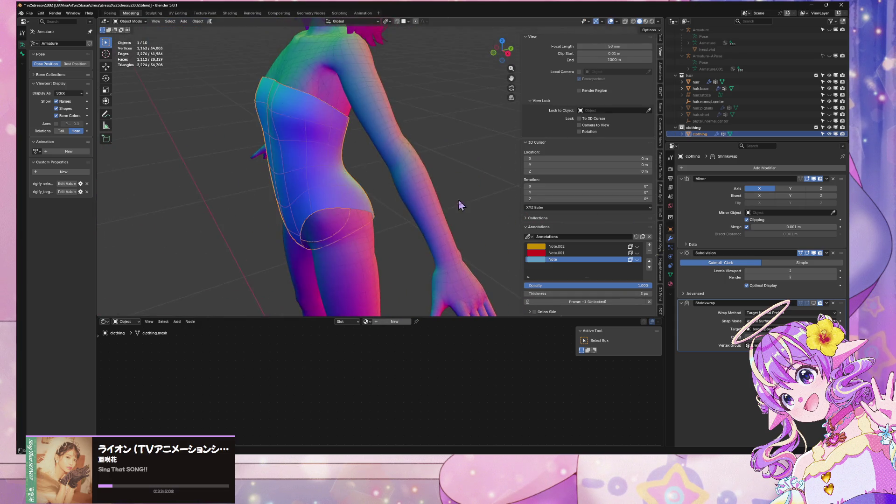
{"action": "scroll", "coordinate": [430, 165], "scroll_direction": "down", "scroll_amount": 5}
{"action": "middle_click_drag", "start_coordinate": [429, 164], "coordinate": [511, 159]}
{"action": "scroll", "coordinate": [410, 150], "scroll_direction": "up", "scroll_amount": 5}
{"action": "mouse_move", "coordinate": [410, 150]}
{"action": "middle_mouse_down"}
{"action": "mouse_move", "coordinate": [468, 181]}
{"action": "mouse_move", "coordinate": [503, 98]}
{"action": "mouse_move", "coordinate": [405, 189]}
{"action": "mouse_move", "coordinate": [466, 196]}
{"action": "mouse_move", "coordinate": [360, 254]}
{"action": "mouse_move", "coordinate": [433, 213]}
{"action": "mouse_move", "coordinate": [410, 234]}
{"action": "middle_mouse_up"}
{"action": "scroll", "coordinate": [410, 234], "scroll_direction": "down", "scroll_amount": 5}
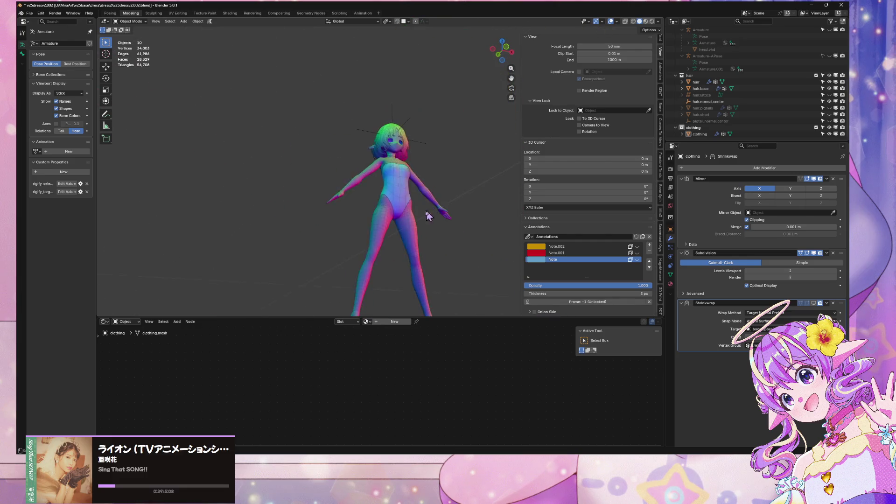
{"action": "scroll", "coordinate": [391, 247], "scroll_direction": "up", "scroll_amount": 4}
{"action": "mouse_move", "coordinate": [422, 166]}
{"action": "middle_mouse_down"}
{"action": "mouse_move", "coordinate": [340, 145]}
{"action": "mouse_move", "coordinate": [275, 140]}
{"action": "mouse_move", "coordinate": [171, 170]}
{"action": "middle_mouse_up"}
{"action": "scroll", "coordinate": [391, 140], "scroll_direction": "down", "scroll_amount": 4}
{"action": "scroll", "coordinate": [391, 139], "scroll_direction": "down", "scroll_amount": 2}
{"action": "scroll", "coordinate": [456, 147], "scroll_direction": "up", "scroll_amount": 6}
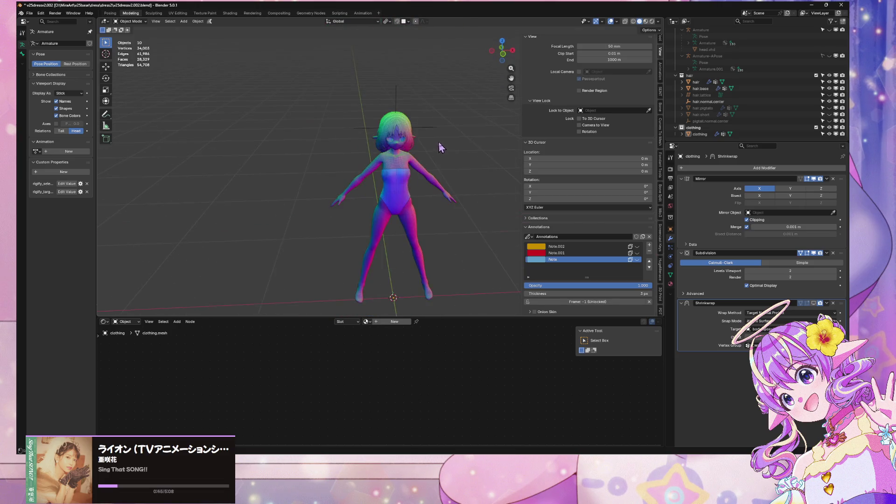
{"action": "mouse_move", "coordinate": [458, 148]}
{"action": "middle_mouse_down"}
{"action": "mouse_move", "coordinate": [401, 141]}
{"action": "mouse_move", "coordinate": [471, 140]}
{"action": "mouse_move", "coordinate": [251, 113]}
{"action": "middle_mouse_up"}
{"action": "scroll", "coordinate": [400, 141], "scroll_direction": "down", "scroll_amount": 5}
{"action": "scroll", "coordinate": [408, 127], "scroll_direction": "down", "scroll_amount": 2}
{"action": "scroll", "coordinate": [409, 127], "scroll_direction": "up", "scroll_amount": 6}
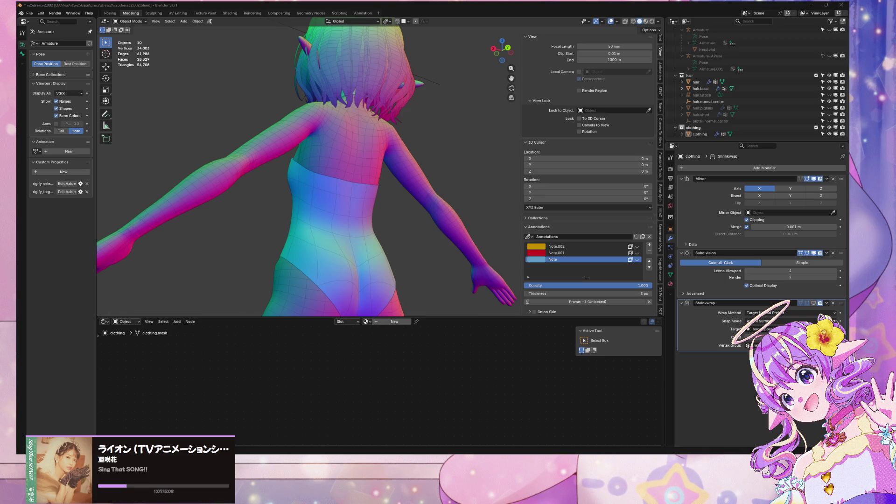
{"action": "mouse_move", "coordinate": [514, 160]}
{"action": "middle_mouse_down"}
{"action": "mouse_move", "coordinate": [394, 168]}
{"action": "mouse_move", "coordinate": [314, 192]}
{"action": "mouse_move", "coordinate": [209, 182]}
{"action": "middle_mouse_up"}
{"action": "scroll", "coordinate": [440, 169], "scroll_direction": "down", "scroll_amount": 8}
{"action": "mouse_move", "coordinate": [442, 164]}
{"action": "middle_mouse_down"}
{"action": "mouse_move", "coordinate": [502, 152]}
{"action": "mouse_move", "coordinate": [494, 164]}
{"action": "mouse_move", "coordinate": [433, 172]}
{"action": "mouse_move", "coordinate": [439, 184]}
{"action": "mouse_move", "coordinate": [469, 192]}
{"action": "mouse_move", "coordinate": [455, 122]}
{"action": "mouse_move", "coordinate": [459, 45]}
{"action": "middle_mouse_up"}
{"action": "scroll", "coordinate": [433, 172], "scroll_direction": "up", "scroll_amount": 5}
{"action": "scroll", "coordinate": [435, 177], "scroll_direction": "up", "scroll_amount": 5}
{"action": "scroll", "coordinate": [436, 183], "scroll_direction": "down", "scroll_amount": 4}
{"action": "scroll", "coordinate": [469, 192], "scroll_direction": "up", "scroll_amount": 3}
{"action": "scroll", "coordinate": [450, 99], "scroll_direction": "down", "scroll_amount": 5}
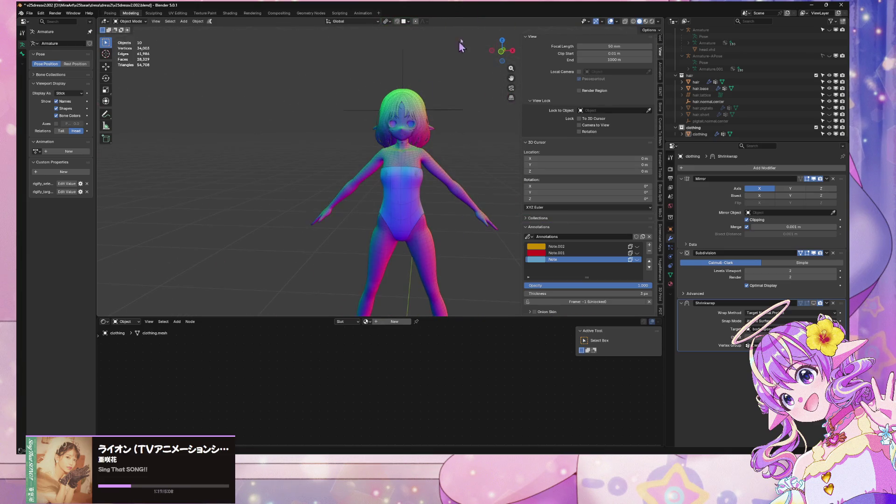
{"action": "left_click", "coordinate": [501, 52]}
{"action": "scroll", "coordinate": [375, 259], "scroll_direction": "down", "scroll_amount": 3}
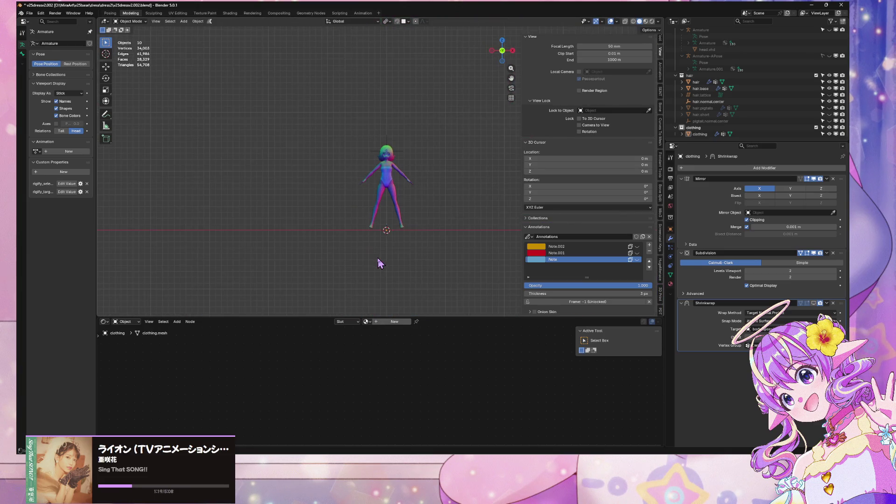
{"action": "scroll", "coordinate": [422, 200], "scroll_direction": "up", "scroll_amount": 8}
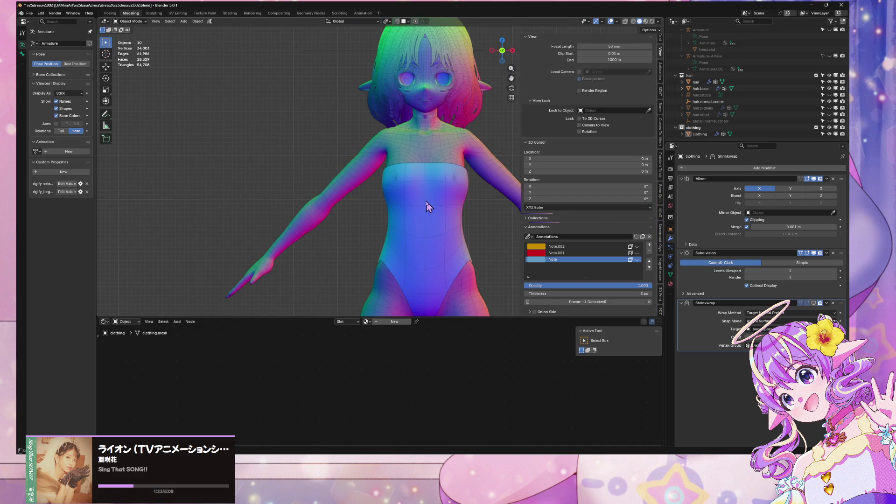
{"action": "middle_click_drag", "start_coordinate": [469, 177], "coordinate": [360, 177], "text": "shift"}
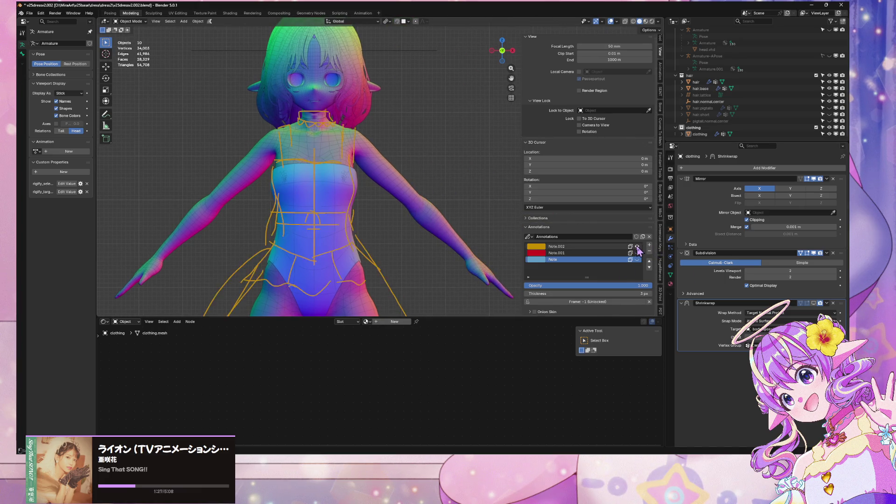
{"action": "scroll", "coordinate": [496, 235], "scroll_direction": "down", "scroll_amount": 6}
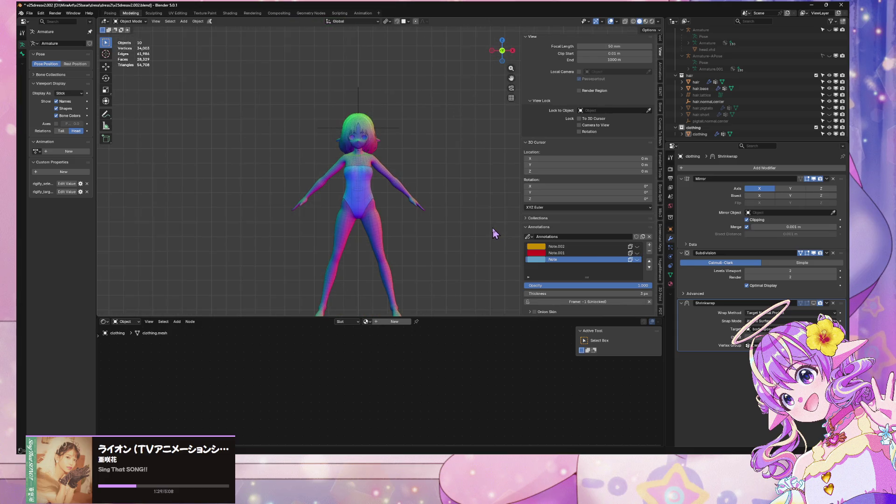
{"action": "scroll", "coordinate": [493, 229], "scroll_direction": "up", "scroll_amount": 6}
{"action": "mouse_move", "coordinate": [461, 228]}
{"action": "middle_mouse_down"}
{"action": "mouse_move", "coordinate": [458, 236]}
{"action": "mouse_move", "coordinate": [332, 220]}
{"action": "mouse_move", "coordinate": [386, 206]}
{"action": "mouse_move", "coordinate": [315, 208]}
{"action": "mouse_move", "coordinate": [344, 230]}
{"action": "middle_mouse_up"}
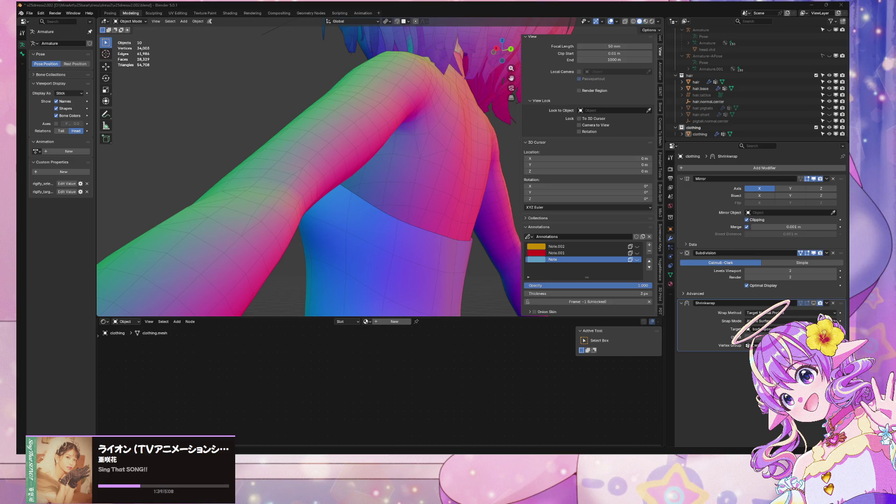
In edge select mode, move a leotard waist edge along Y
{"action": "mouse_move", "coordinate": [92, 174]}
{"action": "middle_mouse_down"}
{"action": "mouse_move", "coordinate": [320, 190]}
{"action": "mouse_move", "coordinate": [310, 206]}
{"action": "mouse_move", "coordinate": [366, 94]}
{"action": "mouse_move", "coordinate": [356, 96]}
{"action": "mouse_move", "coordinate": [400, 167]}
{"action": "middle_mouse_up"}
{"action": "scroll", "coordinate": [361, 110], "scroll_direction": "up", "scroll_amount": 3}
{"action": "left_click", "coordinate": [330, 118]}
{"action": "key", "text": "Tab"}
{"action": "key", "text": "2"}
{"action": "left_click", "coordinate": [333, 218]}
{"action": "mouse_move", "coordinate": [320, 112]}
{"action": "middle_mouse_down"}
{"action": "mouse_move", "coordinate": [328, 214]}
{"action": "mouse_move", "coordinate": [336, 200]}
{"action": "mouse_move", "coordinate": [415, 225]}
{"action": "mouse_move", "coordinate": [394, 214]}
{"action": "mouse_move", "coordinate": [296, 214]}
{"action": "mouse_move", "coordinate": [353, 224]}
{"action": "middle_mouse_up"}
{"action": "key", "text": "g"}
{"action": "key", "text": "y"}
{"action": "key", "text": "x"}
{"action": "key", "text": "y"}
{"action": "left_click", "coordinate": [353, 219]}
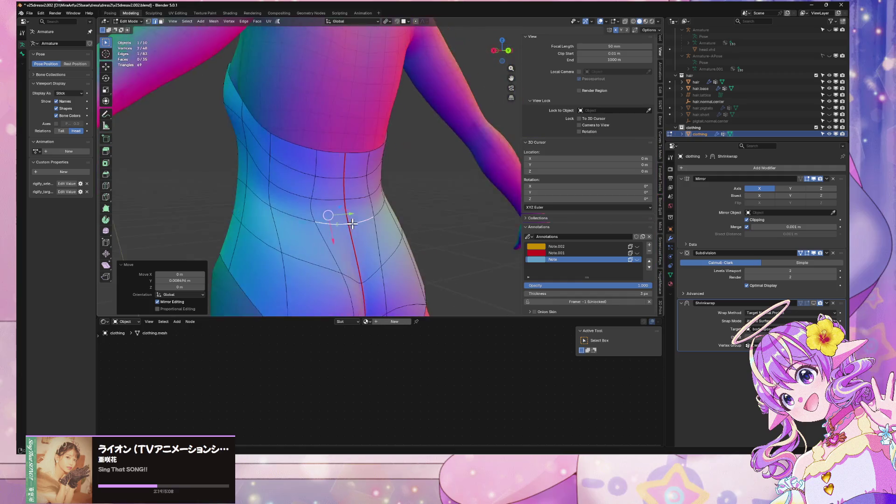
In vertex select mode, slide two waist vertices along their edges
{"action": "scroll", "coordinate": [352, 224], "scroll_direction": "up", "scroll_amount": 2}
{"action": "key", "text": "1"}
{"action": "left_click", "coordinate": [283, 240]}
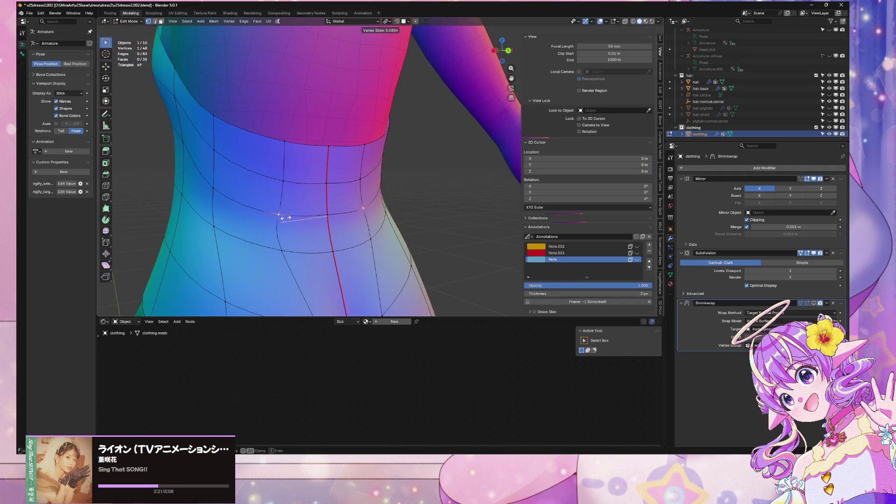
{"action": "left_click", "coordinate": [285, 218]}
{"action": "key", "text": "g"}
{"action": "key", "text": "g"}
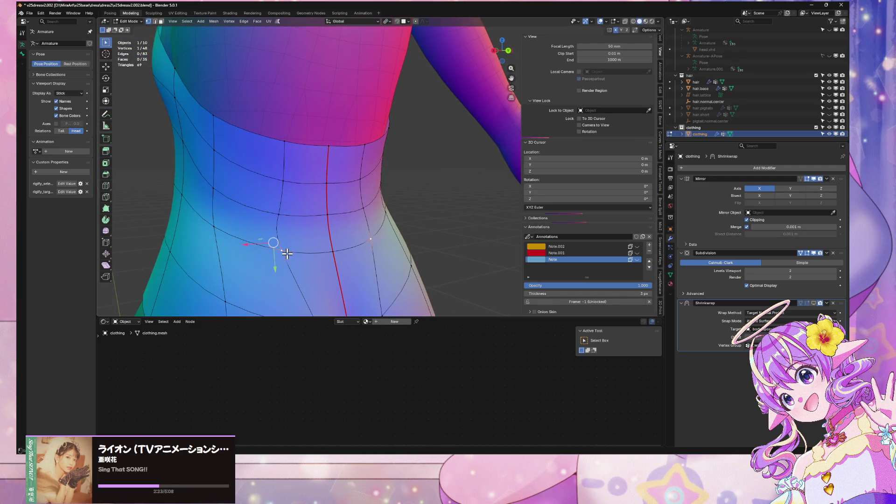
{"action": "left_click", "coordinate": [293, 251]}
{"action": "mouse_move", "coordinate": [289, 250]}
{"action": "middle_mouse_down"}
{"action": "mouse_move", "coordinate": [304, 236]}
{"action": "mouse_move", "coordinate": [292, 224]}
{"action": "mouse_move", "coordinate": [296, 199]}
{"action": "middle_mouse_up"}
{"action": "scroll", "coordinate": [299, 225], "scroll_direction": "up", "scroll_amount": 3}
{"action": "left_click", "coordinate": [293, 195]}
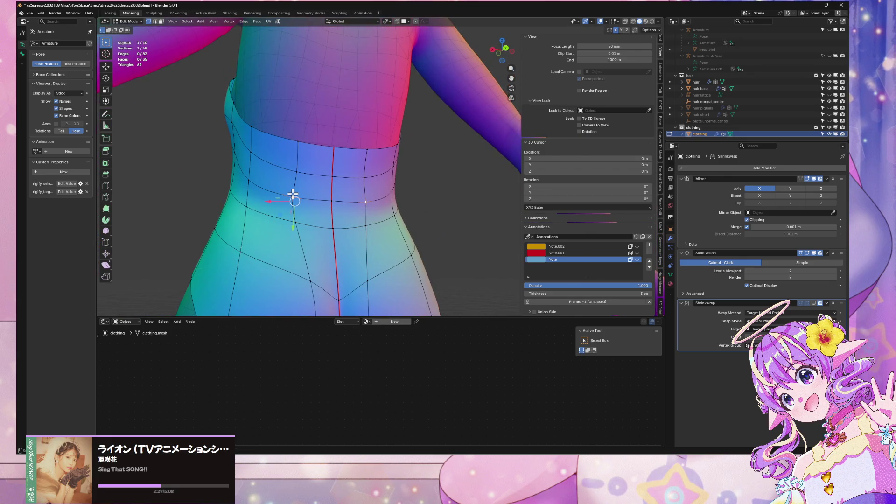
{"action": "key", "text": "g"}
{"action": "key", "text": "g"}
{"action": "left_click", "coordinate": [292, 169]}
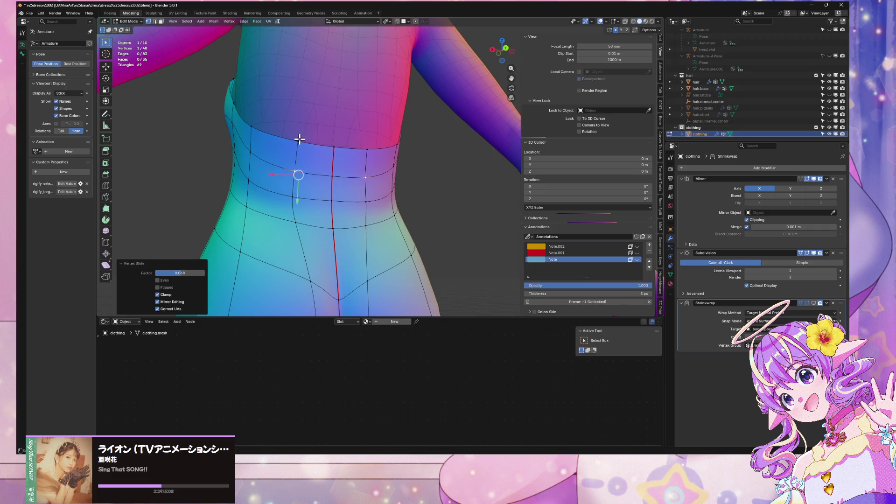
Slide an upper waist vertex and a side vertex along their edges
{"action": "left_click", "coordinate": [300, 139]}
{"action": "key", "text": "g"}
{"action": "key", "text": "g"}
{"action": "left_click", "coordinate": [291, 139]}
{"action": "mouse_move", "coordinate": [292, 138]}
{"action": "middle_mouse_down"}
{"action": "mouse_move", "coordinate": [327, 187]}
{"action": "mouse_move", "coordinate": [394, 226]}
{"action": "mouse_move", "coordinate": [261, 211]}
{"action": "mouse_move", "coordinate": [164, 224]}
{"action": "mouse_move", "coordinate": [368, 208]}
{"action": "middle_mouse_up"}
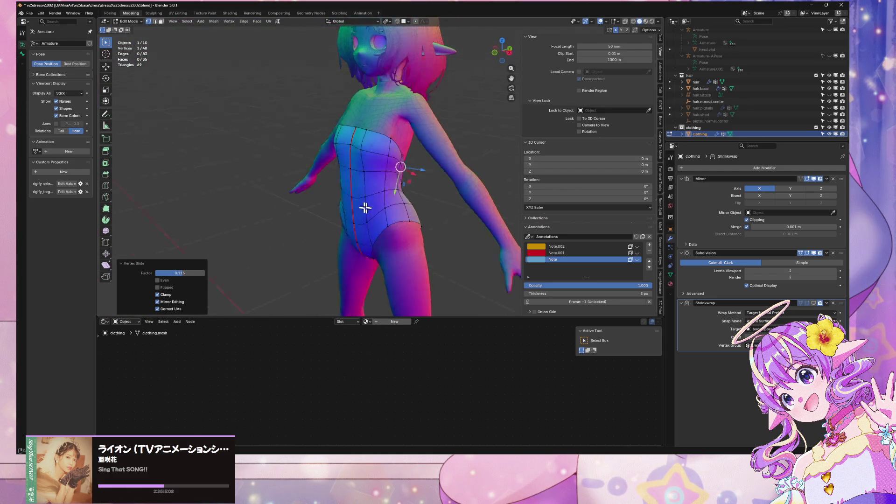
{"action": "scroll", "coordinate": [312, 193], "scroll_direction": "up", "scroll_amount": 5}
{"action": "mouse_move", "coordinate": [313, 194]}
{"action": "middle_mouse_down"}
{"action": "mouse_move", "coordinate": [354, 256]}
{"action": "mouse_move", "coordinate": [349, 224]}
{"action": "middle_mouse_up"}
{"action": "left_click", "coordinate": [313, 178]}
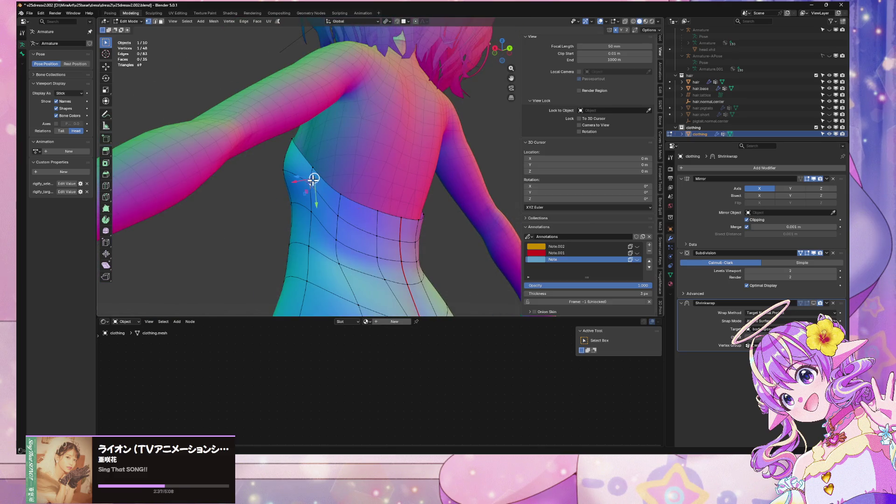
{"action": "left_click", "coordinate": [309, 188]}
Raise the selected back-waist vertex slightly along Z
{"action": "mouse_move", "coordinate": [310, 194]}
{"action": "middle_mouse_down"}
{"action": "mouse_move", "coordinate": [314, 261]}
{"action": "mouse_move", "coordinate": [260, 253]}
{"action": "mouse_move", "coordinate": [298, 224]}
{"action": "mouse_move", "coordinate": [440, 175]}
{"action": "mouse_move", "coordinate": [416, 169]}
{"action": "mouse_move", "coordinate": [437, 154]}
{"action": "mouse_move", "coordinate": [496, 150]}
{"action": "mouse_move", "coordinate": [448, 230]}
{"action": "mouse_move", "coordinate": [488, 194]}
{"action": "mouse_move", "coordinate": [471, 221]}
{"action": "middle_mouse_up"}
{"action": "key", "text": "g"}
{"action": "key", "text": "z"}
{"action": "left_click", "coordinate": [438, 150]}
{"action": "scroll", "coordinate": [472, 221], "scroll_direction": "down", "scroll_amount": 3}
{"action": "scroll", "coordinate": [341, 140], "scroll_direction": "up", "scroll_amount": 5}
{"action": "mouse_move", "coordinate": [340, 140]}
{"action": "middle_mouse_down"}
{"action": "mouse_move", "coordinate": [367, 184]}
{"action": "mouse_move", "coordinate": [475, 182]}
{"action": "middle_mouse_up"}
{"action": "scroll", "coordinate": [359, 201], "scroll_direction": "up", "scroll_amount": 2}
{"action": "scroll", "coordinate": [359, 201], "scroll_direction": "down", "scroll_amount": 3}
Leave and re-enter mesh editing on the leotard from a back view
{"action": "key", "text": "Tab"}
{"action": "left_click", "coordinate": [451, 228]}
{"action": "mouse_move", "coordinate": [451, 227]}
{"action": "middle_mouse_down"}
{"action": "mouse_move", "coordinate": [410, 226]}
{"action": "mouse_move", "coordinate": [403, 240]}
{"action": "middle_mouse_up"}
{"action": "left_click", "coordinate": [401, 238]}
{"action": "scroll", "coordinate": [320, 184], "scroll_direction": "up", "scroll_amount": 3}
{"action": "mouse_move", "coordinate": [320, 184]}
{"action": "middle_mouse_down"}
{"action": "mouse_move", "coordinate": [350, 207]}
{"action": "mouse_move", "coordinate": [352, 157]}
{"action": "mouse_move", "coordinate": [424, 160]}
{"action": "mouse_move", "coordinate": [414, 150]}
{"action": "mouse_move", "coordinate": [440, 146]}
{"action": "mouse_move", "coordinate": [436, 194]}
{"action": "mouse_move", "coordinate": [448, 204]}
{"action": "mouse_move", "coordinate": [705, 295]}
{"action": "middle_mouse_up"}
{"action": "key", "text": "Tab"}
Enable the Shrinkwrap modifier's Edit Mode display to see the wrapped result while editing
{"action": "middle_click_drag", "start_coordinate": [399, 217], "coordinate": [838, 290]}
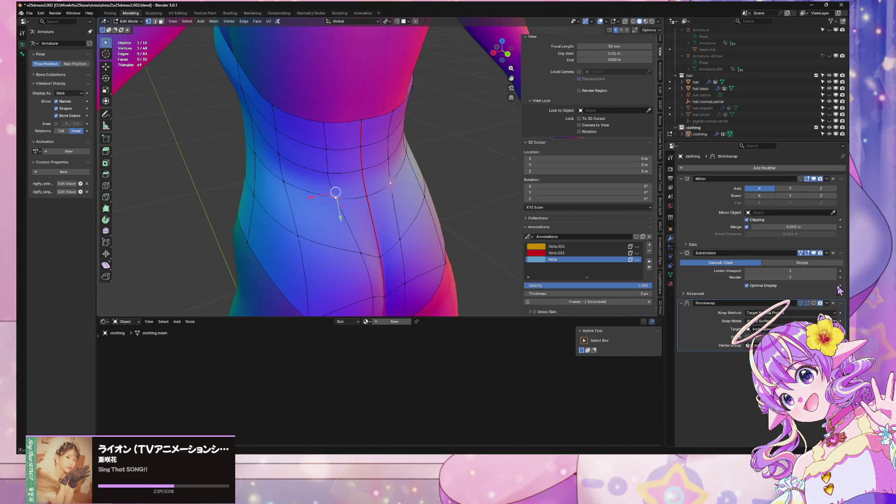
{"action": "left_click", "coordinate": [814, 302]}
{"action": "mouse_move", "coordinate": [326, 205]}
{"action": "middle_mouse_down"}
{"action": "mouse_move", "coordinate": [316, 205]}
{"action": "mouse_move", "coordinate": [356, 200]}
{"action": "mouse_move", "coordinate": [352, 213]}
{"action": "middle_mouse_up"}
{"action": "mouse_move", "coordinate": [401, 192]}
{"action": "middle_mouse_down"}
{"action": "mouse_move", "coordinate": [466, 174]}
{"action": "mouse_move", "coordinate": [481, 144]}
{"action": "mouse_move", "coordinate": [493, 141]}
{"action": "mouse_move", "coordinate": [424, 184]}
{"action": "mouse_move", "coordinate": [414, 166]}
{"action": "mouse_move", "coordinate": [313, 184]}
{"action": "middle_mouse_up"}
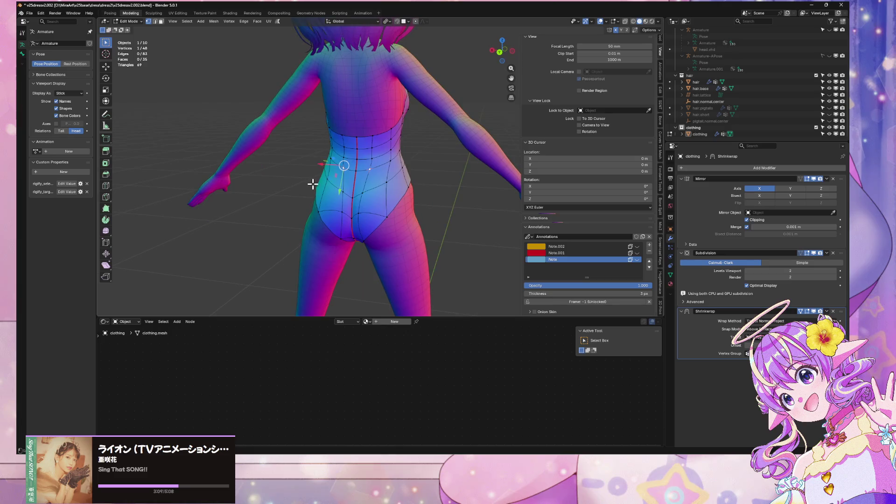
{"action": "scroll", "coordinate": [337, 180], "scroll_direction": "up", "scroll_amount": 3}
Select a waist face loop and apply Smooth Vertices at reduced strength
{"action": "mouse_move", "coordinate": [327, 154]}
{"action": "middle_mouse_down"}
{"action": "mouse_move", "coordinate": [350, 156]}
{"action": "mouse_move", "coordinate": [387, 215]}
{"action": "mouse_move", "coordinate": [327, 150]}
{"action": "middle_mouse_up"}
{"action": "key", "text": "3"}
{"action": "left_click", "coordinate": [326, 146], "text": "alt"}
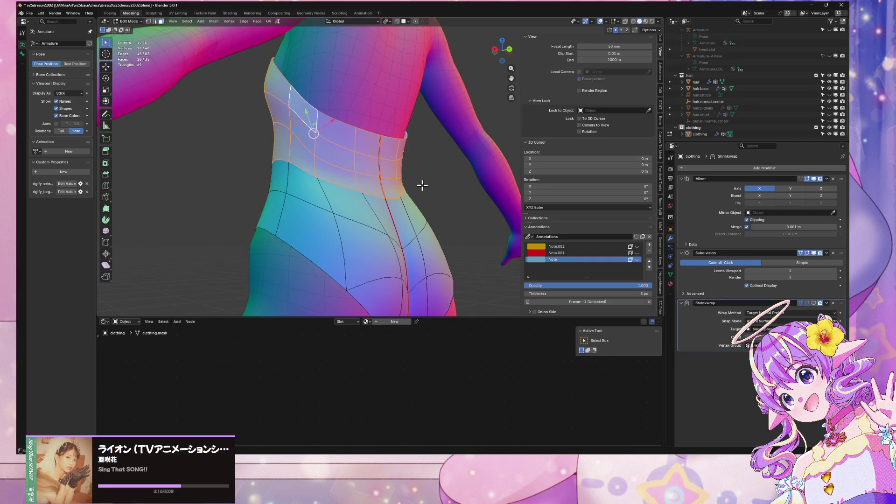
{"action": "right_click", "coordinate": [423, 185]}
{"action": "left_click", "coordinate": [510, 198]}
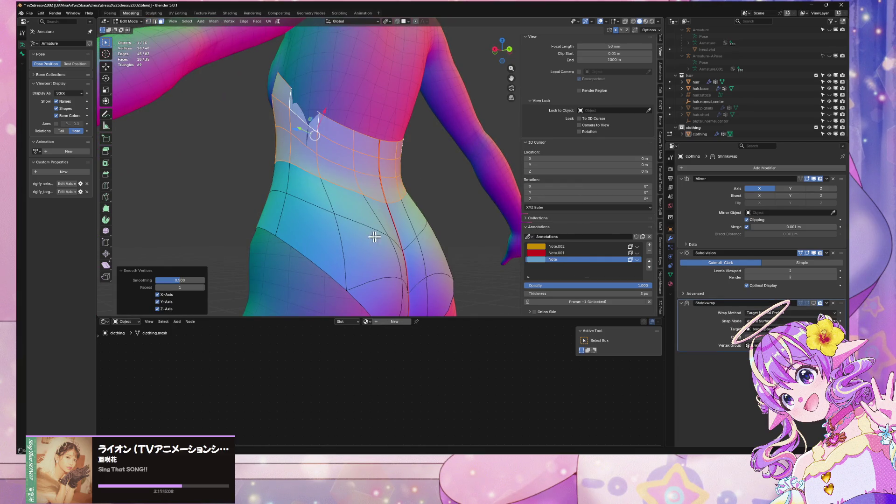
{"action": "left_click_drag", "start_coordinate": [179, 281], "coordinate": [156, 280]}
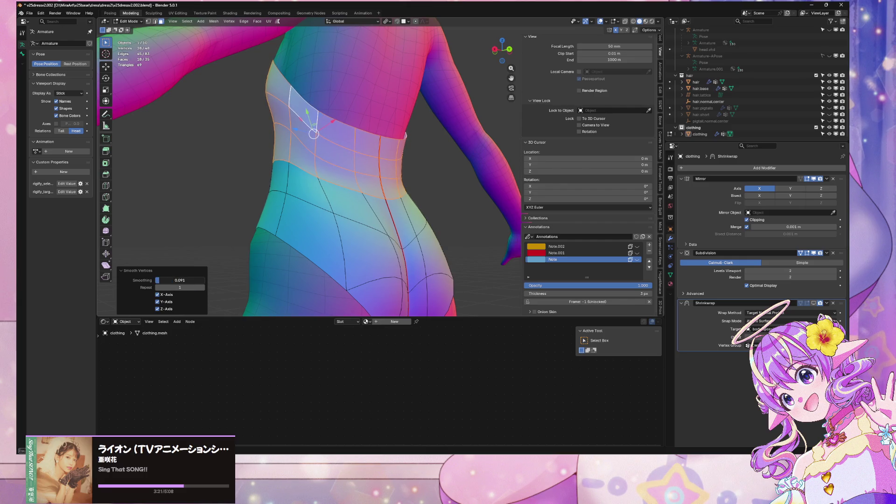
Select a ring of waist band faces and apply Smooth Vertices to them
{"action": "mouse_move", "coordinate": [327, 196]}
{"action": "middle_mouse_down"}
{"action": "mouse_move", "coordinate": [370, 196]}
{"action": "mouse_move", "coordinate": [374, 210]}
{"action": "mouse_move", "coordinate": [321, 233]}
{"action": "middle_mouse_up"}
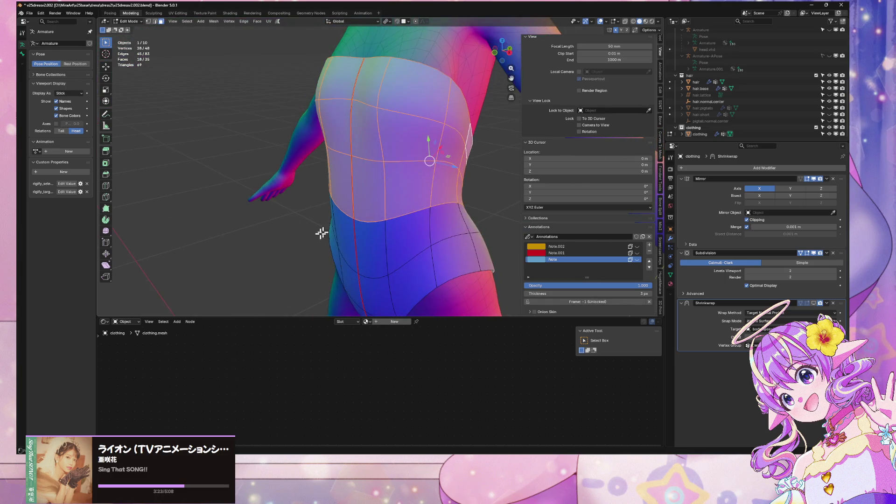
{"action": "mouse_move", "coordinate": [410, 159]}
{"action": "middle_mouse_down"}
{"action": "mouse_move", "coordinate": [374, 149]}
{"action": "mouse_move", "coordinate": [410, 154]}
{"action": "middle_mouse_up"}
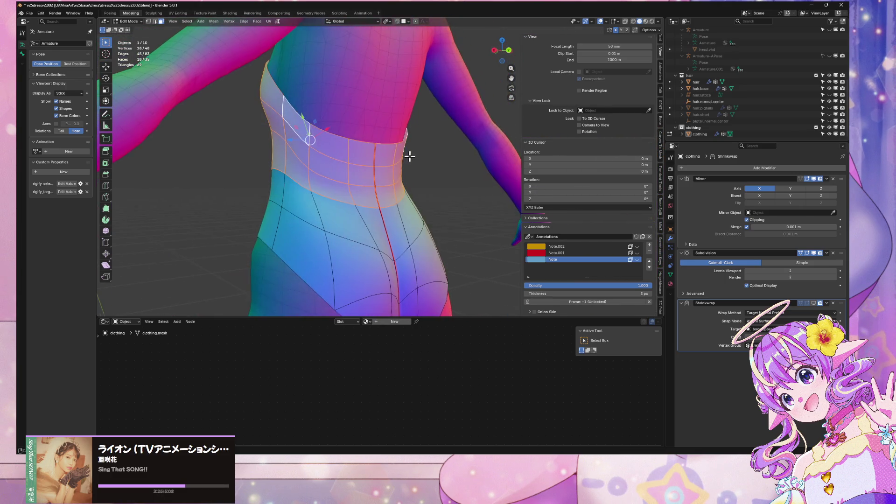
{"action": "mouse_move", "coordinate": [262, 154]}
{"action": "middle_mouse_down"}
{"action": "mouse_move", "coordinate": [326, 164]}
{"action": "mouse_move", "coordinate": [330, 156]}
{"action": "middle_mouse_up"}
{"action": "left_click", "coordinate": [330, 157]}
{"action": "left_click", "coordinate": [404, 190], "text": "alt"}
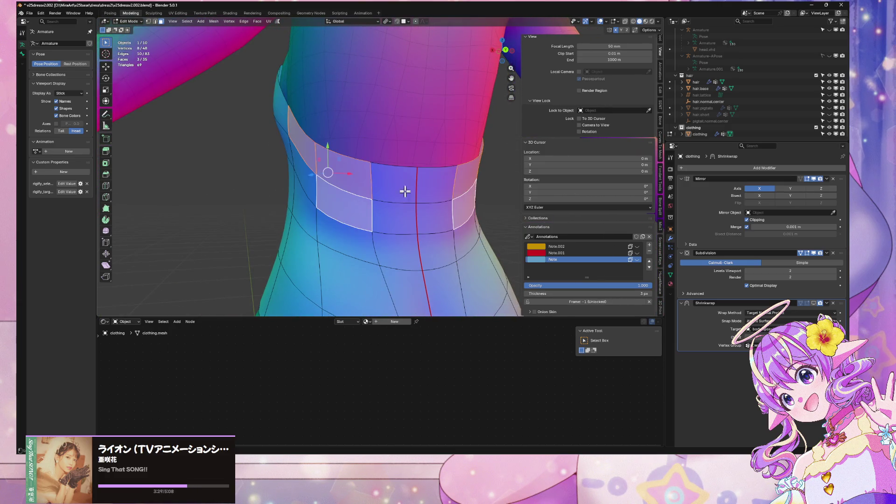
{"action": "left_click", "coordinate": [310, 194], "text": "alt+shift"}
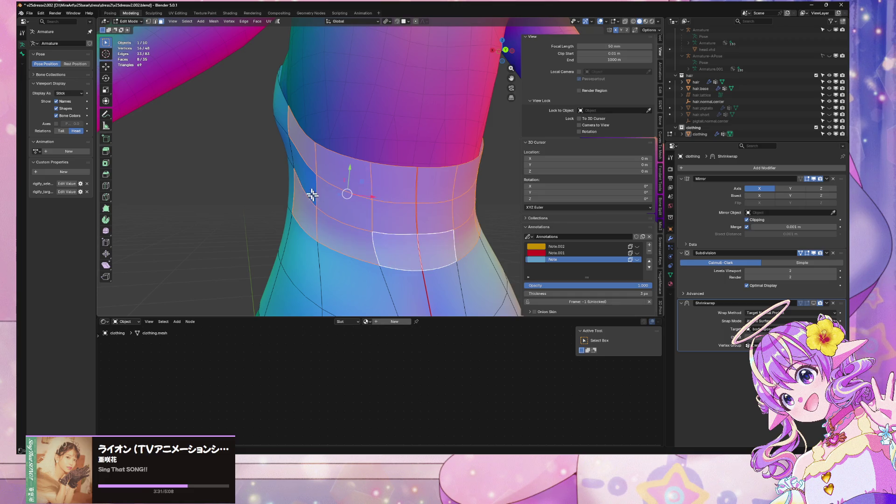
{"action": "right_click", "coordinate": [350, 201]}
{"action": "left_click", "coordinate": [373, 216]}
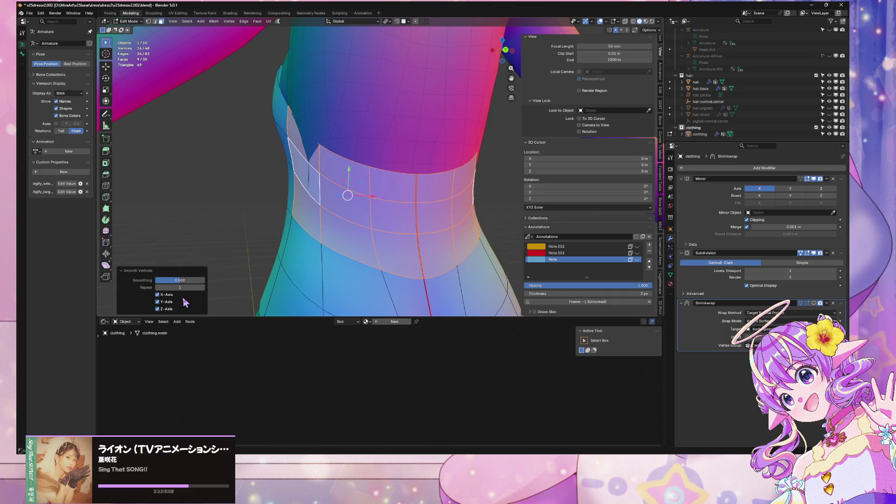
Keep X and Y axes enabled, set smoothing to about 0.053, and repeat 5 times
{"action": "left_click", "coordinate": [165, 302]}
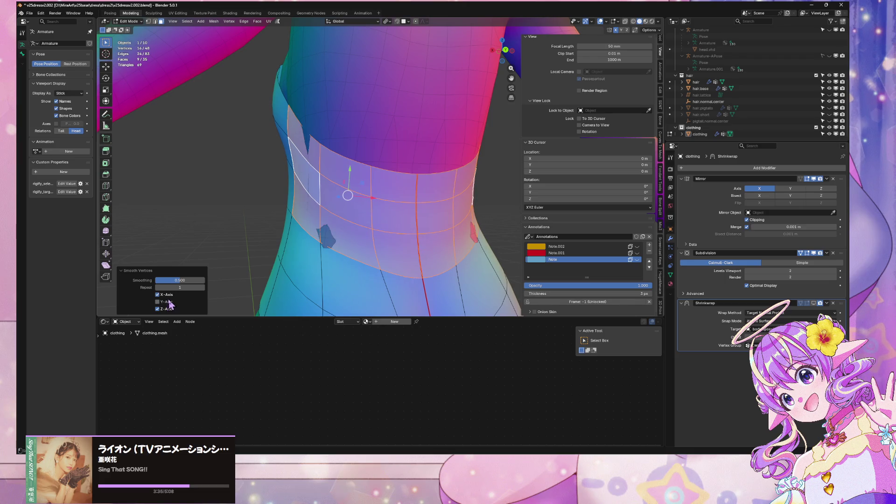
{"action": "left_click", "coordinate": [169, 302]}
{"action": "left_click", "coordinate": [166, 295]}
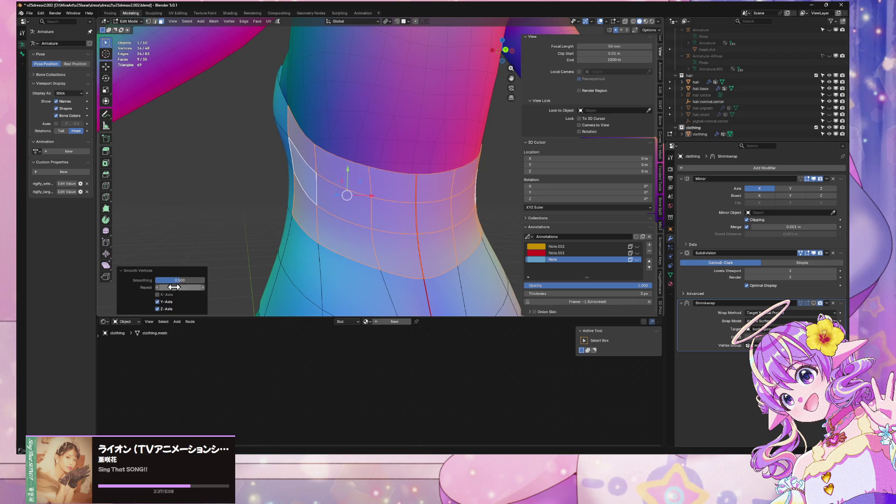
{"action": "left_click", "coordinate": [172, 296]}
{"action": "key", "text": "BackSpace"}
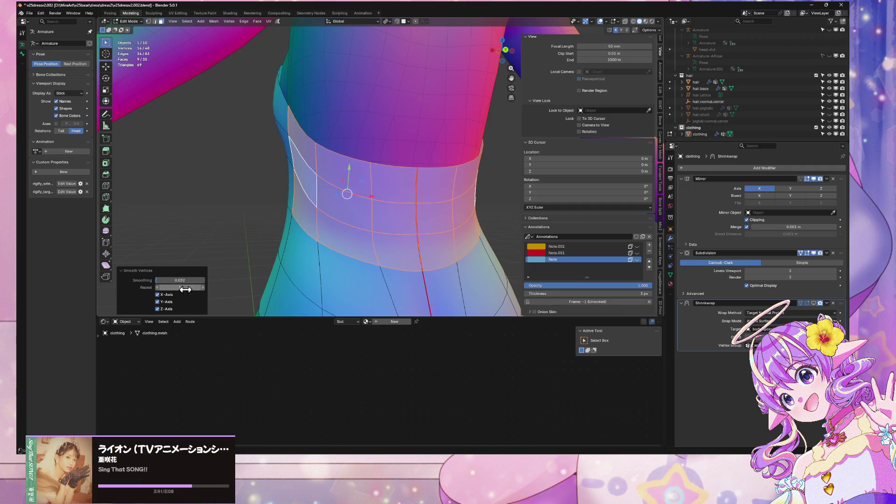
{"action": "left_click", "coordinate": [202, 287]}
{"action": "left_click", "coordinate": [202, 287]}
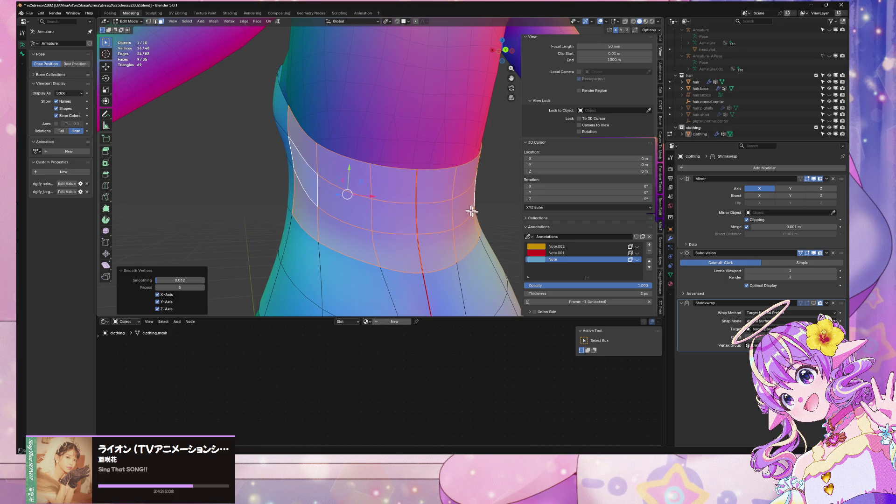
Return to Object Mode, view the figure from back and front, then deselect all
{"action": "key", "text": "Tab"}
{"action": "scroll", "coordinate": [466, 203], "scroll_direction": "down", "scroll_amount": 5}
{"action": "middle_click_drag", "start_coordinate": [462, 194], "coordinate": [468, 202]}
{"action": "mouse_move", "coordinate": [439, 161]}
{"action": "middle_mouse_down"}
{"action": "mouse_move", "coordinate": [320, 210]}
{"action": "mouse_move", "coordinate": [423, 181]}
{"action": "mouse_move", "coordinate": [394, 176]}
{"action": "mouse_move", "coordinate": [444, 226]}
{"action": "mouse_move", "coordinate": [435, 186]}
{"action": "mouse_move", "coordinate": [573, 197]}
{"action": "mouse_move", "coordinate": [495, 196]}
{"action": "mouse_move", "coordinate": [410, 177]}
{"action": "mouse_move", "coordinate": [340, 226]}
{"action": "mouse_move", "coordinate": [352, 195]}
{"action": "middle_mouse_up"}
{"action": "scroll", "coordinate": [401, 184], "scroll_direction": "up", "scroll_amount": 3}
{"action": "key", "text": "alt+a"}
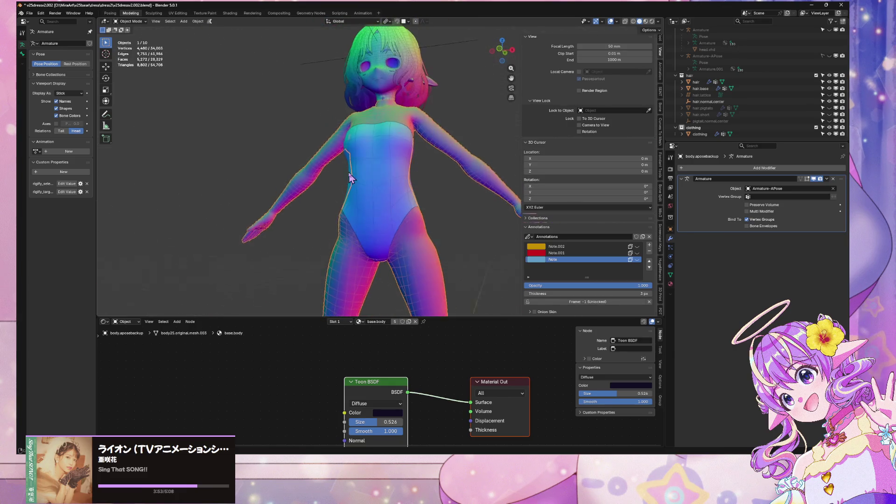
Inspect the character's back from rear and raised three-quarter angles
{"action": "scroll", "coordinate": [490, 231], "scroll_direction": "down", "scroll_amount": 3}
{"action": "mouse_move", "coordinate": [491, 230]}
{"action": "middle_mouse_down"}
{"action": "mouse_move", "coordinate": [320, 251]}
{"action": "mouse_move", "coordinate": [226, 233]}
{"action": "mouse_move", "coordinate": [358, 194]}
{"action": "middle_mouse_up"}
{"action": "scroll", "coordinate": [446, 176], "scroll_direction": "up", "scroll_amount": 5}
{"action": "scroll", "coordinate": [457, 186], "scroll_direction": "down", "scroll_amount": 3}
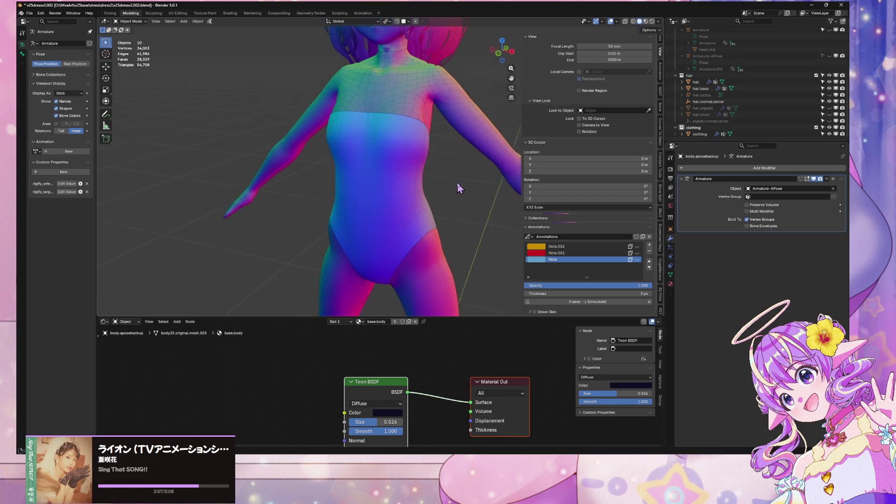
{"action": "mouse_move", "coordinate": [468, 202]}
{"action": "middle_mouse_down"}
{"action": "mouse_move", "coordinate": [458, 240]}
{"action": "mouse_move", "coordinate": [375, 197]}
{"action": "mouse_move", "coordinate": [230, 176]}
{"action": "mouse_move", "coordinate": [328, 132]}
{"action": "mouse_move", "coordinate": [341, 149]}
{"action": "middle_mouse_up"}
{"action": "scroll", "coordinate": [329, 133], "scroll_direction": "down", "scroll_amount": 3}
{"action": "scroll", "coordinate": [341, 150], "scroll_direction": "up", "scroll_amount": 2}
{"action": "scroll", "coordinate": [341, 149], "scroll_direction": "down", "scroll_amount": 2}
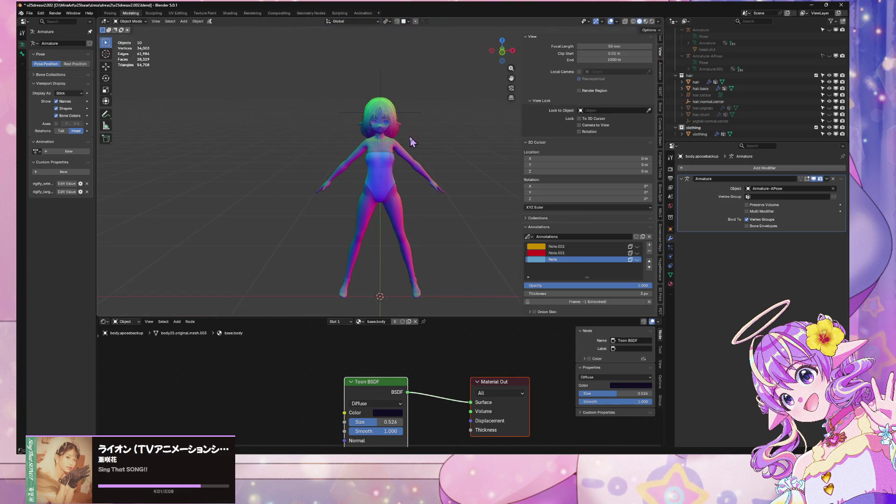
{"action": "middle_click_drag", "start_coordinate": [410, 137], "coordinate": [383, 134]}
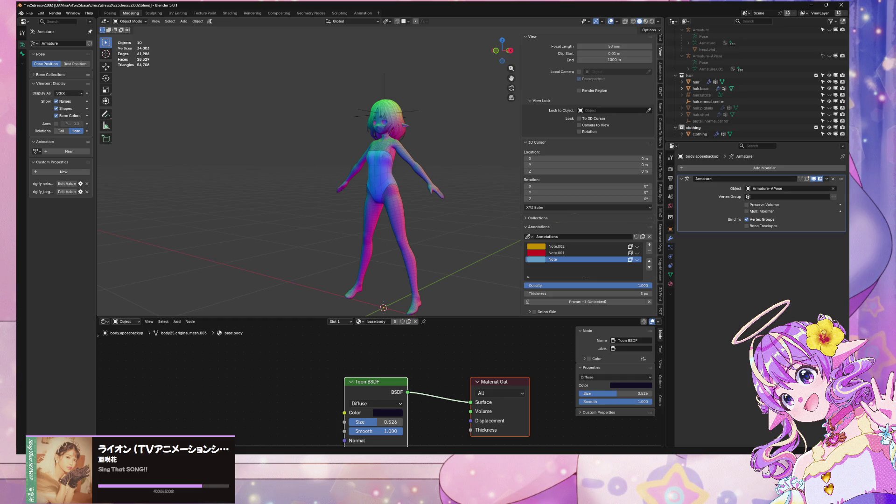
{"action": "scroll", "coordinate": [407, 131], "scroll_direction": "up", "scroll_amount": 5}
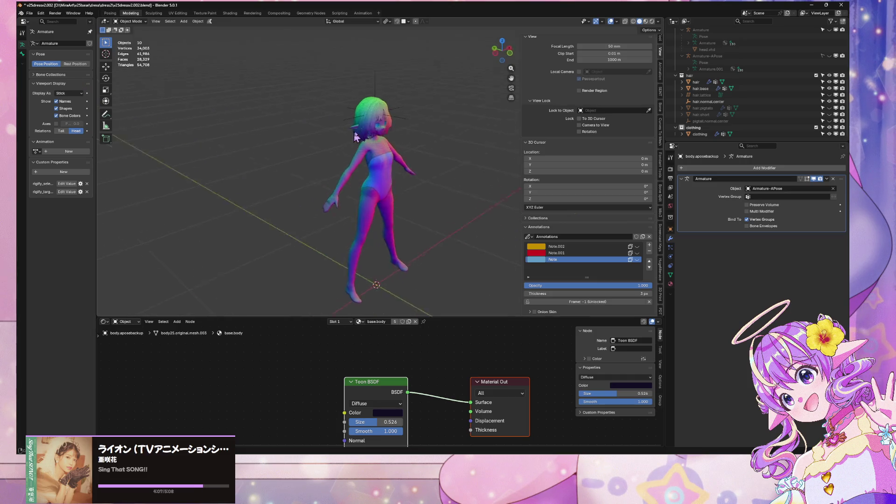
Inspect the shoulder close up and the chest from the front, then select the leotard
{"action": "mouse_move", "coordinate": [405, 127]}
{"action": "middle_mouse_down"}
{"action": "mouse_move", "coordinate": [366, 180]}
{"action": "mouse_move", "coordinate": [223, 166]}
{"action": "middle_mouse_up"}
{"action": "scroll", "coordinate": [366, 180], "scroll_direction": "up", "scroll_amount": 2}
{"action": "scroll", "coordinate": [261, 168], "scroll_direction": "up", "scroll_amount": 3}
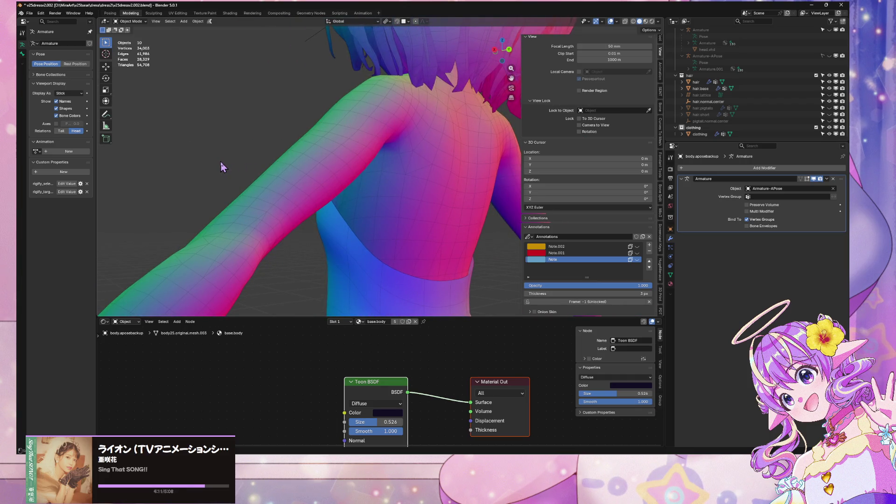
{"action": "mouse_move", "coordinate": [346, 262]}
{"action": "middle_mouse_down"}
{"action": "mouse_move", "coordinate": [456, 271]}
{"action": "mouse_move", "coordinate": [359, 171]}
{"action": "middle_mouse_up"}
{"action": "left_click", "coordinate": [385, 194]}
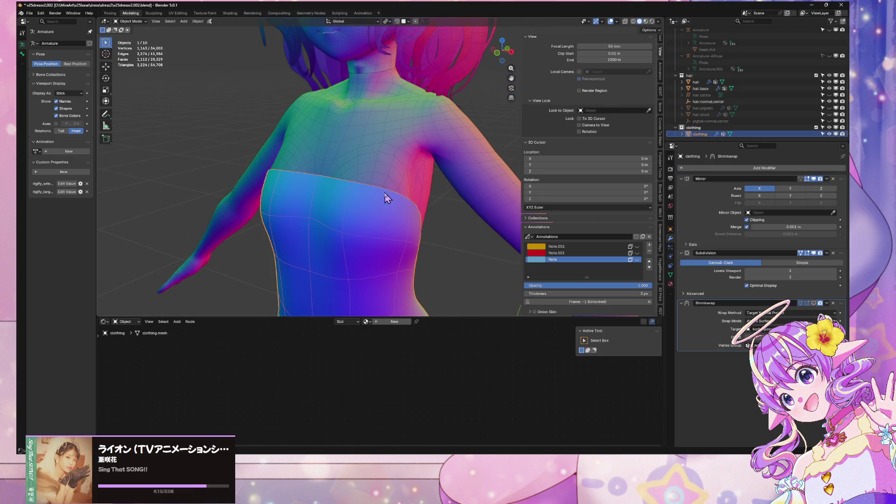
In Edit Mode, move the leotard's side top-edge vertex slightly along X
{"action": "key", "text": "Tab"}
{"action": "middle_click_drag", "start_coordinate": [441, 228], "coordinate": [386, 186]}
{"action": "left_click", "coordinate": [394, 189]}
{"action": "key", "text": "g"}
{"action": "key", "text": "x"}
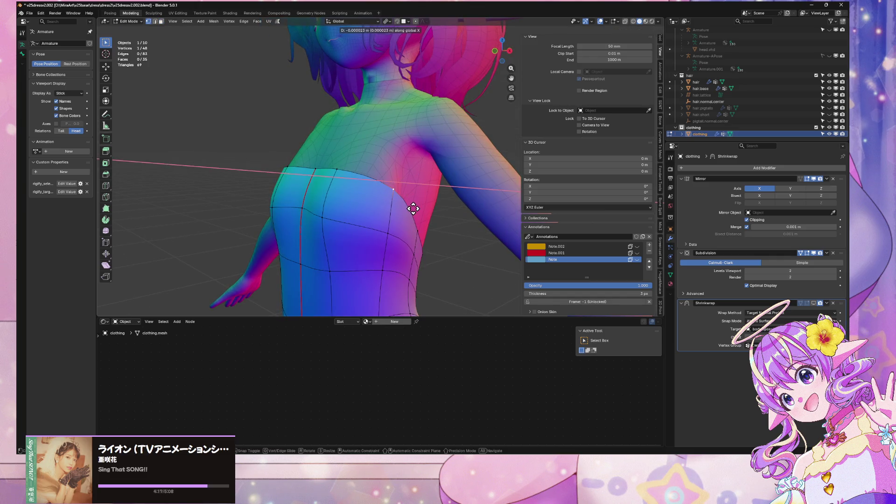
{"action": "left_click", "coordinate": [387, 235]}
{"action": "scroll", "coordinate": [420, 231], "scroll_direction": "down", "scroll_amount": 5}
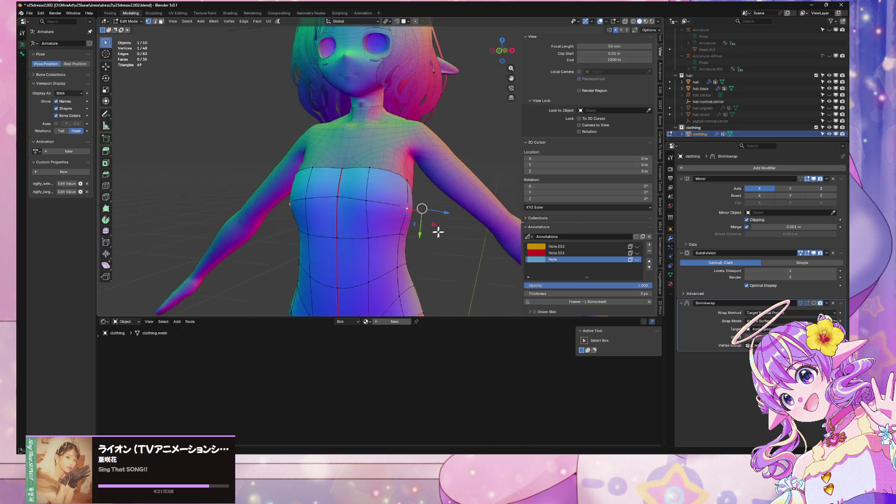
Back in Object Mode, check the character from front, side and back views
{"action": "key", "text": "Tab"}
{"action": "scroll", "coordinate": [457, 269], "scroll_direction": "down", "scroll_amount": 2}
{"action": "mouse_move", "coordinate": [474, 267]}
{"action": "middle_mouse_down"}
{"action": "mouse_move", "coordinate": [502, 274]}
{"action": "mouse_move", "coordinate": [404, 275]}
{"action": "mouse_move", "coordinate": [216, 251]}
{"action": "middle_mouse_up"}
{"action": "key", "text": "KP_1"}
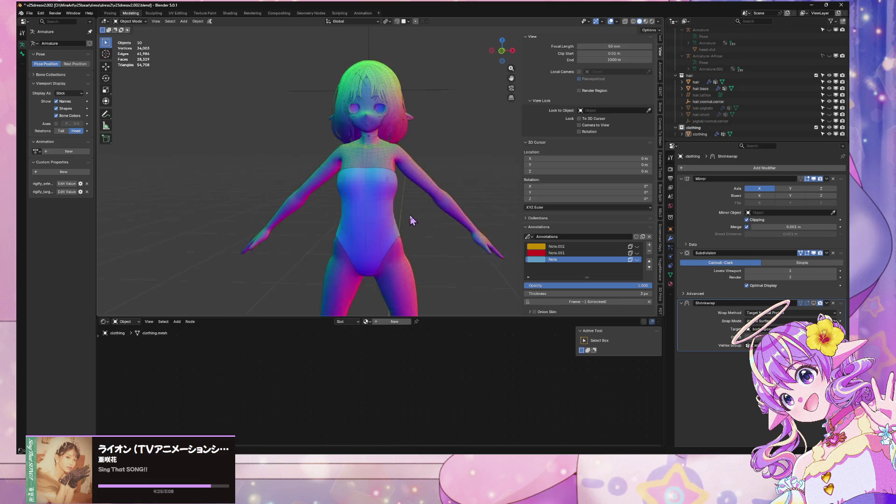
{"action": "scroll", "coordinate": [392, 242], "scroll_direction": "up", "scroll_amount": 2}
{"action": "mouse_move", "coordinate": [413, 220]}
{"action": "middle_mouse_down"}
{"action": "mouse_move", "coordinate": [392, 241]}
{"action": "mouse_move", "coordinate": [466, 244]}
{"action": "mouse_move", "coordinate": [420, 200]}
{"action": "middle_mouse_up"}
{"action": "scroll", "coordinate": [422, 237], "scroll_direction": "up", "scroll_amount": 2}
{"action": "key", "text": "KP_3"}
{"action": "scroll", "coordinate": [367, 215], "scroll_direction": "down", "scroll_amount": 3}
{"action": "mouse_move", "coordinate": [367, 217]}
{"action": "middle_mouse_down"}
{"action": "mouse_move", "coordinate": [196, 206]}
{"action": "mouse_move", "coordinate": [320, 205]}
{"action": "middle_mouse_up"}
{"action": "key", "text": "ctrl+KP_1"}
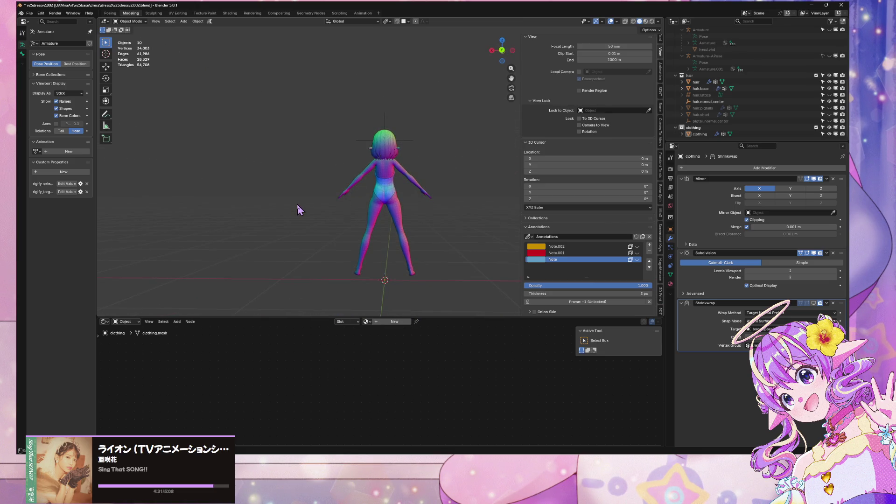
{"action": "scroll", "coordinate": [299, 210], "scroll_direction": "up", "scroll_amount": 6}
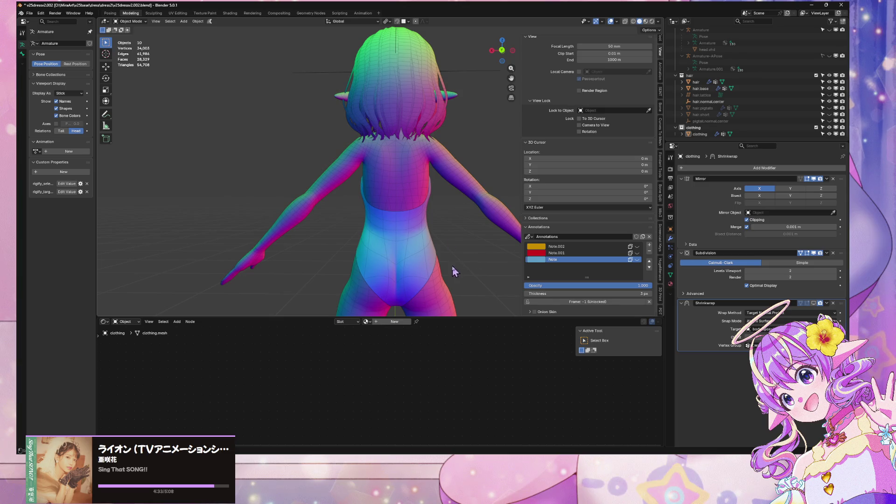
Nudge the leotard's bottom crotch vertex along X, then return to Object Mode and deselect
{"action": "left_click", "coordinate": [423, 272]}
{"action": "key", "text": "Tab"}
{"action": "scroll", "coordinate": [403, 213], "scroll_direction": "up", "scroll_amount": 4}
{"action": "scroll", "coordinate": [366, 276], "scroll_direction": "down", "scroll_amount": 3}
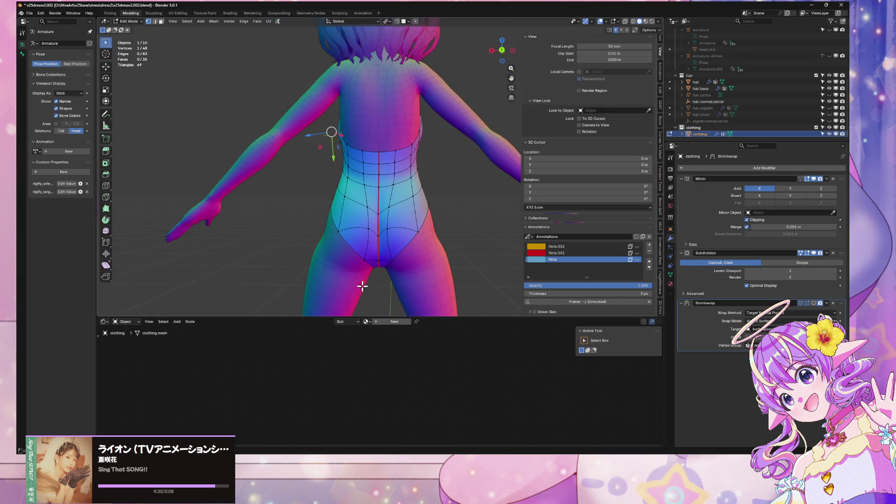
{"action": "left_click", "coordinate": [364, 258]}
{"action": "key", "text": "g"}
{"action": "key", "text": "x"}
{"action": "mouse_move", "coordinate": [366, 257]}
{"action": "middle_mouse_down", "text": "alt"}
{"action": "mouse_move", "coordinate": [368, 238]}
{"action": "mouse_move", "coordinate": [314, 242]}
{"action": "mouse_move", "coordinate": [328, 291]}
{"action": "mouse_move", "coordinate": [392, 262]}
{"action": "mouse_move", "coordinate": [464, 250]}
{"action": "mouse_move", "coordinate": [410, 273]}
{"action": "mouse_move", "coordinate": [355, 247]}
{"action": "mouse_move", "coordinate": [362, 237]}
{"action": "mouse_move", "coordinate": [307, 260]}
{"action": "mouse_move", "coordinate": [283, 244]}
{"action": "mouse_move", "coordinate": [140, 219]}
{"action": "mouse_move", "coordinate": [154, 217]}
{"action": "middle_mouse_up", "text": "alt"}
{"action": "left_click", "coordinate": [367, 238]}
{"action": "key", "text": "Tab"}
{"action": "left_click", "coordinate": [484, 244]}
{"action": "scroll", "coordinate": [468, 196], "scroll_direction": "down", "scroll_amount": 5}
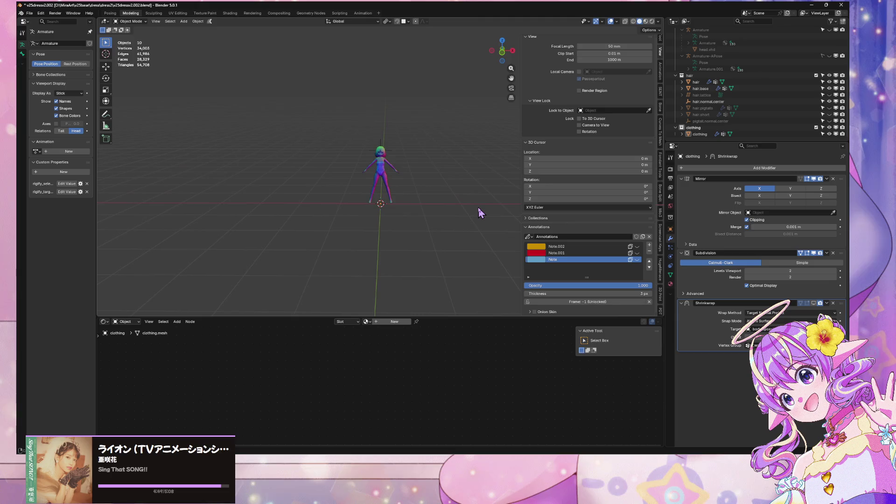
Save the file as v25dressv2.002.blend
{"action": "scroll", "coordinate": [482, 214], "scroll_direction": "up", "scroll_amount": 10}
{"action": "scroll", "coordinate": [429, 195], "scroll_direction": "down", "scroll_amount": 3}
{"action": "key", "text": "ctrl+s"}
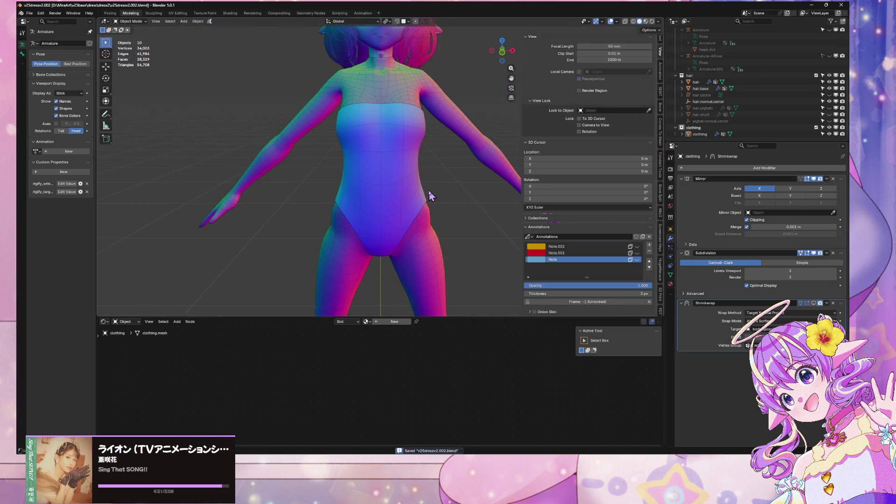
{"action": "scroll", "coordinate": [430, 195], "scroll_direction": "down", "scroll_amount": 2}
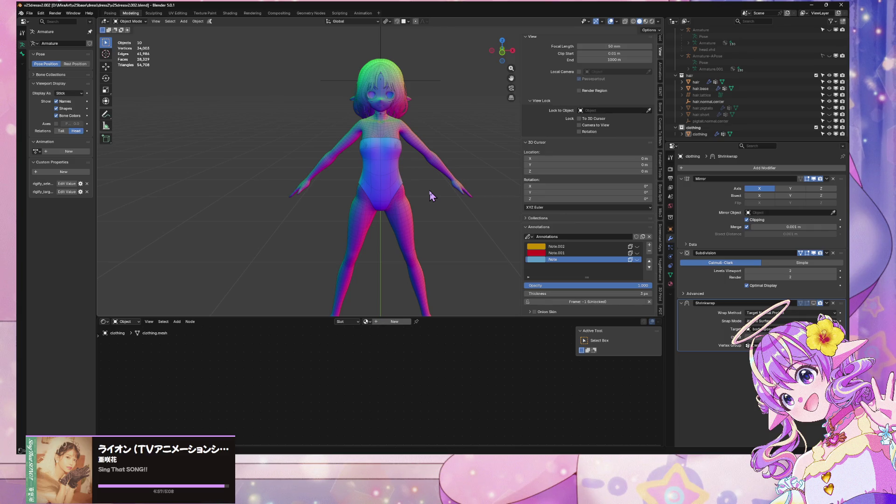
View the model from behind toward the arm and select the body object
{"action": "scroll", "coordinate": [406, 195], "scroll_direction": "up", "scroll_amount": 3}
{"action": "mouse_move", "coordinate": [421, 154]}
{"action": "middle_mouse_down"}
{"action": "mouse_move", "coordinate": [304, 160]}
{"action": "mouse_move", "coordinate": [219, 146]}
{"action": "mouse_move", "coordinate": [310, 126]}
{"action": "mouse_move", "coordinate": [312, 141]}
{"action": "middle_mouse_up"}
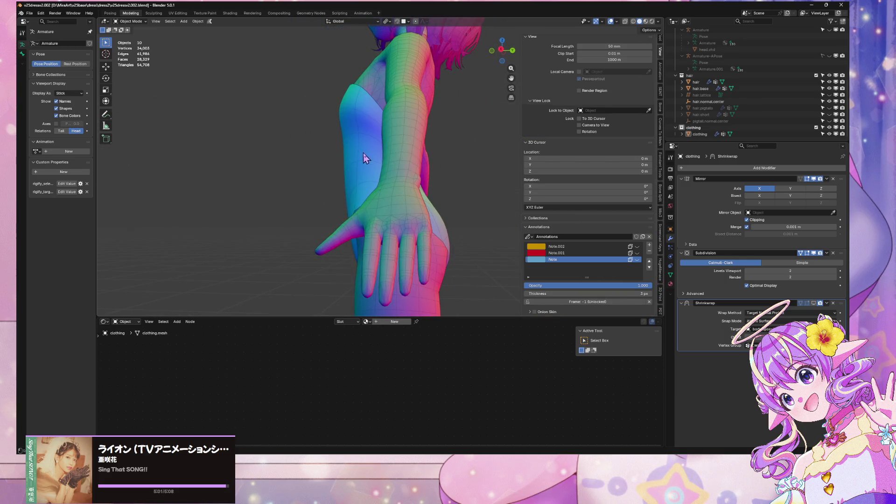
{"action": "mouse_move", "coordinate": [420, 175]}
{"action": "middle_mouse_down"}
{"action": "mouse_move", "coordinate": [437, 169]}
{"action": "mouse_move", "coordinate": [430, 214]}
{"action": "middle_mouse_up"}
{"action": "left_click", "coordinate": [365, 226]}
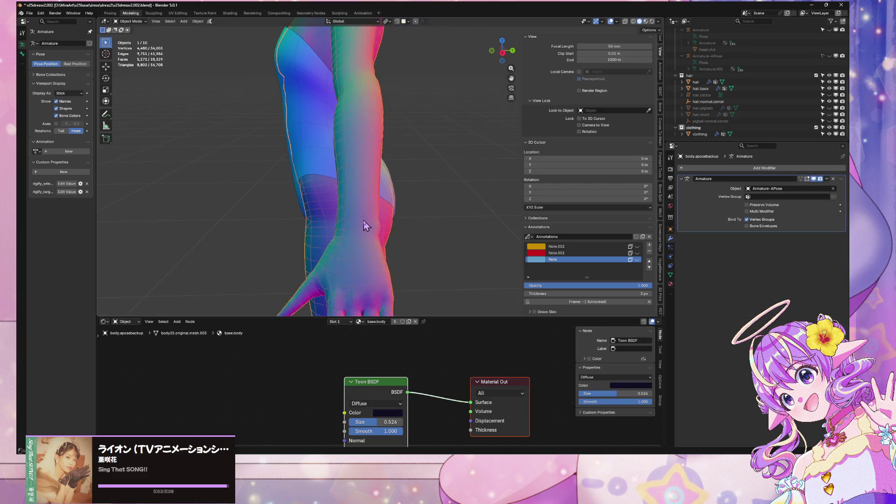
Enter Edit Mode on the body, try arm edge-loop selections, then clear the selection
{"action": "key", "text": "Tab"}
{"action": "left_click", "coordinate": [346, 217], "text": "alt"}
{"action": "left_click", "coordinate": [350, 220], "text": "alt"}
{"action": "scroll", "coordinate": [354, 219], "scroll_direction": "down", "scroll_amount": 5}
{"action": "mouse_move", "coordinate": [354, 219]}
{"action": "middle_mouse_down"}
{"action": "mouse_move", "coordinate": [438, 215]}
{"action": "mouse_move", "coordinate": [391, 209]}
{"action": "middle_mouse_up"}
{"action": "scroll", "coordinate": [410, 202], "scroll_direction": "up", "scroll_amount": 5}
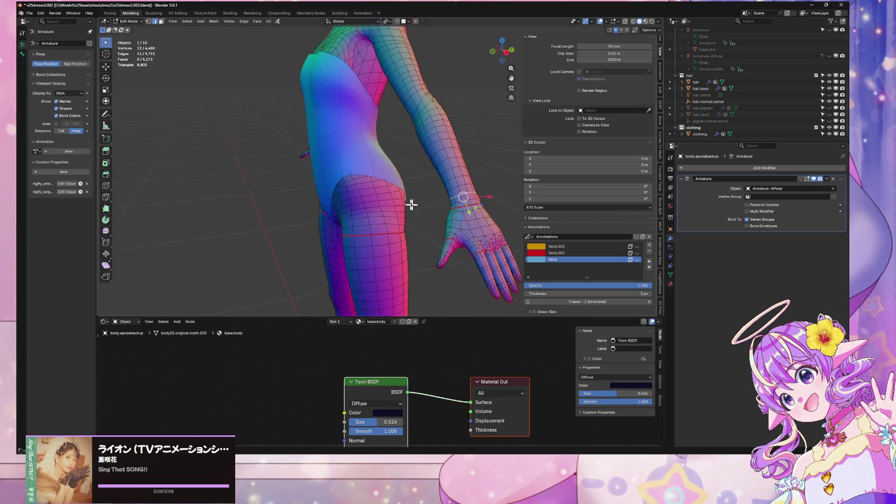
{"action": "key", "text": "alt+a"}
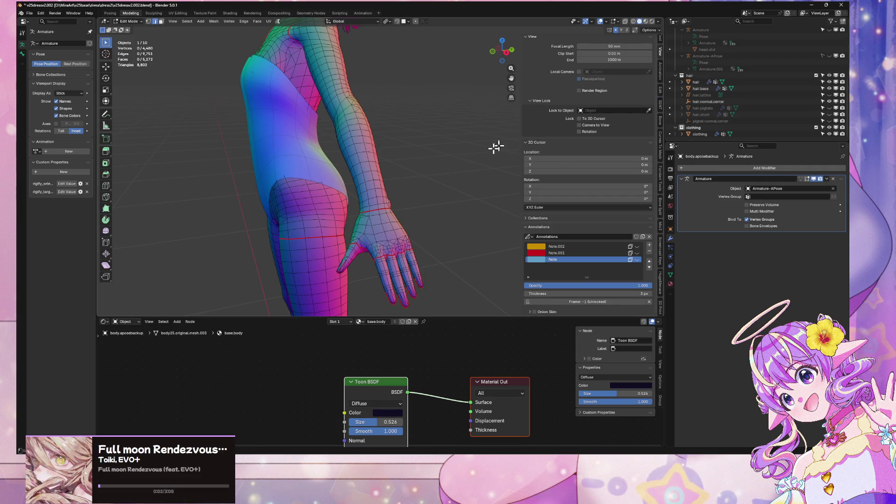
Filter vertex groups by 'ha' and select the Hand_L group's vertices
{"action": "left_click", "coordinate": [670, 274]}
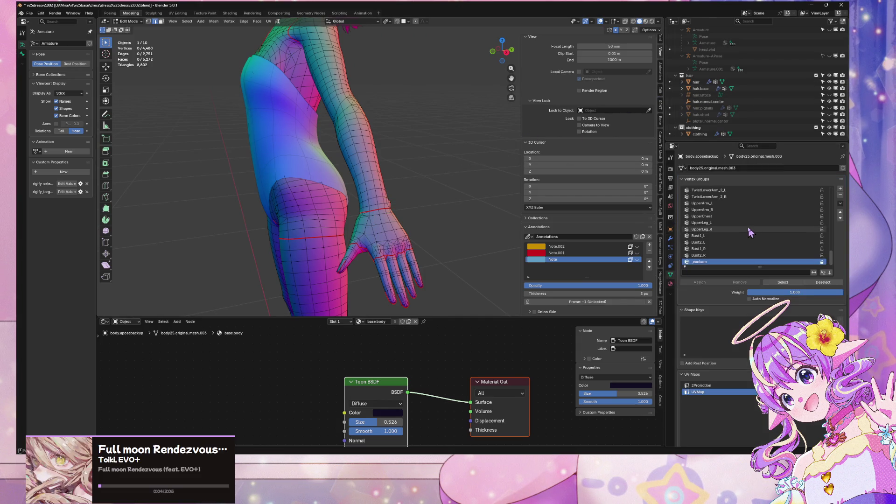
{"action": "left_click", "coordinate": [700, 272]}
{"action": "type", "text": "ha"}
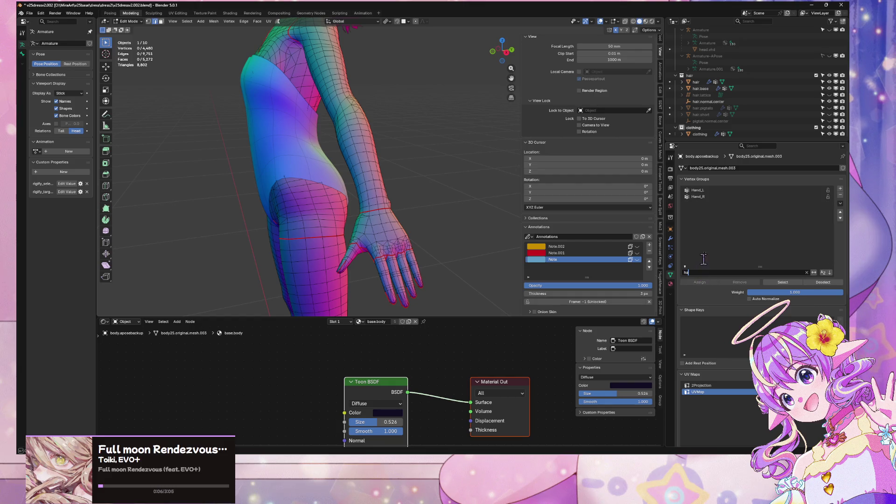
{"action": "left_click", "coordinate": [723, 192]}
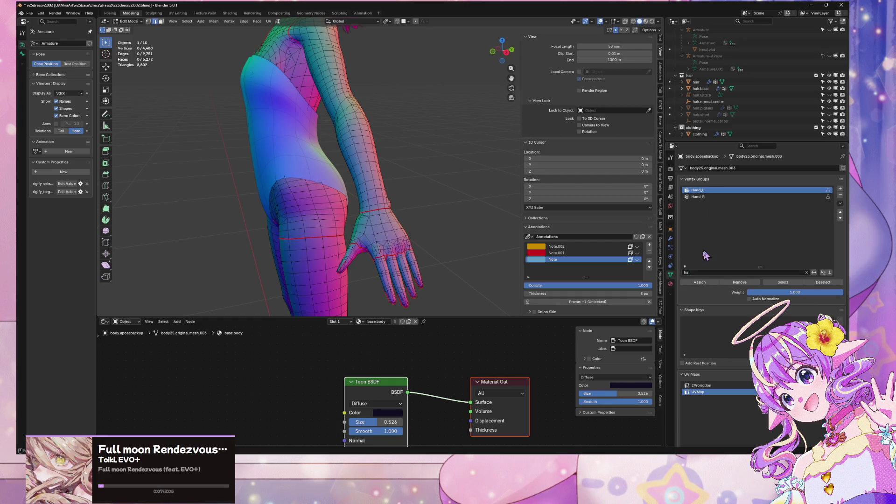
{"action": "left_click", "coordinate": [782, 282]}
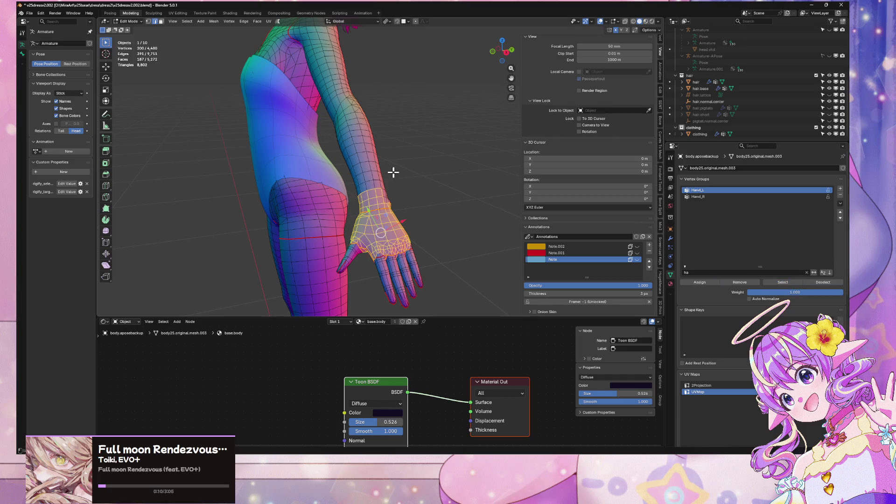
Select the loop around the left wrist, then return to the modifier stack
{"action": "key", "text": "KP_6"}
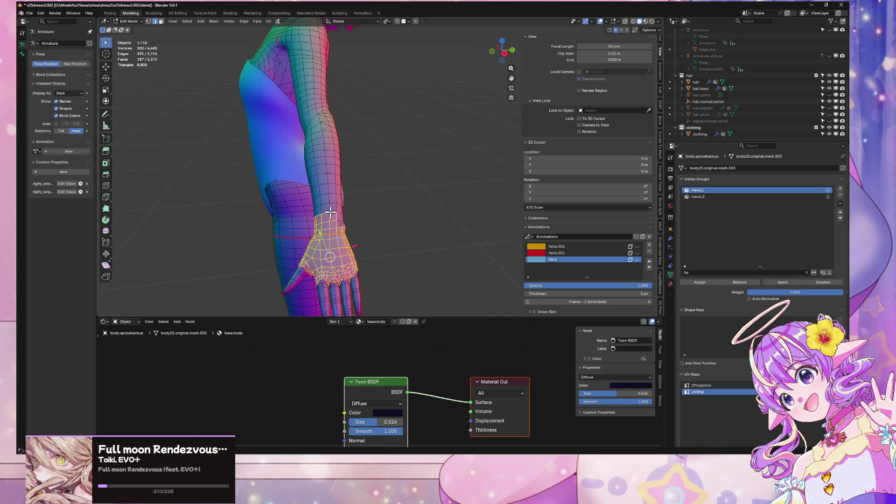
{"action": "left_click", "coordinate": [330, 213], "text": "alt"}
{"action": "right_click", "coordinate": [415, 210]}
{"action": "key", "text": "Escape"}
{"action": "scroll", "coordinate": [343, 175], "scroll_direction": "down", "scroll_amount": 5}
{"action": "mouse_move", "coordinate": [344, 175]}
{"action": "middle_mouse_down"}
{"action": "mouse_move", "coordinate": [456, 160]}
{"action": "mouse_move", "coordinate": [370, 160]}
{"action": "middle_mouse_up"}
{"action": "scroll", "coordinate": [456, 160], "scroll_direction": "up", "scroll_amount": 5}
{"action": "scroll", "coordinate": [370, 160], "scroll_direction": "down", "scroll_amount": 5}
{"action": "left_click", "coordinate": [671, 239]}
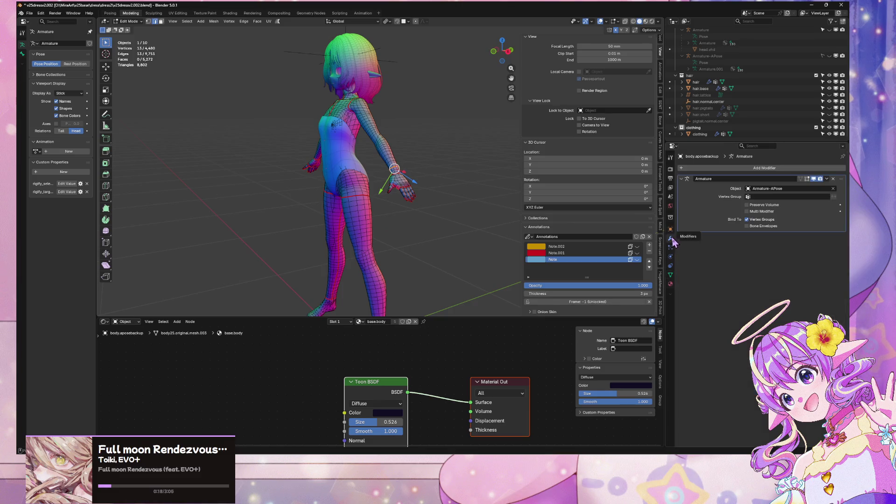
In front orthographic X-ray view, box-select one half of the body mesh
{"action": "middle_click_drag", "start_coordinate": [308, 169], "coordinate": [378, 103]}
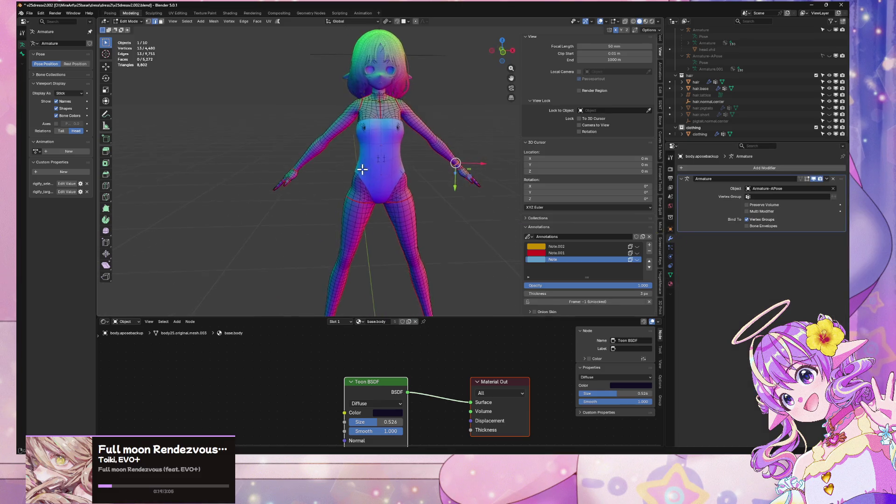
{"action": "left_click", "coordinate": [503, 51]}
{"action": "key", "text": "alt+z"}
{"action": "scroll", "coordinate": [443, 99], "scroll_direction": "down", "scroll_amount": 3}
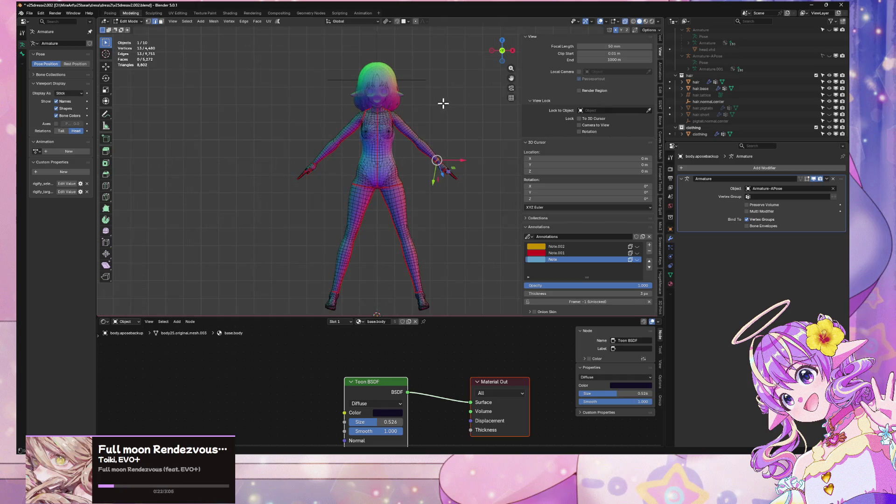
{"action": "left_click", "coordinate": [273, 43]}
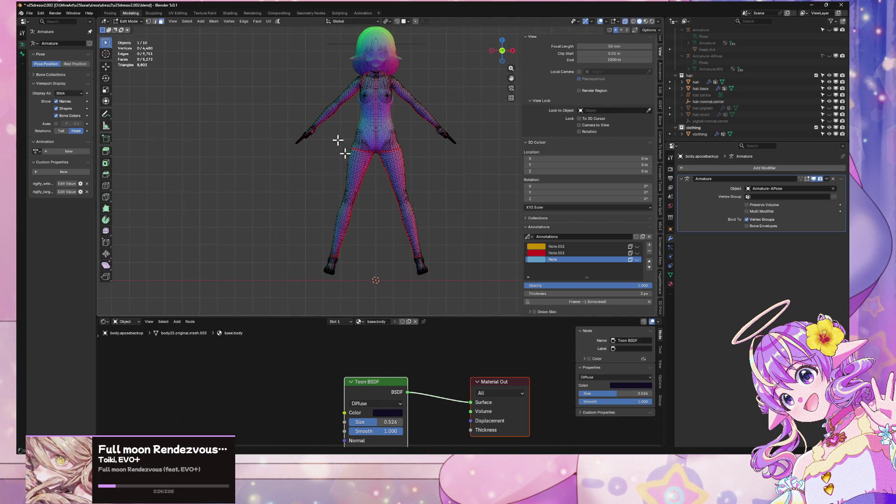
{"action": "mouse_move", "coordinate": [262, 42]}
{"action": "left_mouse_down"}
{"action": "mouse_move", "coordinate": [380, 266]}
{"action": "mouse_move", "coordinate": [372, 296]}
{"action": "mouse_move", "coordinate": [382, 307]}
{"action": "left_mouse_up"}
Delete the selected half's faces and return to Object Mode, framing the head
{"action": "scroll", "coordinate": [418, 176], "scroll_direction": "up", "scroll_amount": 5}
{"action": "scroll", "coordinate": [370, 35], "scroll_direction": "down", "scroll_amount": 2}
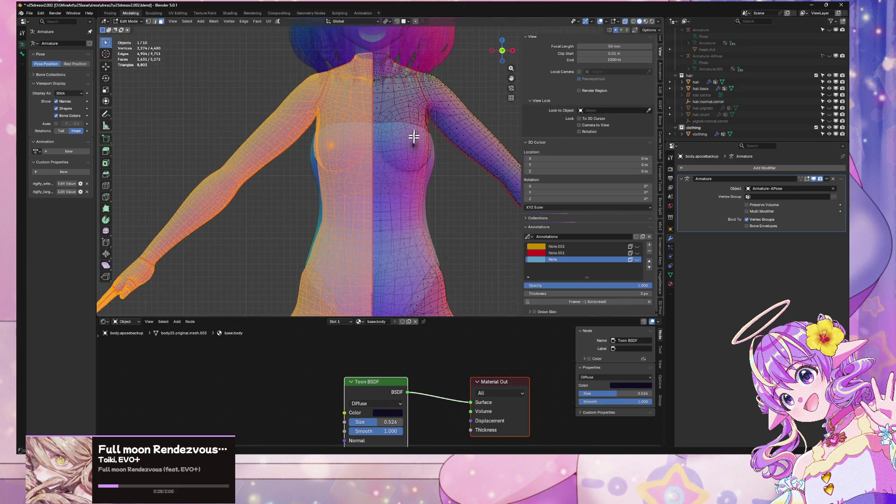
{"action": "key", "text": "x"}
{"action": "left_click", "coordinate": [414, 159]}
{"action": "scroll", "coordinate": [413, 146], "scroll_direction": "up", "scroll_amount": 3}
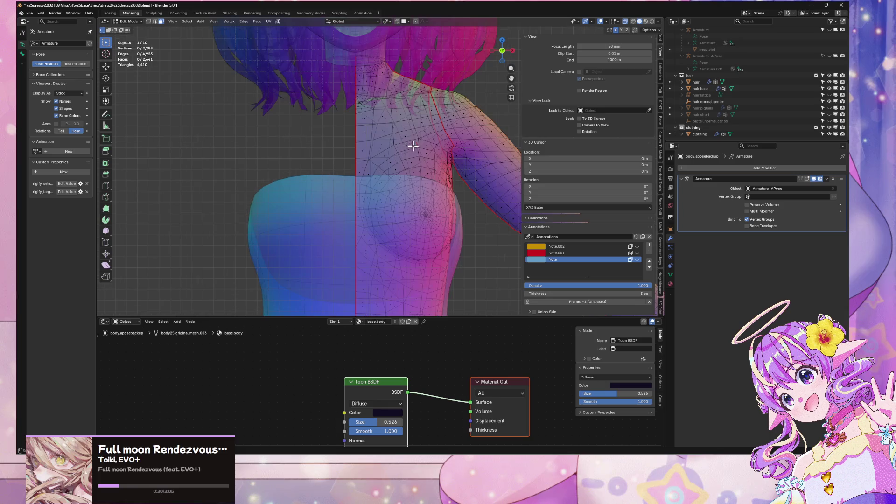
{"action": "scroll", "coordinate": [414, 141], "scroll_direction": "down", "scroll_amount": 3}
{"action": "key", "text": "Tab"}
{"action": "scroll", "coordinate": [309, 136], "scroll_direction": "down", "scroll_amount": 3}
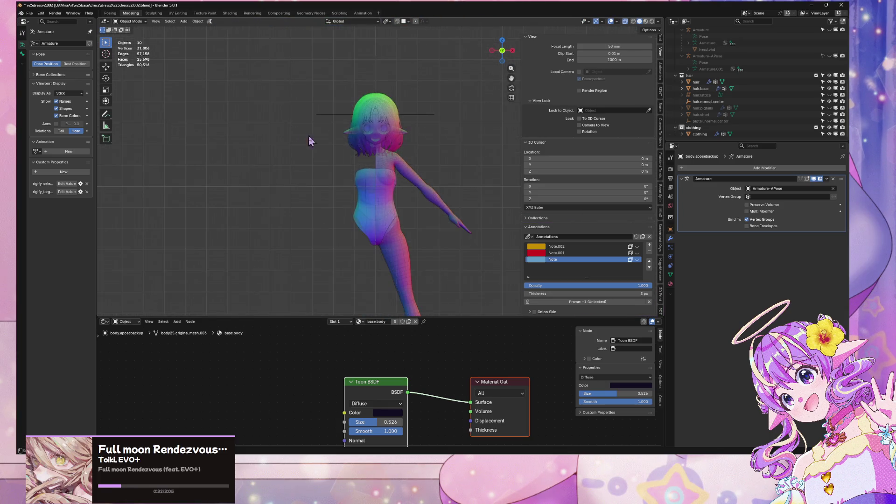
{"action": "scroll", "coordinate": [373, 112], "scroll_direction": "up", "scroll_amount": 2}
{"action": "scroll", "coordinate": [380, 110], "scroll_direction": "up", "scroll_amount": 2}
{"action": "scroll", "coordinate": [382, 109], "scroll_direction": "down", "scroll_amount": 2}
{"action": "middle_click_drag", "start_coordinate": [387, 112], "coordinate": [387, 172], "text": "shift"}
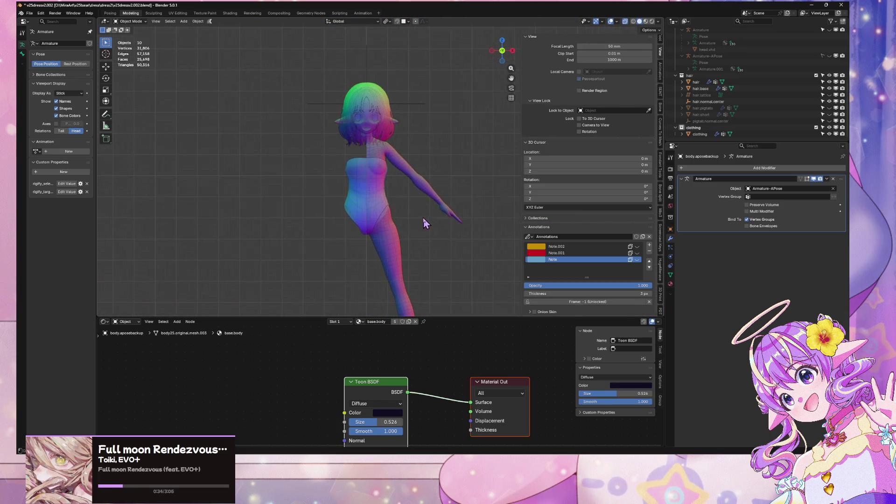
Add a Mirror modifier to the body, undoing a stray Mask, and move it above Armature
{"action": "left_click", "coordinate": [753, 168]}
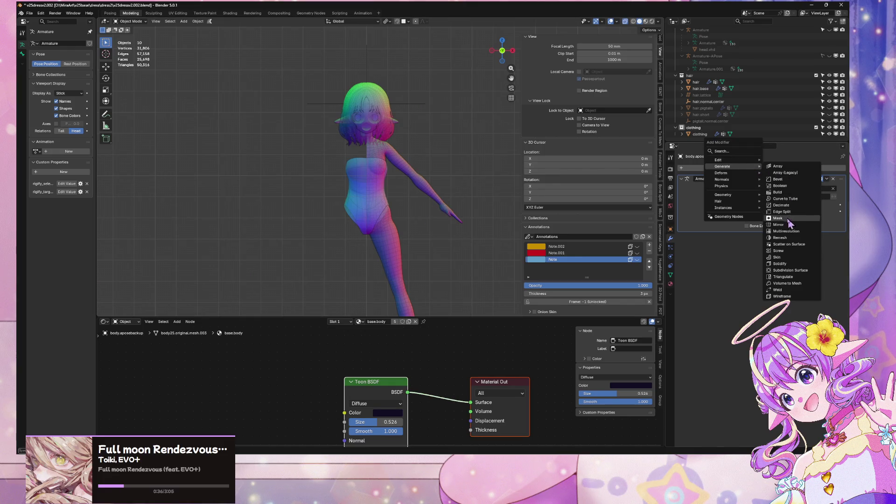
{"action": "left_click", "coordinate": [785, 219]}
{"action": "key", "text": "ctrl+z"}
{"action": "left_click", "coordinate": [752, 168]}
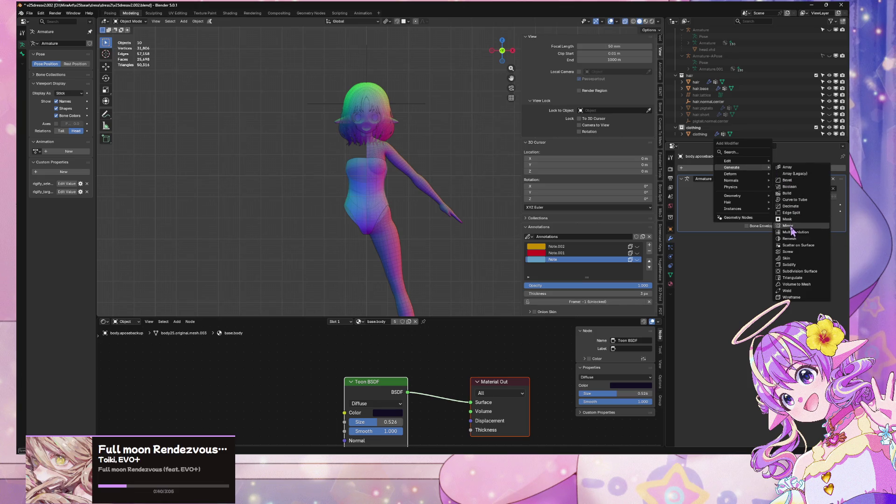
{"action": "left_click", "coordinate": [790, 226]}
{"action": "left_click_drag", "start_coordinate": [840, 235], "coordinate": [840, 180]}
Select the mirrored body and frame it in the viewport around the neck and shoulders
{"action": "mouse_move", "coordinate": [406, 136]}
{"action": "middle_mouse_down"}
{"action": "mouse_move", "coordinate": [379, 98]}
{"action": "mouse_move", "coordinate": [396, 107]}
{"action": "middle_mouse_up"}
{"action": "scroll", "coordinate": [420, 107], "scroll_direction": "up", "scroll_amount": 6}
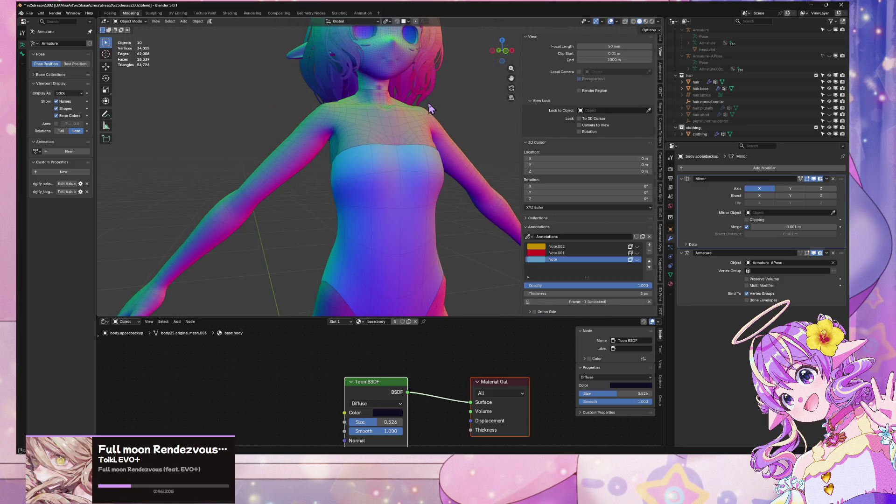
{"action": "scroll", "coordinate": [429, 112], "scroll_direction": "up", "scroll_amount": 2}
{"action": "scroll", "coordinate": [392, 103], "scroll_direction": "up", "scroll_amount": 1}
{"action": "middle_click_drag", "start_coordinate": [367, 98], "coordinate": [423, 145], "text": "shift"}
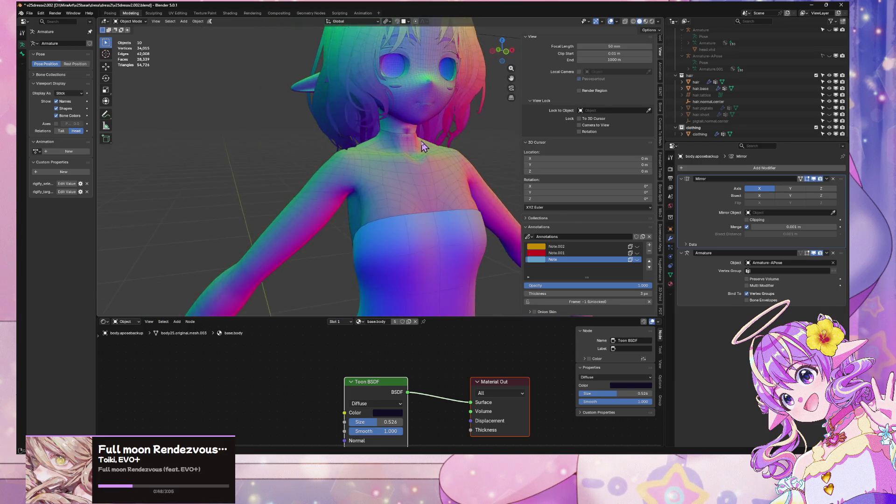
{"action": "left_click", "coordinate": [423, 146]}
{"action": "key", "text": "KP_Decimal"}
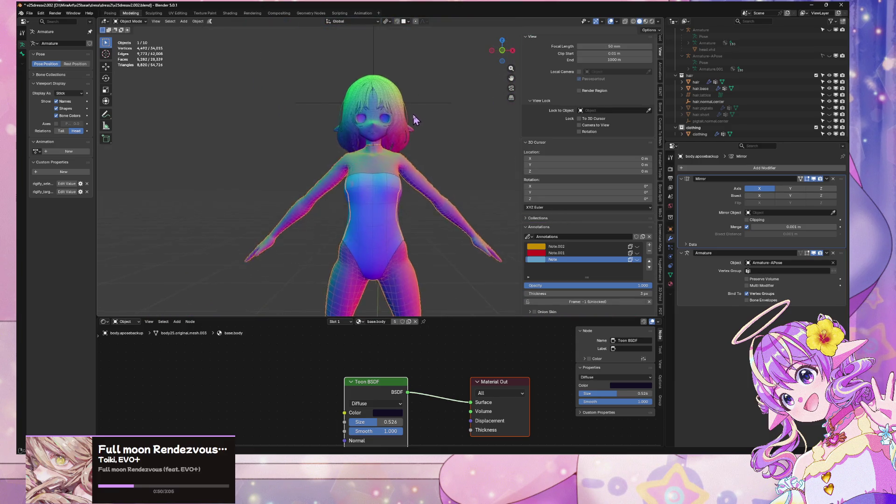
{"action": "scroll", "coordinate": [415, 117], "scroll_direction": "up", "scroll_amount": 5}
{"action": "scroll", "coordinate": [415, 117], "scroll_direction": "down", "scroll_amount": 5}
{"action": "scroll", "coordinate": [410, 149], "scroll_direction": "up", "scroll_amount": 6}
Enter Edit Mode on the body mesh and inspect the shoulders, hip and arm
{"action": "key", "text": "Tab"}
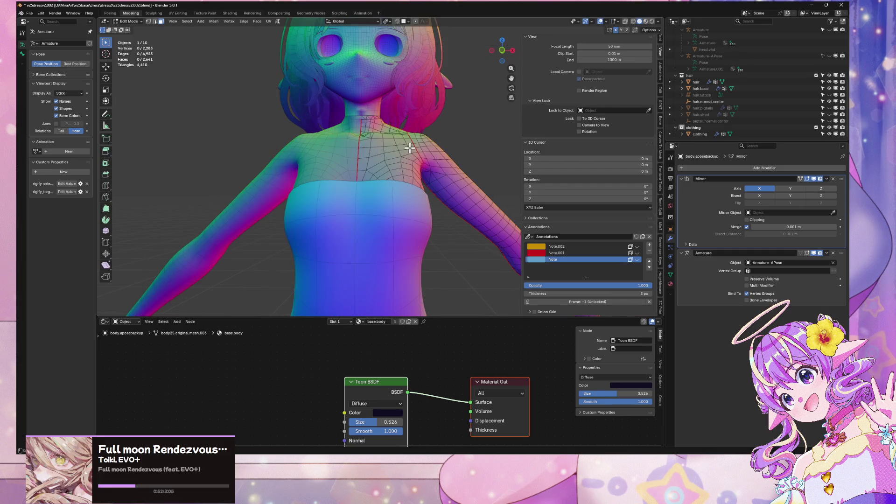
{"action": "scroll", "coordinate": [399, 140], "scroll_direction": "up", "scroll_amount": 6}
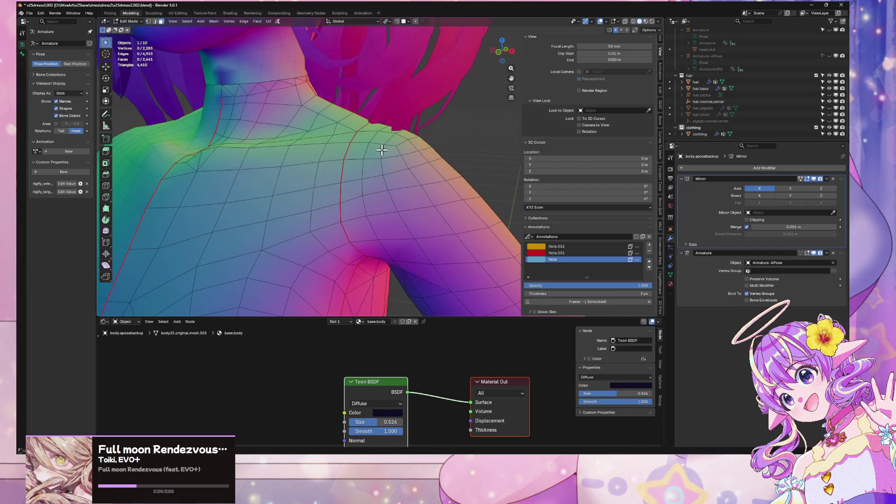
{"action": "scroll", "coordinate": [369, 140], "scroll_direction": "down", "scroll_amount": 6}
{"action": "mouse_move", "coordinate": [390, 120]}
{"action": "middle_mouse_down"}
{"action": "mouse_move", "coordinate": [380, 74]}
{"action": "mouse_move", "coordinate": [344, 90]}
{"action": "mouse_move", "coordinate": [386, 62]}
{"action": "middle_mouse_up"}
{"action": "scroll", "coordinate": [366, 76], "scroll_direction": "up", "scroll_amount": 4}
{"action": "scroll", "coordinate": [345, 82], "scroll_direction": "down", "scroll_amount": 2}
{"action": "scroll", "coordinate": [386, 65], "scroll_direction": "down", "scroll_amount": 4}
{"action": "scroll", "coordinate": [382, 83], "scroll_direction": "up", "scroll_amount": 2}
{"action": "scroll", "coordinate": [382, 83], "scroll_direction": "up", "scroll_amount": 3}
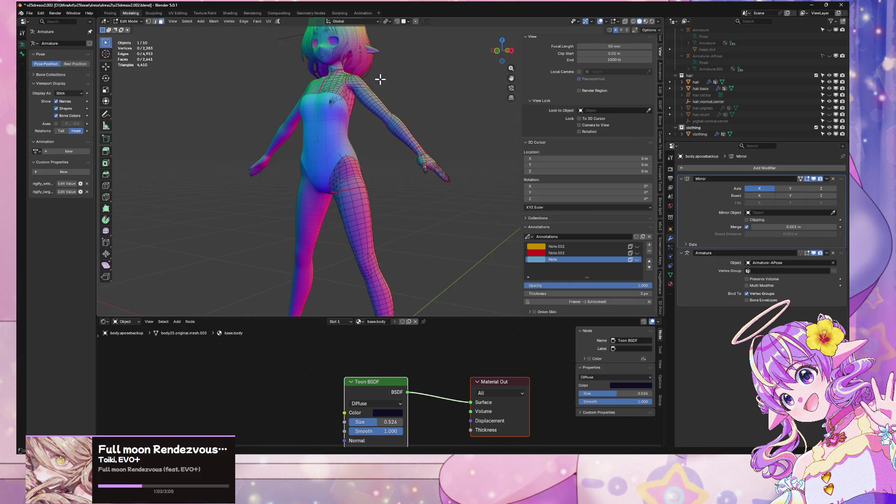
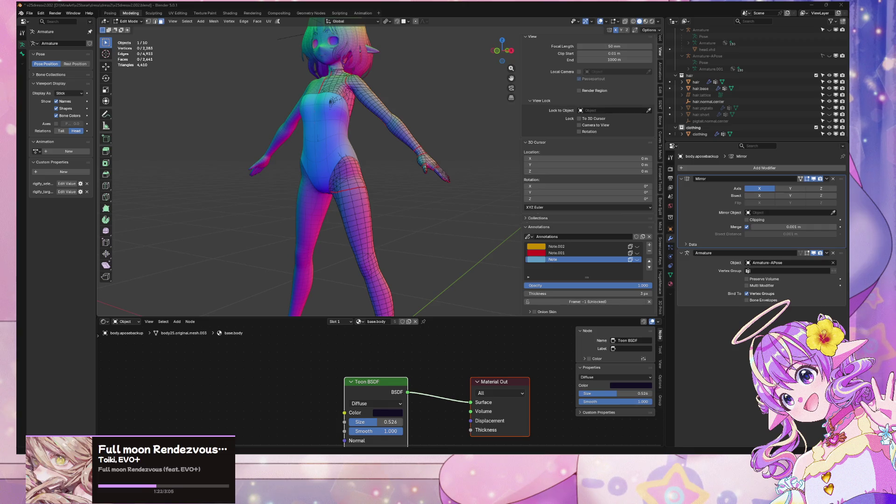
Leave Edit Mode on the body mesh and clear the selection
{"action": "mouse_move", "coordinate": [356, 77]}
{"action": "middle_mouse_down"}
{"action": "mouse_move", "coordinate": [320, 93]}
{"action": "mouse_move", "coordinate": [336, 88]}
{"action": "middle_mouse_up"}
{"action": "key", "text": "Tab"}
{"action": "left_click", "coordinate": [407, 96]}
{"action": "mouse_move", "coordinate": [407, 102]}
{"action": "middle_mouse_down"}
{"action": "mouse_move", "coordinate": [432, 128]}
{"action": "mouse_move", "coordinate": [448, 122]}
{"action": "mouse_move", "coordinate": [474, 139]}
{"action": "mouse_move", "coordinate": [455, 122]}
{"action": "middle_mouse_up"}
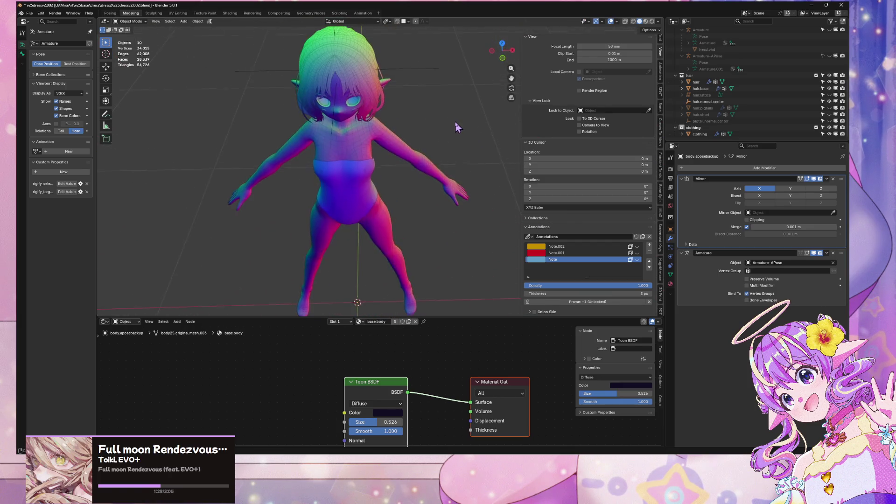
{"action": "scroll", "coordinate": [453, 112], "scroll_direction": "up", "scroll_amount": 4}
Inspect the character from front and angled views, then select the clothing mesh
{"action": "left_click", "coordinate": [502, 50]}
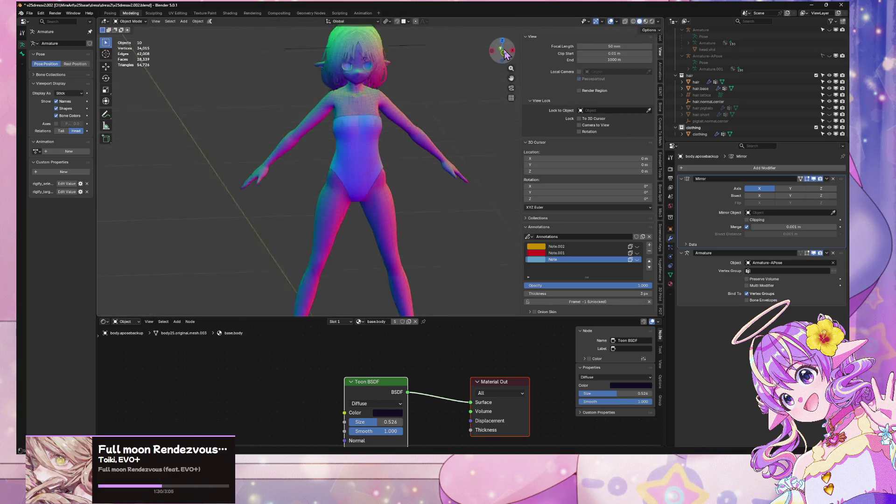
{"action": "left_click", "coordinate": [502, 51]}
{"action": "left_click", "coordinate": [502, 51]}
{"action": "scroll", "coordinate": [408, 180], "scroll_direction": "down", "scroll_amount": 7}
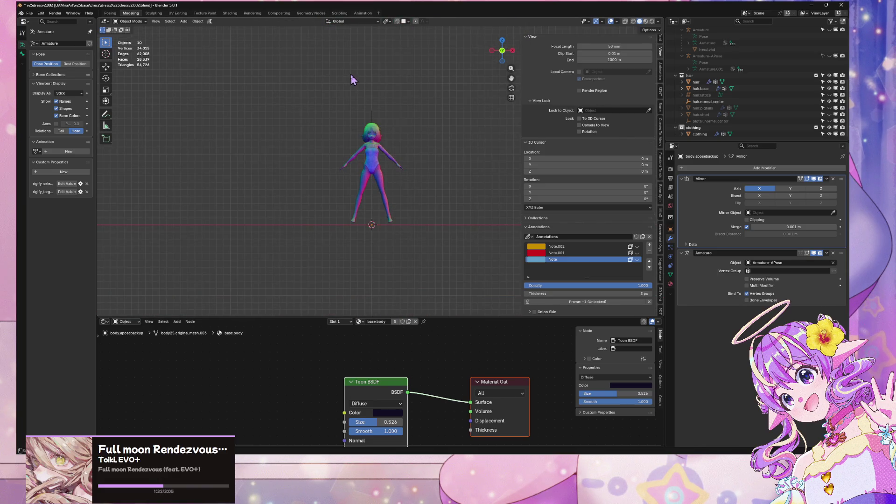
{"action": "scroll", "coordinate": [402, 76], "scroll_direction": "up", "scroll_amount": 6}
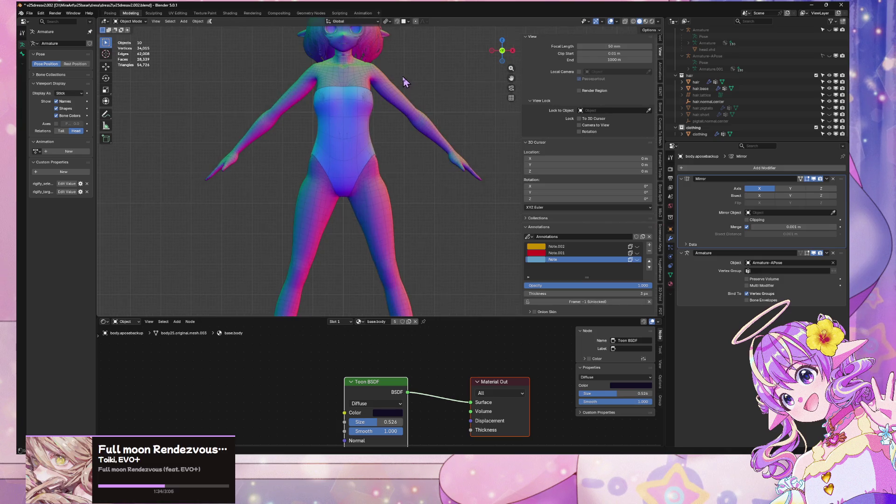
{"action": "mouse_move", "coordinate": [401, 76]}
{"action": "middle_mouse_down"}
{"action": "mouse_move", "coordinate": [387, 87]}
{"action": "mouse_move", "coordinate": [417, 68]}
{"action": "mouse_move", "coordinate": [469, 86]}
{"action": "mouse_move", "coordinate": [424, 54]}
{"action": "middle_mouse_up"}
{"action": "scroll", "coordinate": [417, 68], "scroll_direction": "up", "scroll_amount": 5}
{"action": "left_click", "coordinate": [378, 104]}
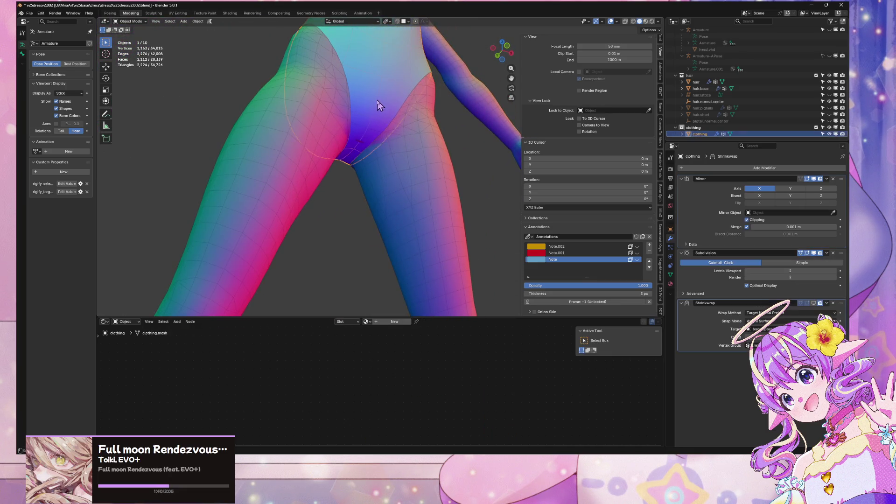
Add a centred edge loop across the clothing mesh's hips
{"action": "key", "text": "Tab"}
{"action": "mouse_move", "coordinate": [375, 108]}
{"action": "middle_mouse_down"}
{"action": "mouse_move", "coordinate": [368, 104]}
{"action": "mouse_move", "coordinate": [392, 124]}
{"action": "mouse_move", "coordinate": [309, 144]}
{"action": "mouse_move", "coordinate": [369, 192]}
{"action": "middle_mouse_up"}
{"action": "scroll", "coordinate": [369, 192], "scroll_direction": "up", "scroll_amount": 2}
{"action": "key", "text": "ctrl+r"}
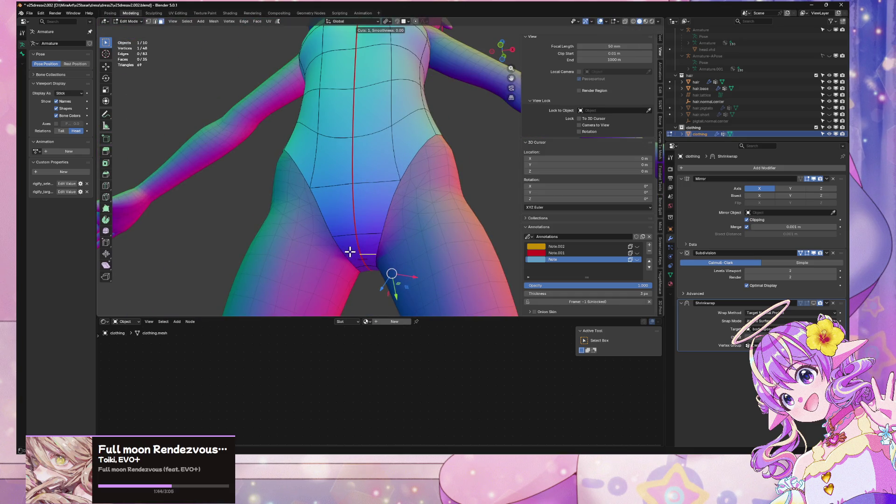
{"action": "left_click", "coordinate": [350, 257]}
{"action": "right_click", "coordinate": [350, 260]}
Raise the crotch-edge vertices along Z to reshape the leg opening
{"action": "key", "text": "1"}
{"action": "left_click", "coordinate": [377, 254]}
{"action": "key", "text": "g"}
{"action": "key", "text": "z"}
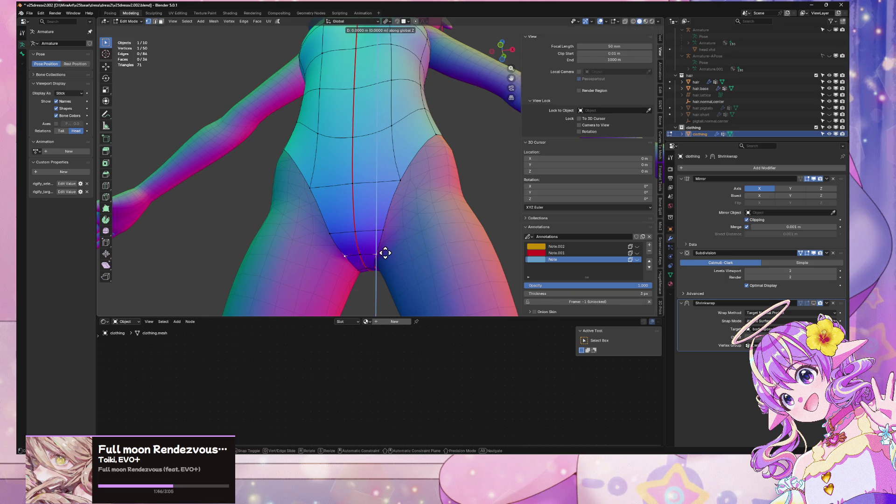
{"action": "left_click", "coordinate": [385, 250]}
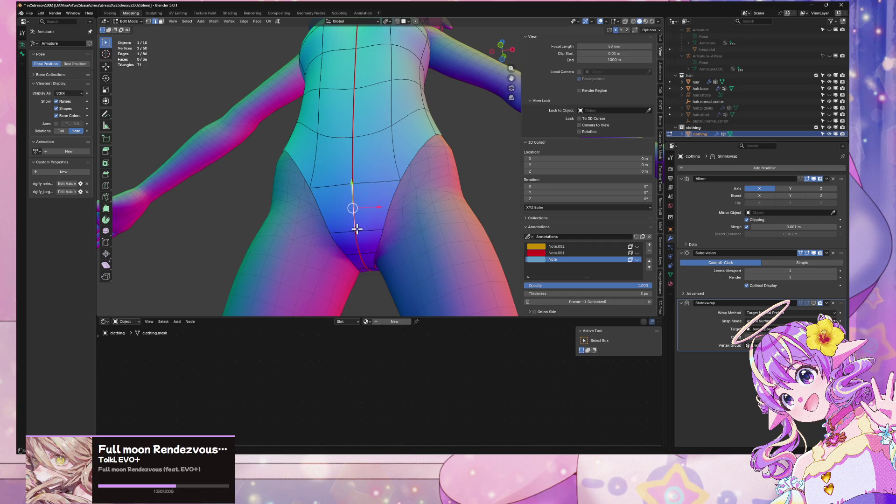
{"action": "key", "text": "g"}
{"action": "key", "text": "z"}
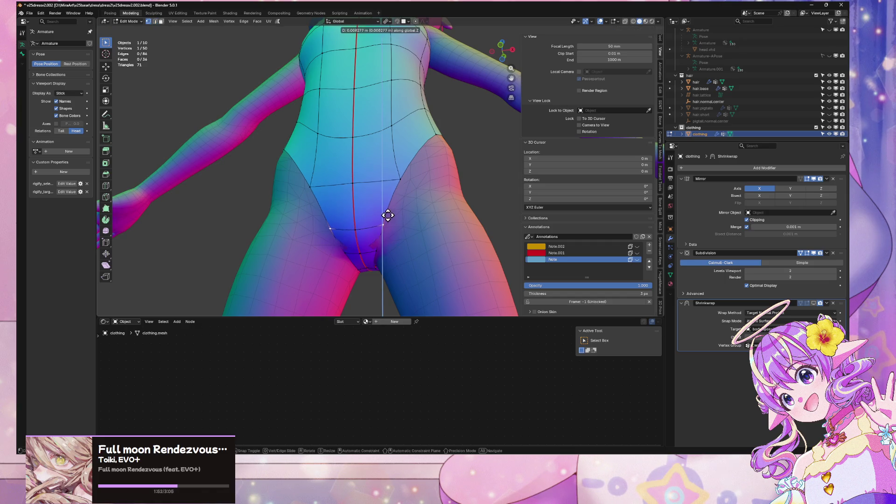
{"action": "left_click", "coordinate": [388, 219]}
{"action": "middle_click_drag", "start_coordinate": [390, 220], "coordinate": [409, 252]}
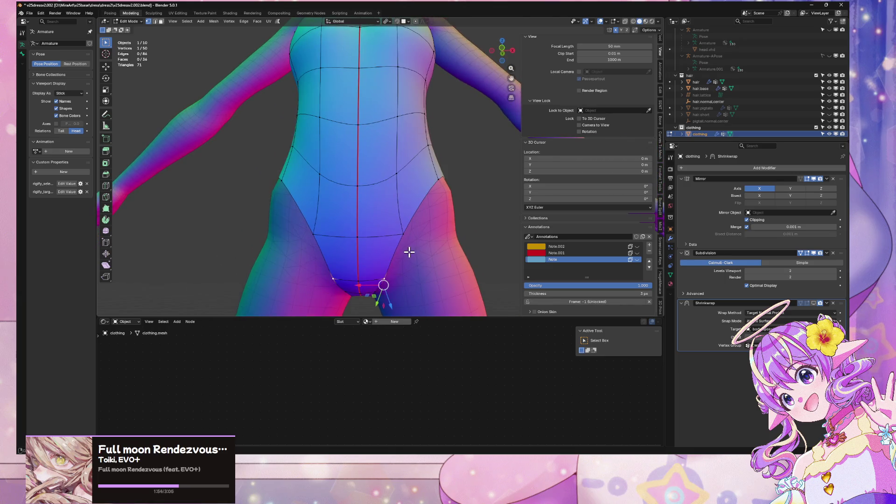
{"action": "left_click", "coordinate": [356, 280]}
{"action": "mouse_move", "coordinate": [316, 257]}
{"action": "middle_mouse_down"}
{"action": "mouse_move", "coordinate": [309, 260]}
{"action": "mouse_move", "coordinate": [342, 236]}
{"action": "mouse_move", "coordinate": [306, 254]}
{"action": "mouse_move", "coordinate": [352, 238]}
{"action": "mouse_move", "coordinate": [469, 229]}
{"action": "mouse_move", "coordinate": [466, 198]}
{"action": "mouse_move", "coordinate": [422, 212]}
{"action": "mouse_move", "coordinate": [398, 238]}
{"action": "mouse_move", "coordinate": [370, 126]}
{"action": "mouse_move", "coordinate": [321, 106]}
{"action": "mouse_move", "coordinate": [254, 146]}
{"action": "mouse_move", "coordinate": [396, 237]}
{"action": "mouse_move", "coordinate": [372, 208]}
{"action": "mouse_move", "coordinate": [350, 209]}
{"action": "middle_mouse_up"}
{"action": "left_click", "coordinate": [309, 255]}
Shift the crotch vertex front-to-back along Y and finish editing the clothing
{"action": "key", "text": "Tab"}
{"action": "key", "text": "Tab"}
{"action": "scroll", "coordinate": [466, 198], "scroll_direction": "up", "scroll_amount": 5}
{"action": "key", "text": "g"}
{"action": "key", "text": "y"}
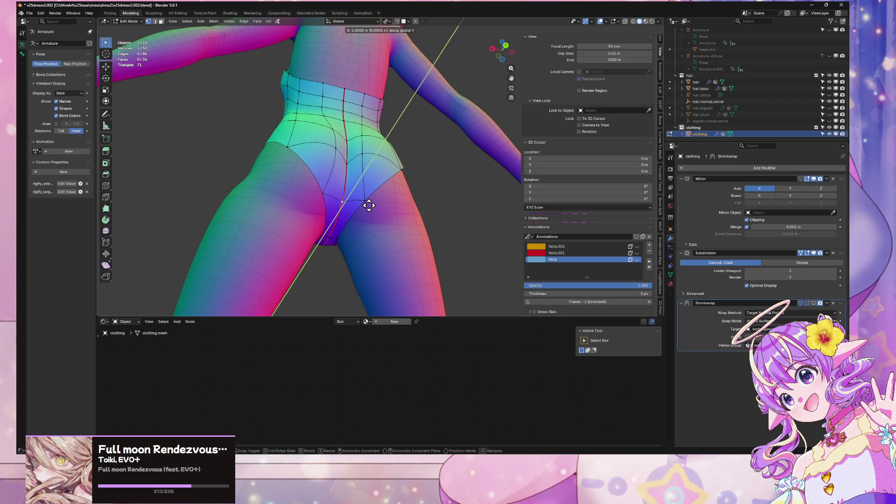
{"action": "left_click", "coordinate": [368, 206]}
{"action": "key", "text": "Tab"}
Save the file with the reshaped clothing mesh
{"action": "scroll", "coordinate": [409, 212], "scroll_direction": "down", "scroll_amount": 8}
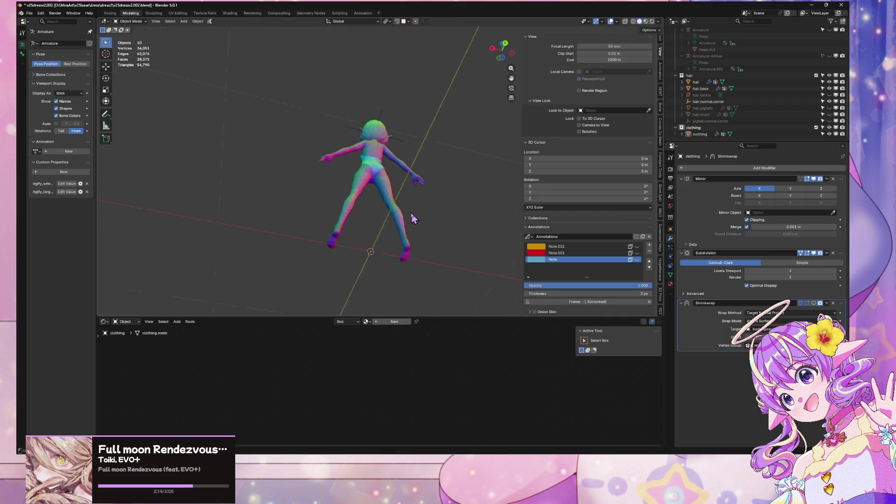
{"action": "scroll", "coordinate": [306, 153], "scroll_direction": "up", "scroll_amount": 12}
{"action": "scroll", "coordinate": [340, 148], "scroll_direction": "down", "scroll_amount": 6}
{"action": "mouse_move", "coordinate": [379, 200]}
{"action": "middle_mouse_down"}
{"action": "mouse_move", "coordinate": [317, 257]}
{"action": "mouse_move", "coordinate": [355, 252]}
{"action": "middle_mouse_up"}
{"action": "key", "text": "ctrl+s"}
Select the head mesh, toggle its Edit Mode, and save the file again
{"action": "mouse_move", "coordinate": [303, 148]}
{"action": "middle_mouse_down"}
{"action": "mouse_move", "coordinate": [425, 121]}
{"action": "mouse_move", "coordinate": [452, 128]}
{"action": "mouse_move", "coordinate": [329, 126]}
{"action": "middle_mouse_up"}
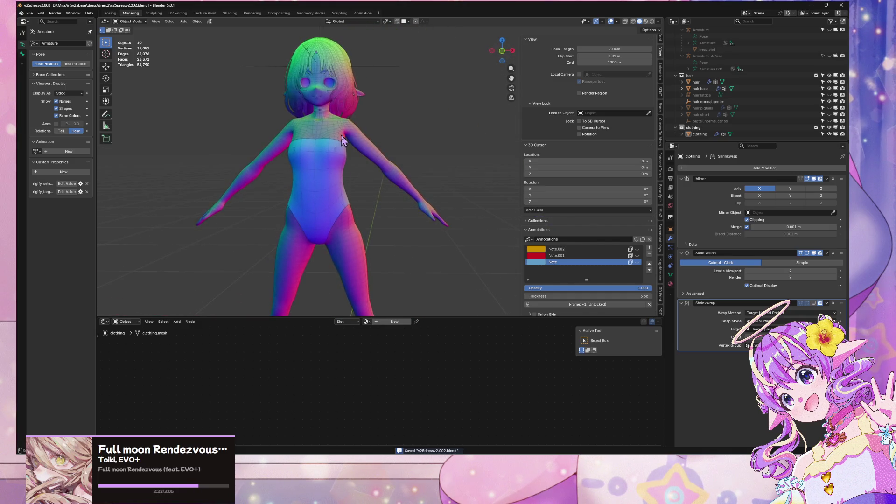
{"action": "scroll", "coordinate": [329, 126], "scroll_direction": "up", "scroll_amount": 3}
{"action": "scroll", "coordinate": [286, 90], "scroll_direction": "up", "scroll_amount": 5}
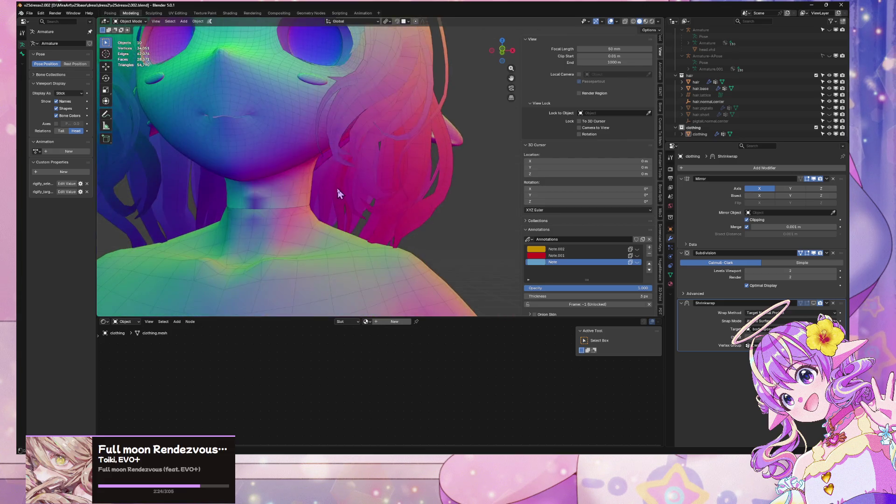
{"action": "left_click", "coordinate": [299, 187]}
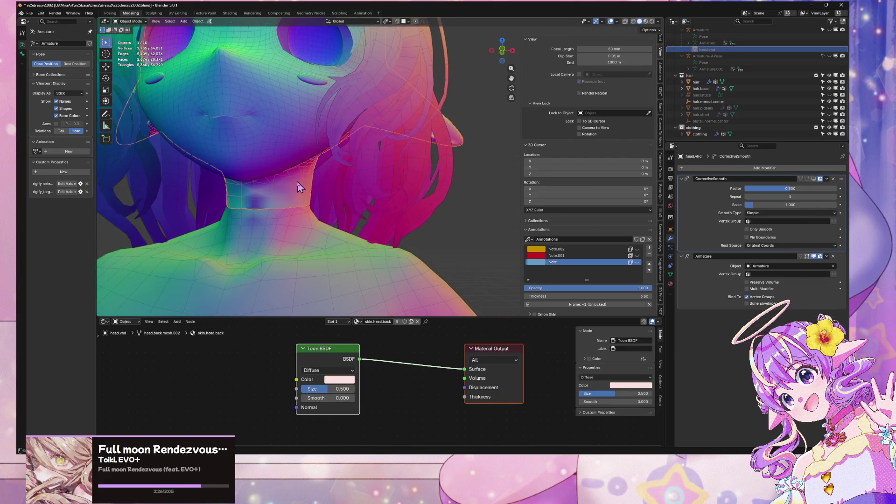
{"action": "key", "text": "Tab"}
{"action": "key", "text": "ctrl+s"}
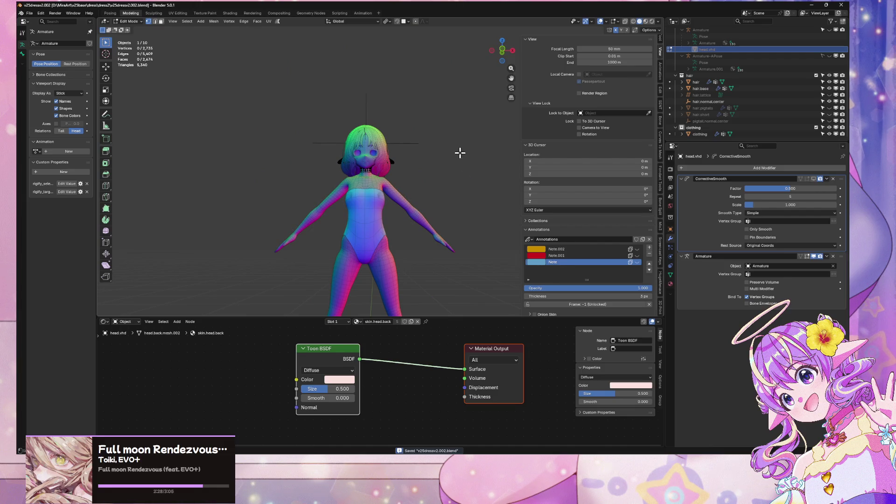
{"action": "key", "text": "Tab"}
{"action": "left_click", "coordinate": [460, 157]}
{"action": "mouse_move", "coordinate": [460, 156]}
{"action": "middle_mouse_down"}
{"action": "mouse_move", "coordinate": [316, 226]}
{"action": "mouse_move", "coordinate": [218, 191]}
{"action": "middle_mouse_up"}
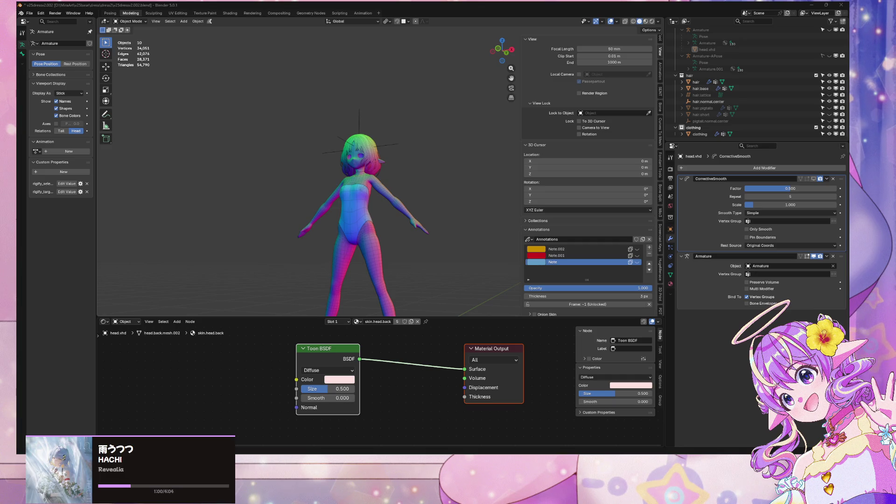
{"action": "key", "text": "KP_1"}
{"action": "key", "text": "KP_Decimal"}
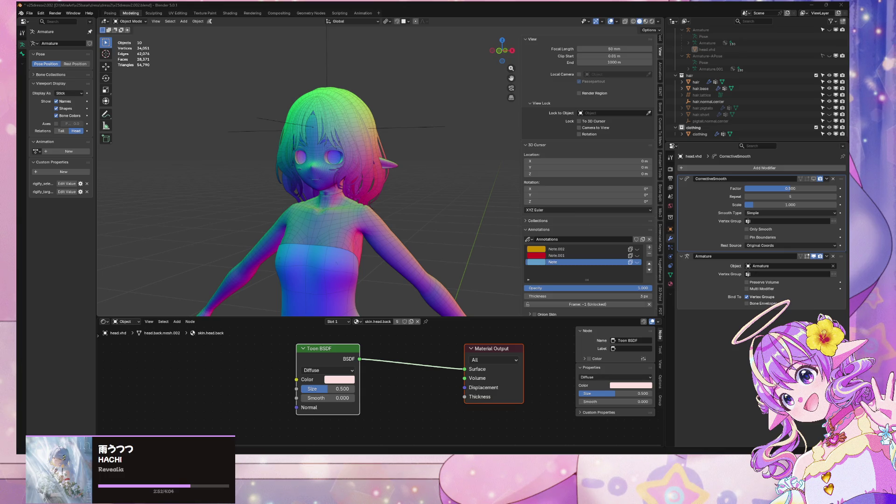
{"action": "mouse_move", "coordinate": [320, 169]}
{"action": "middle_mouse_down"}
{"action": "mouse_move", "coordinate": [234, 166]}
{"action": "mouse_move", "coordinate": [262, 179]}
{"action": "middle_mouse_up"}
Save the file and view the character's back and side
{"action": "key", "text": "ctrl+s"}
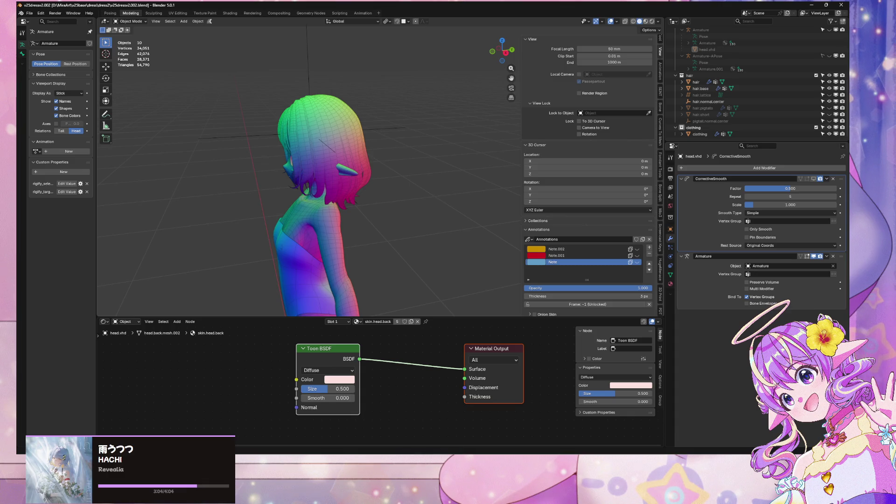
{"action": "middle_click_drag", "start_coordinate": [246, 233], "coordinate": [329, 233]}
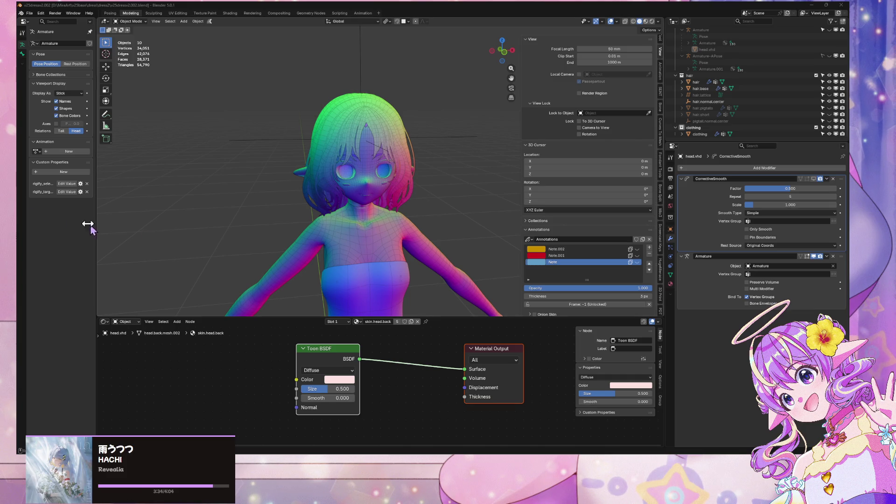
{"action": "mouse_move", "coordinate": [492, 195]}
{"action": "middle_mouse_down"}
{"action": "mouse_move", "coordinate": [448, 198]}
{"action": "mouse_move", "coordinate": [299, 175]}
{"action": "mouse_move", "coordinate": [421, 189]}
{"action": "middle_mouse_up"}
{"action": "scroll", "coordinate": [338, 175], "scroll_direction": "down", "scroll_amount": 5}
{"action": "scroll", "coordinate": [385, 181], "scroll_direction": "up", "scroll_amount": 5}
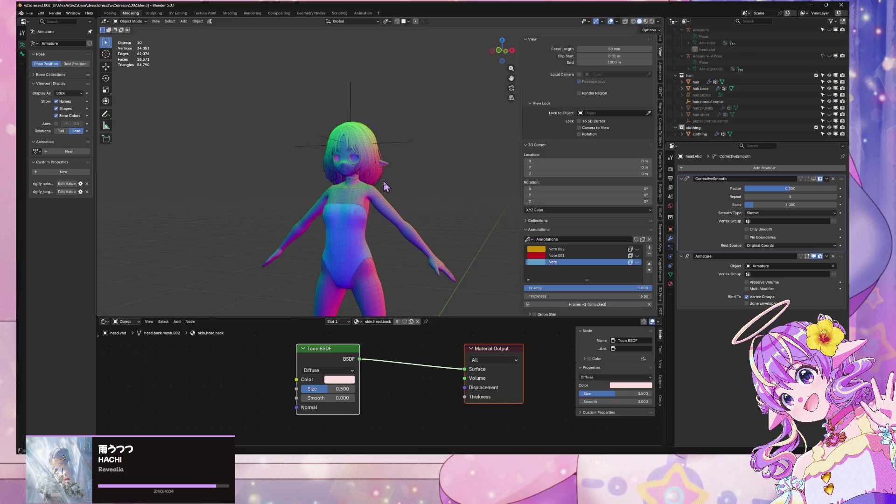
Make the Note annotation strokes visible on the torso and back, then select the clothing mesh
{"action": "left_click", "coordinate": [638, 263]}
{"action": "left_click", "coordinate": [637, 263]}
{"action": "left_click", "coordinate": [638, 263]}
{"action": "left_click", "coordinate": [637, 264]}
{"action": "left_click", "coordinate": [638, 264]}
{"action": "mouse_move", "coordinate": [364, 201]}
{"action": "middle_mouse_down"}
{"action": "mouse_move", "coordinate": [388, 205]}
{"action": "mouse_move", "coordinate": [401, 229]}
{"action": "middle_mouse_up"}
{"action": "scroll", "coordinate": [401, 229], "scroll_direction": "up", "scroll_amount": 3}
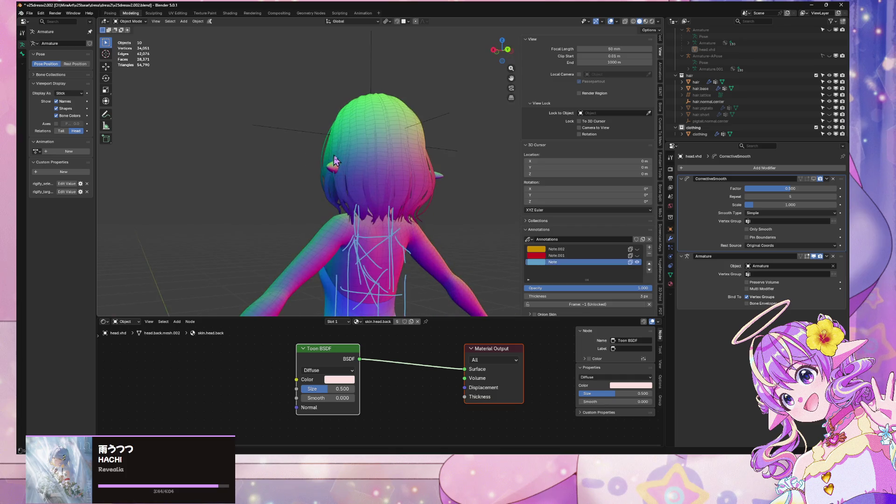
{"action": "scroll", "coordinate": [401, 233], "scroll_direction": "down", "scroll_amount": 2}
{"action": "scroll", "coordinate": [399, 238], "scroll_direction": "up", "scroll_amount": 2}
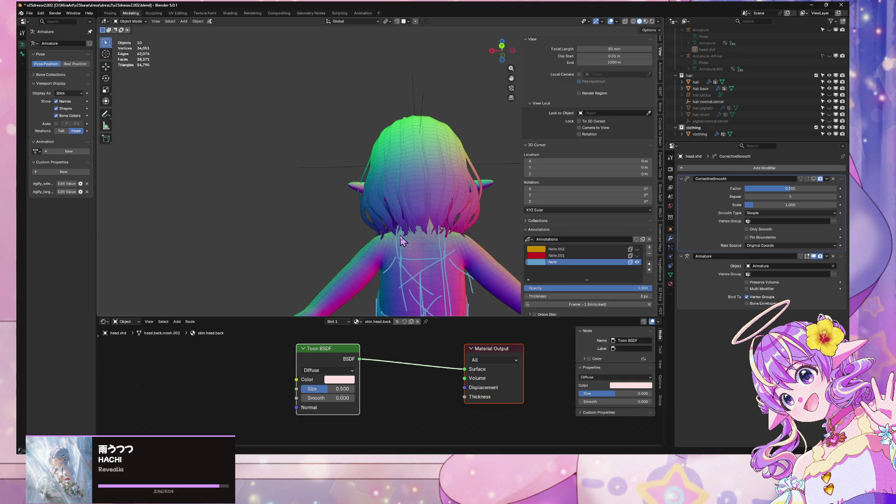
{"action": "mouse_move", "coordinate": [403, 203]}
{"action": "middle_mouse_down"}
{"action": "mouse_move", "coordinate": [482, 239]}
{"action": "mouse_move", "coordinate": [444, 233]}
{"action": "middle_mouse_up"}
{"action": "scroll", "coordinate": [399, 223], "scroll_direction": "up", "scroll_amount": 2}
{"action": "scroll", "coordinate": [401, 219], "scroll_direction": "up", "scroll_amount": 4}
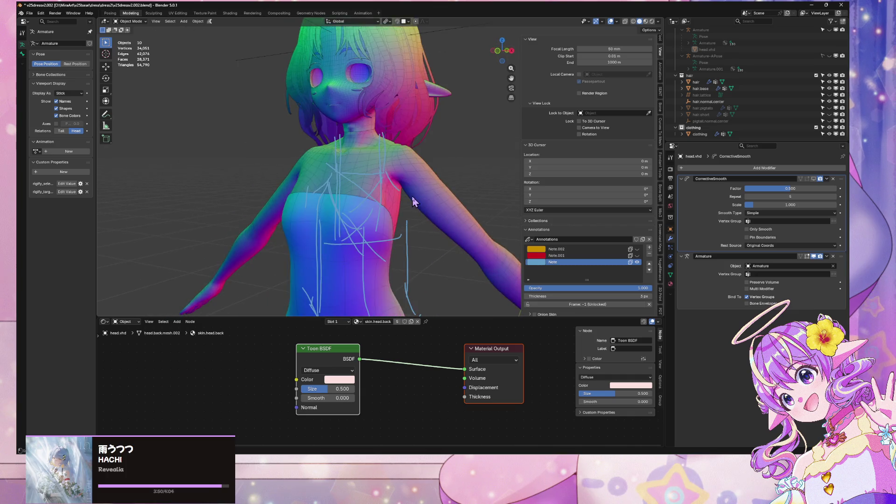
{"action": "left_click", "coordinate": [350, 242]}
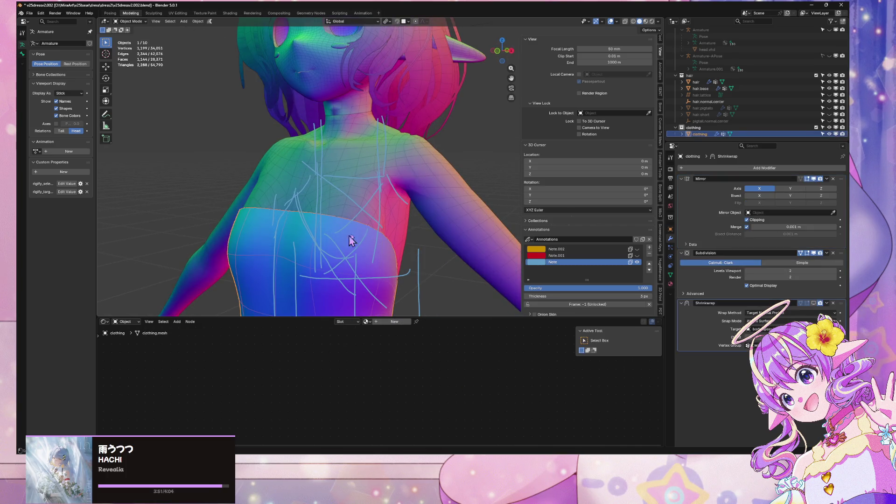
Rename the clothing object to 'swimsuit.base'
{"action": "double_click", "coordinate": [700, 134]}
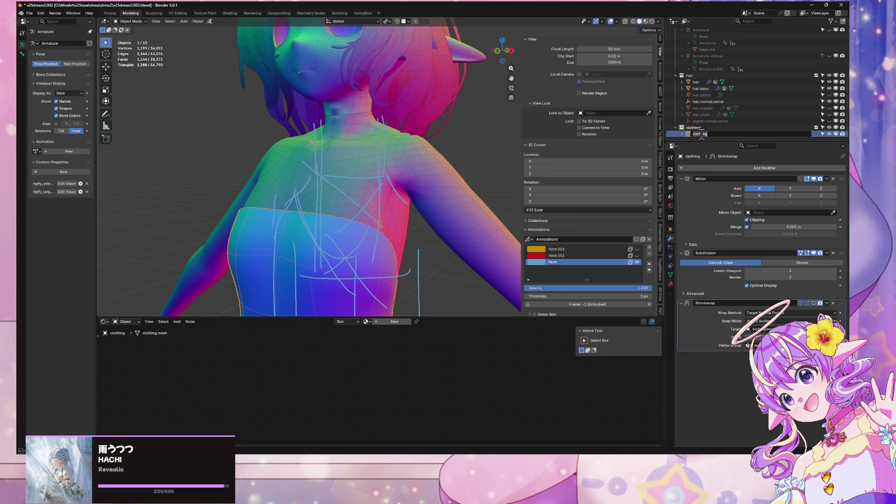
{"action": "type", "text": "d"}
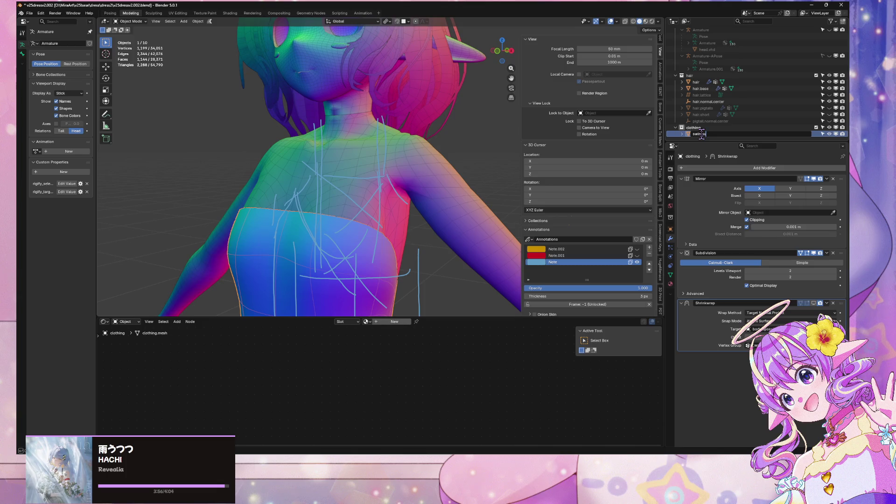
{"action": "type", "text": "e"}
{"action": "key", "text": "Return"}
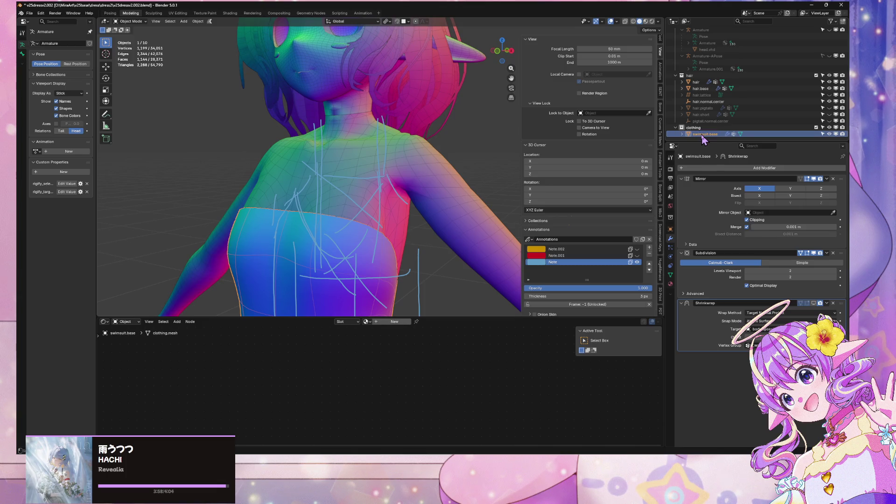
Snap the 3D cursor to the selected part of the swimsuit mesh
{"action": "mouse_move", "coordinate": [440, 203]}
{"action": "middle_mouse_down"}
{"action": "mouse_move", "coordinate": [387, 179]}
{"action": "mouse_move", "coordinate": [396, 194]}
{"action": "mouse_move", "coordinate": [380, 198]}
{"action": "mouse_move", "coordinate": [426, 202]}
{"action": "mouse_move", "coordinate": [304, 228]}
{"action": "mouse_move", "coordinate": [302, 196]}
{"action": "mouse_move", "coordinate": [234, 116]}
{"action": "mouse_move", "coordinate": [292, 102]}
{"action": "mouse_move", "coordinate": [259, 150]}
{"action": "mouse_move", "coordinate": [316, 132]}
{"action": "mouse_move", "coordinate": [264, 157]}
{"action": "middle_mouse_up"}
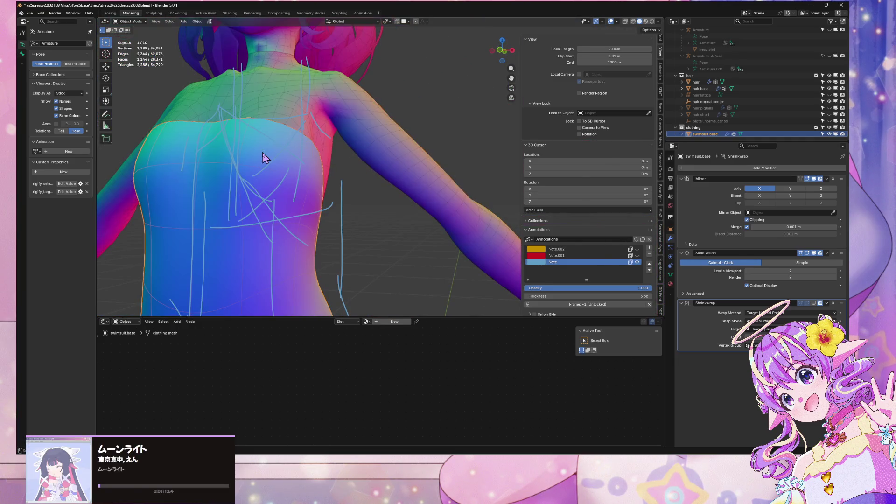
{"action": "key", "text": "Tab"}
{"action": "key", "text": "shift+s"}
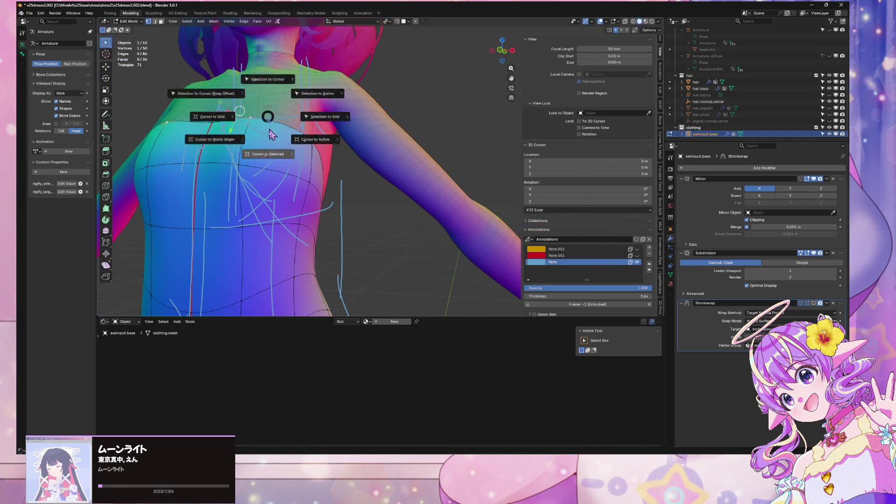
{"action": "left_click", "coordinate": [272, 134]}
{"action": "key", "text": "Tab"}
Deselect the swimsuit and add a new NURBS curve at the cursor
{"action": "mouse_move", "coordinate": [364, 98]}
{"action": "middle_mouse_down"}
{"action": "mouse_move", "coordinate": [366, 132]}
{"action": "mouse_move", "coordinate": [429, 111]}
{"action": "mouse_move", "coordinate": [395, 96]}
{"action": "mouse_move", "coordinate": [444, 104]}
{"action": "mouse_move", "coordinate": [497, 96]}
{"action": "mouse_move", "coordinate": [485, 126]}
{"action": "mouse_move", "coordinate": [435, 104]}
{"action": "middle_mouse_up"}
{"action": "left_click", "coordinate": [394, 96]}
{"action": "scroll", "coordinate": [395, 96], "scroll_direction": "down", "scroll_amount": 6}
{"action": "scroll", "coordinate": [435, 104], "scroll_direction": "up", "scroll_amount": 5}
{"action": "key", "text": "Tab"}
{"action": "middle_click_drag", "start_coordinate": [342, 146], "coordinate": [450, 154]}
{"action": "key", "text": "Tab"}
{"action": "scroll", "coordinate": [449, 154], "scroll_direction": "up", "scroll_amount": 3}
{"action": "key", "text": "shift+a"}
{"action": "mouse_move", "coordinate": [462, 159]}
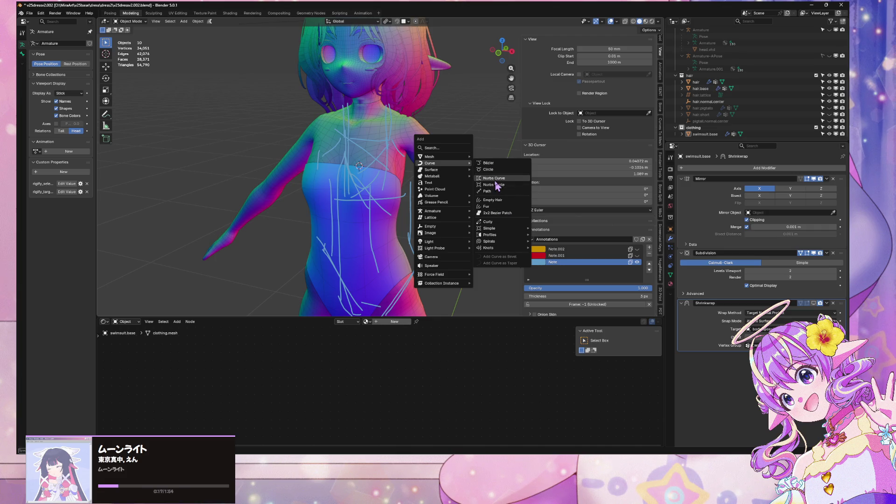
{"action": "left_click", "coordinate": [494, 178]}
{"action": "scroll", "coordinate": [423, 196], "scroll_direction": "down", "scroll_amount": 5}
{"action": "middle_click_drag", "start_coordinate": [423, 196], "coordinate": [422, 196]}
Enter Edit Mode on the curve and rotate it around the Z axis
{"action": "key", "text": "Tab"}
{"action": "scroll", "coordinate": [456, 196], "scroll_direction": "down", "scroll_amount": 3}
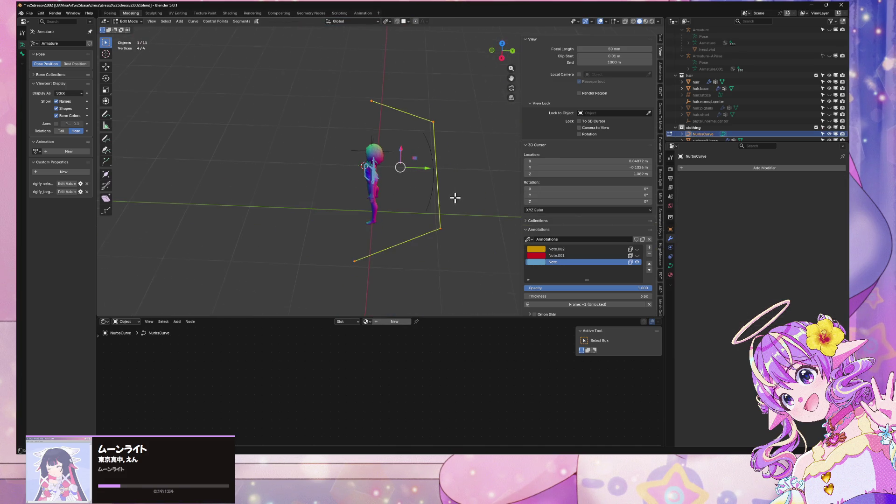
{"action": "key", "text": "r"}
{"action": "key", "text": "z"}
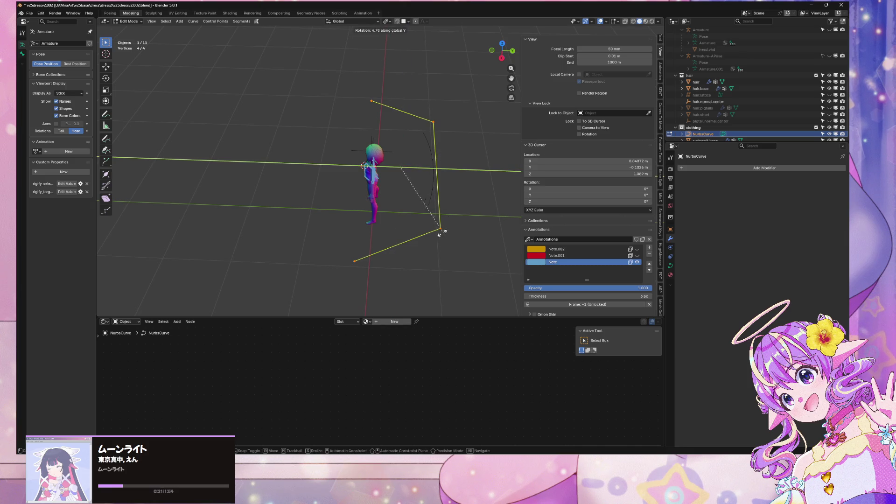
{"action": "left_click", "coordinate": [436, 150]}
{"action": "key", "text": "r"}
{"action": "key", "text": "Escape"}
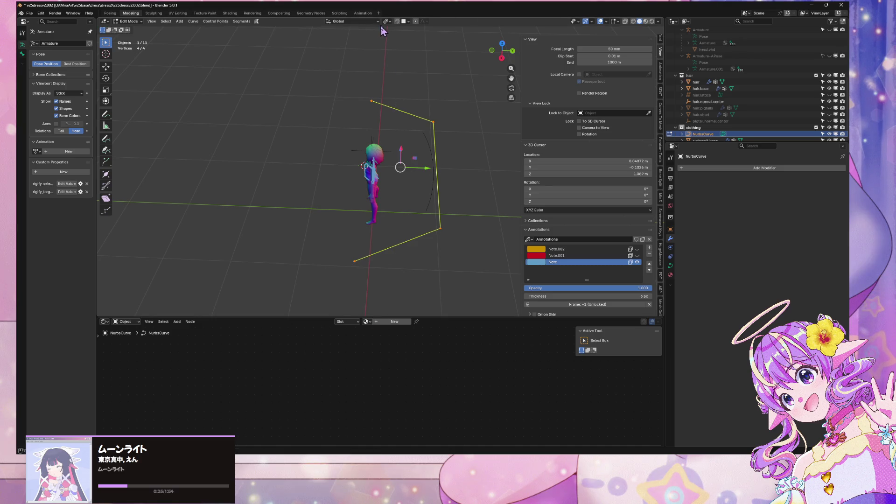
Change the transform pivot point and rotate the curve 90° about the global Y axis
{"action": "left_click", "coordinate": [386, 21]}
{"action": "left_click", "coordinate": [395, 40]}
{"action": "key", "text": "r"}
{"action": "key", "text": "y"}
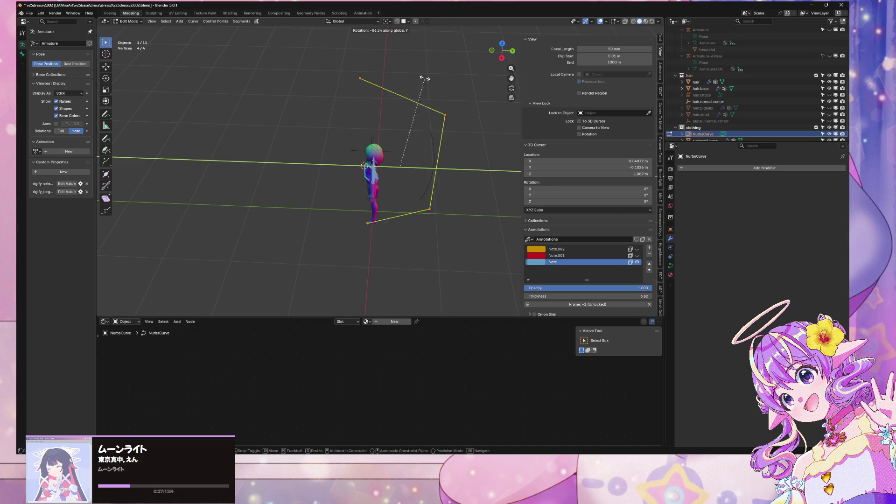
{"action": "type", "text": "90"}
{"action": "key", "text": "Return"}
{"action": "key", "text": "r"}
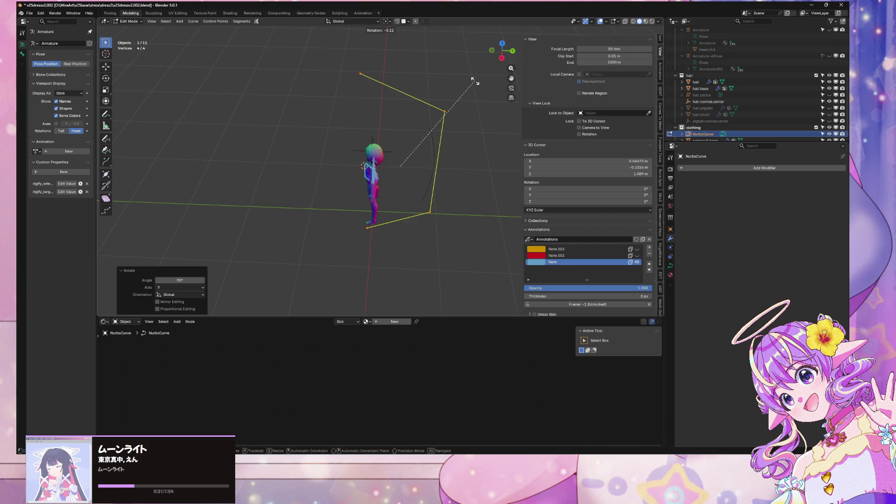
{"action": "key", "text": "Escape"}
Shift the selected curve control point along Y, then move it vertically along Z
{"action": "key", "text": "g"}
{"action": "key", "text": "x"}
{"action": "key", "text": "y"}
{"action": "left_click", "coordinate": [244, 113]}
{"action": "key", "text": "g"}
{"action": "key", "text": "z"}
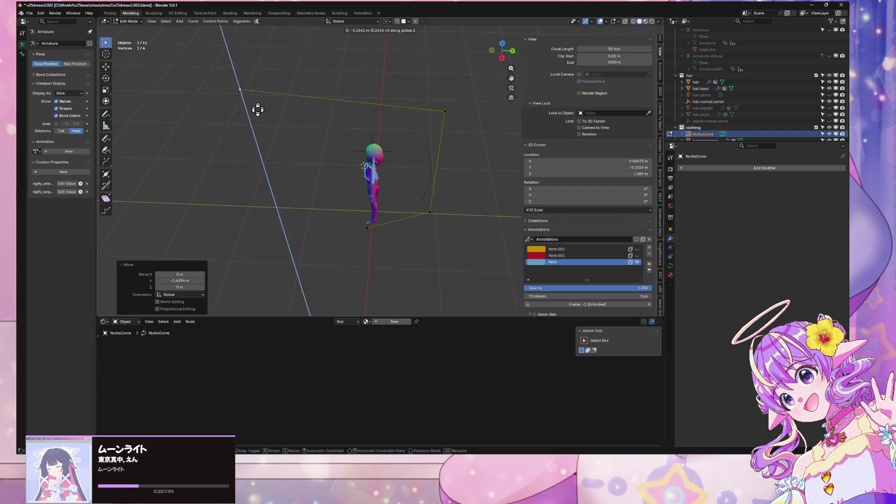
{"action": "left_click", "coordinate": [261, 206]}
Move the top-right curve point along Y and raise it to Z 1.4999 m
{"action": "left_click", "coordinate": [480, 106]}
{"action": "left_click", "coordinate": [443, 112]}
{"action": "key", "text": "g"}
{"action": "key", "text": "y"}
{"action": "left_click", "coordinate": [305, 100]}
{"action": "key", "text": "g"}
{"action": "key", "text": "z"}
{"action": "left_click", "coordinate": [396, 141]}
From a front view, slide the selected point along Y, redoing the move after a cancelled attempt
{"action": "mouse_move", "coordinate": [396, 142]}
{"action": "middle_mouse_down"}
{"action": "mouse_move", "coordinate": [372, 170]}
{"action": "mouse_move", "coordinate": [344, 76]}
{"action": "mouse_move", "coordinate": [440, 110]}
{"action": "mouse_move", "coordinate": [424, 91]}
{"action": "mouse_move", "coordinate": [378, 78]}
{"action": "mouse_move", "coordinate": [370, 90]}
{"action": "mouse_move", "coordinate": [398, 120]}
{"action": "mouse_move", "coordinate": [366, 94]}
{"action": "mouse_move", "coordinate": [394, 142]}
{"action": "mouse_move", "coordinate": [414, 120]}
{"action": "mouse_move", "coordinate": [428, 148]}
{"action": "middle_mouse_up"}
{"action": "key", "text": "g"}
{"action": "key", "text": "y"}
{"action": "left_click", "coordinate": [369, 146]}
{"action": "middle_click_drag", "start_coordinate": [325, 190], "coordinate": [419, 124]}
{"action": "key", "text": "g"}
{"action": "key", "text": "z"}
{"action": "key", "text": "Escape"}
{"action": "key", "text": "g"}
{"action": "key", "text": "x"}
{"action": "key", "text": "y"}
Raise another curve point along Z, then move it together with a second point along Y
{"action": "left_click", "coordinate": [288, 154]}
{"action": "key", "text": "g"}
{"action": "key", "text": "z"}
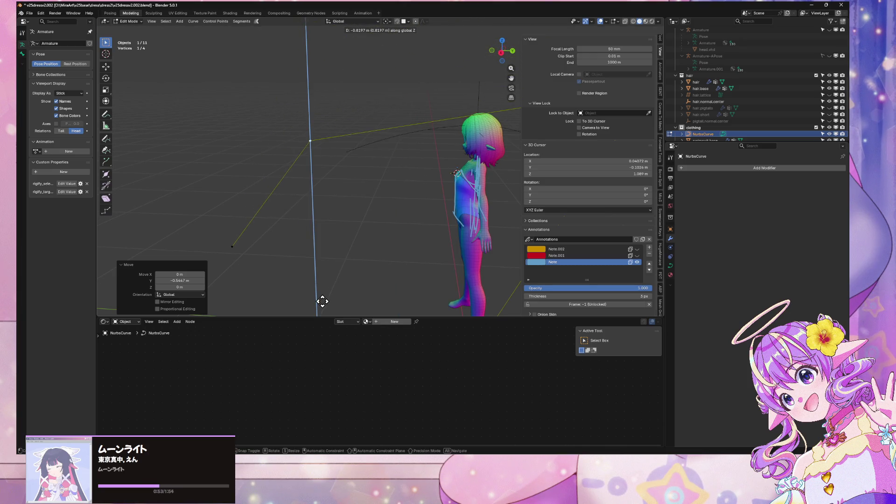
{"action": "left_click", "coordinate": [336, 75]}
{"action": "left_click_drag", "start_coordinate": [370, 288], "coordinate": [117, 107]}
{"action": "key", "text": "g"}
{"action": "key", "text": "y"}
{"action": "left_click", "coordinate": [301, 176]}
Move a single curve point along Y to -0.48681 m and inspect the curve around the character
{"action": "left_click", "coordinate": [429, 224]}
{"action": "key", "text": "g"}
{"action": "key", "text": "y"}
{"action": "left_click", "coordinate": [286, 170]}
{"action": "mouse_move", "coordinate": [286, 170]}
{"action": "middle_mouse_down"}
{"action": "mouse_move", "coordinate": [468, 157]}
{"action": "mouse_move", "coordinate": [492, 145]}
{"action": "mouse_move", "coordinate": [405, 201]}
{"action": "middle_mouse_up"}
{"action": "scroll", "coordinate": [320, 146], "scroll_direction": "up", "scroll_amount": 6}
{"action": "mouse_move", "coordinate": [346, 140]}
{"action": "middle_mouse_down"}
{"action": "mouse_move", "coordinate": [320, 154]}
{"action": "mouse_move", "coordinate": [378, 156]}
{"action": "middle_mouse_up"}
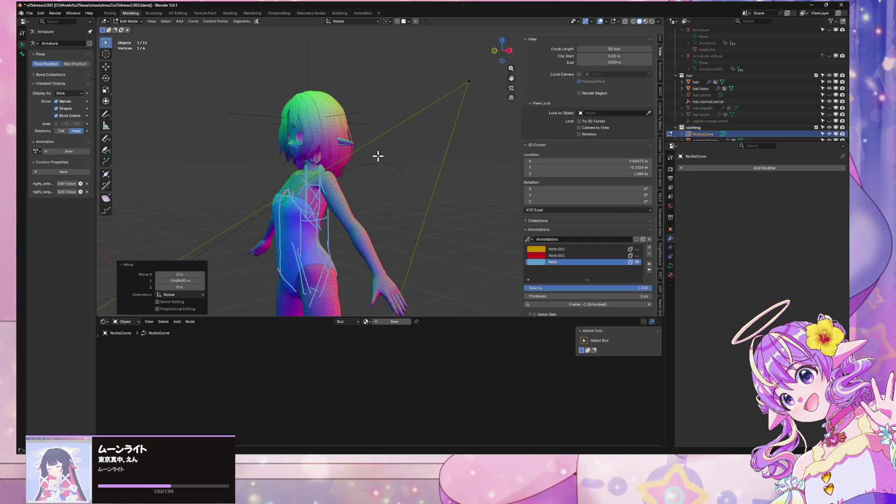
Deselect all points and preview the curve in Rendered shading before returning to Solid
{"action": "left_click", "coordinate": [309, 180]}
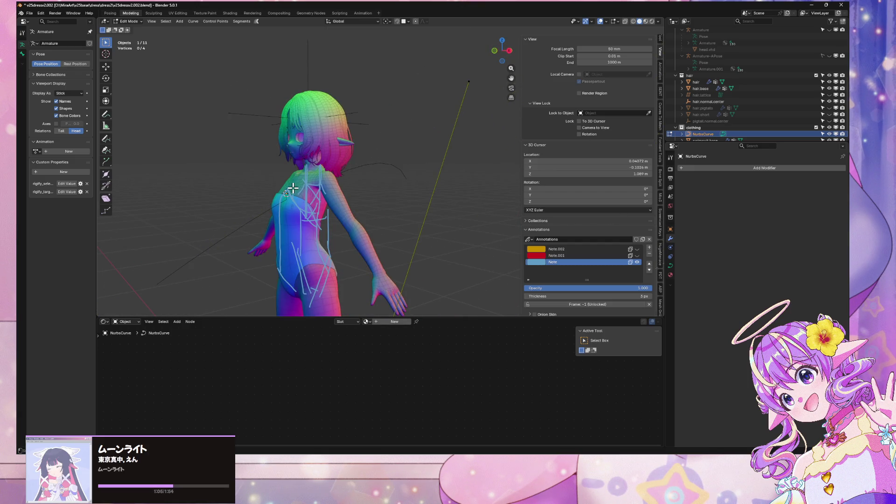
{"action": "key", "text": "z"}
{"action": "left_click", "coordinate": [294, 183]}
{"action": "middle_click_drag", "start_coordinate": [298, 176], "coordinate": [310, 176]}
{"action": "key", "text": "z"}
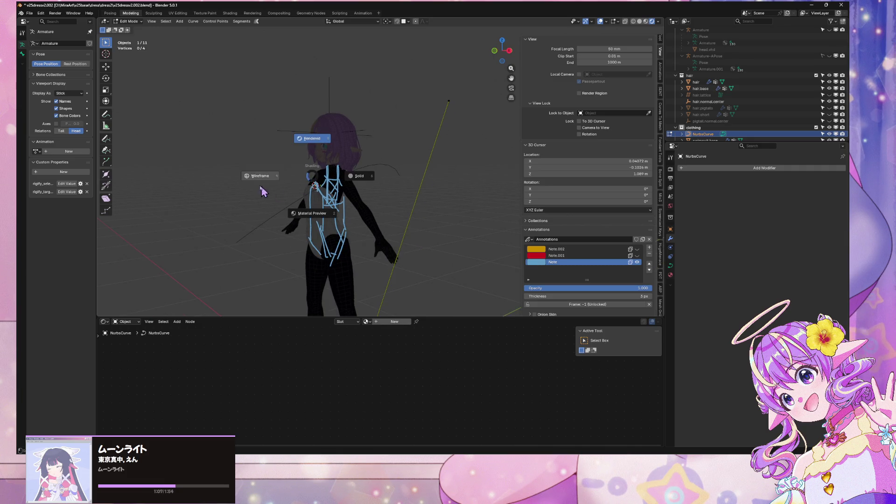
{"action": "left_click", "coordinate": [366, 179]}
{"action": "scroll", "coordinate": [367, 179], "scroll_direction": "down", "scroll_amount": 3}
{"action": "scroll", "coordinate": [379, 178], "scroll_direction": "up", "scroll_amount": 4}
{"action": "scroll", "coordinate": [392, 166], "scroll_direction": "down", "scroll_amount": 2}
From a side view, select a curve control point and shift it along Y
{"action": "middle_click_drag", "start_coordinate": [389, 161], "coordinate": [377, 158]}
{"action": "scroll", "coordinate": [376, 159], "scroll_direction": "down", "scroll_amount": 3}
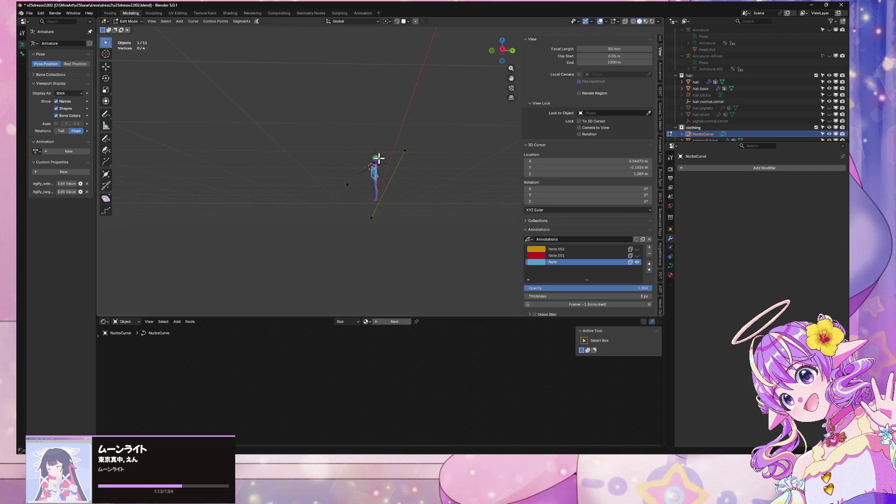
{"action": "left_click", "coordinate": [367, 178]}
{"action": "scroll", "coordinate": [375, 164], "scroll_direction": "up", "scroll_amount": 4}
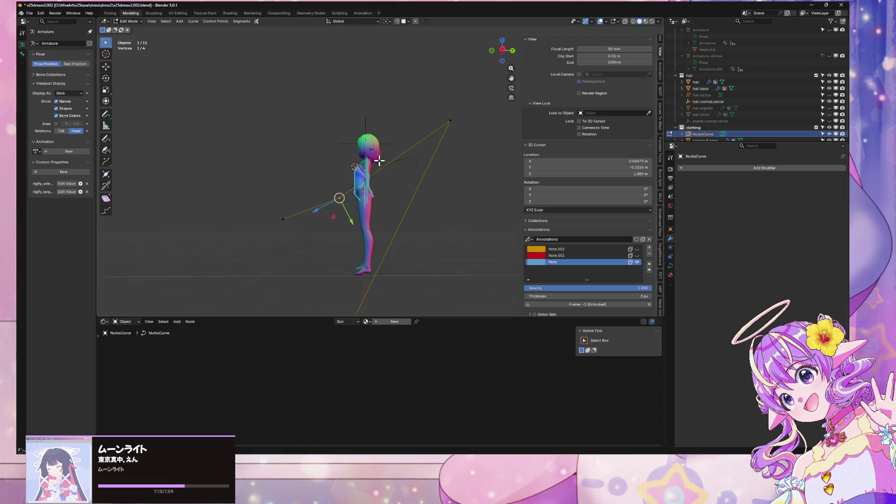
{"action": "key", "text": "g"}
{"action": "key", "text": "y"}
{"action": "left_click", "coordinate": [320, 151]}
Box-select a curve point near the end and move it along Y
{"action": "left_click", "coordinate": [463, 113]}
{"action": "middle_click_drag", "start_coordinate": [459, 138], "coordinate": [415, 150]}
{"action": "left_click_drag", "start_coordinate": [360, 296], "coordinate": [296, 206]}
{"action": "key", "text": "g"}
{"action": "key", "text": "y"}
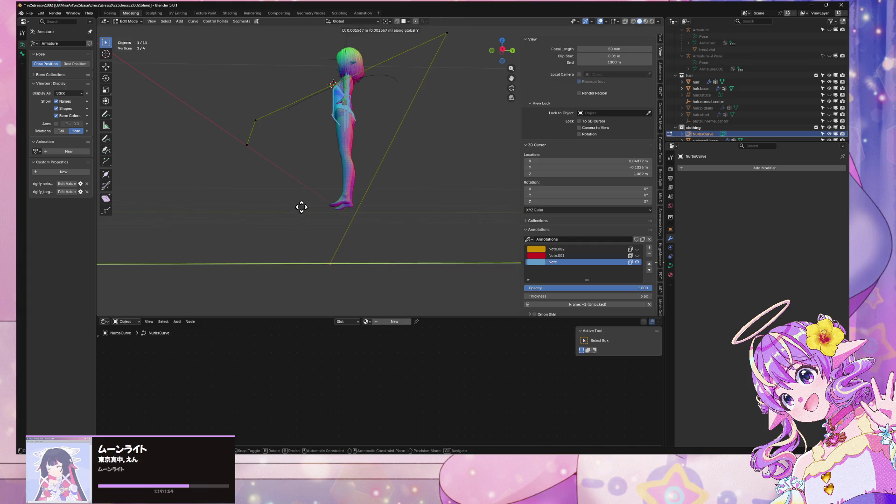
{"action": "left_click", "coordinate": [339, 169]}
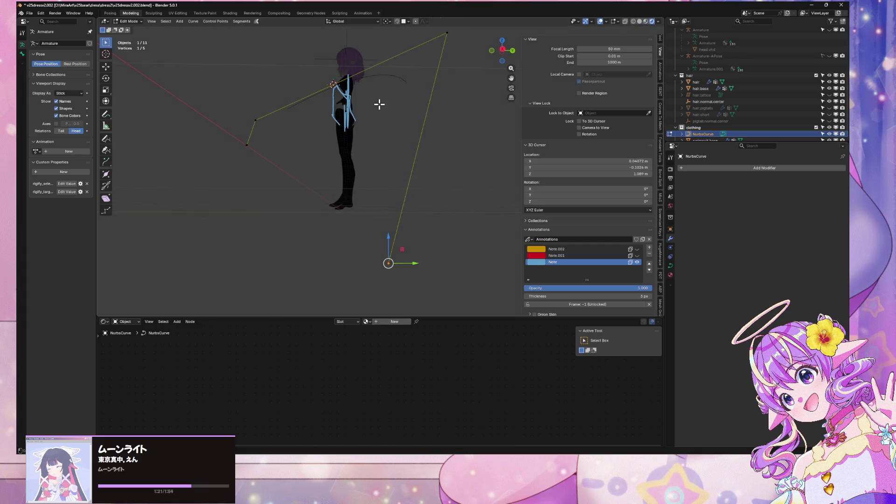
Switch back to Solid shading and move the point vertically along Z
{"action": "key", "text": "z"}
{"action": "left_click", "coordinate": [422, 105]}
{"action": "key", "text": "g"}
{"action": "key", "text": "z"}
{"action": "left_click", "coordinate": [406, 217]}
Delete a curve control point and readjust the remaining selected point's height along Z
{"action": "mouse_move", "coordinate": [407, 217]}
{"action": "middle_mouse_down"}
{"action": "mouse_move", "coordinate": [454, 200]}
{"action": "mouse_move", "coordinate": [423, 225]}
{"action": "middle_mouse_up"}
{"action": "key", "text": "x"}
{"action": "left_click", "coordinate": [452, 202]}
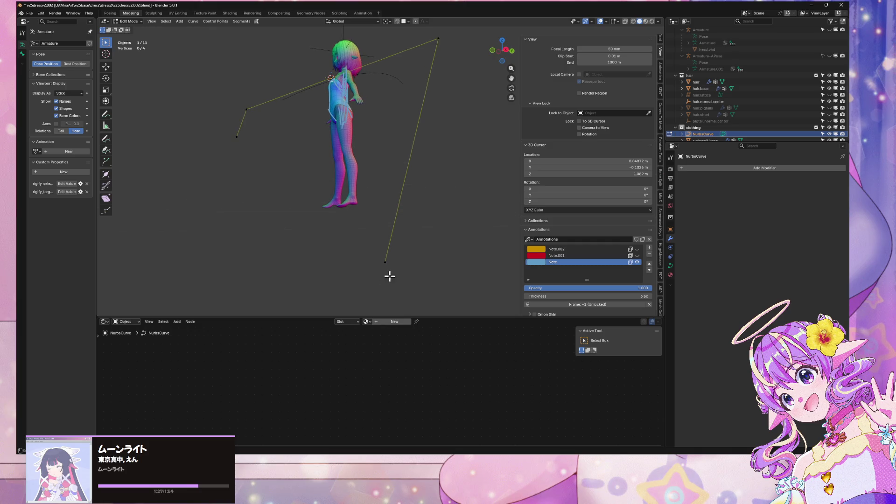
{"action": "key", "text": "g"}
{"action": "key", "text": "z"}
{"action": "left_click", "coordinate": [420, 150]}
{"action": "key", "text": "g"}
{"action": "key", "text": "z"}
{"action": "left_click", "coordinate": [415, 102]}
Extrude a new point from the curve end and set its height along Z
{"action": "right_click", "coordinate": [462, 104]}
{"action": "left_click", "coordinate": [462, 104]}
{"action": "key", "text": "g"}
{"action": "key", "text": "z"}
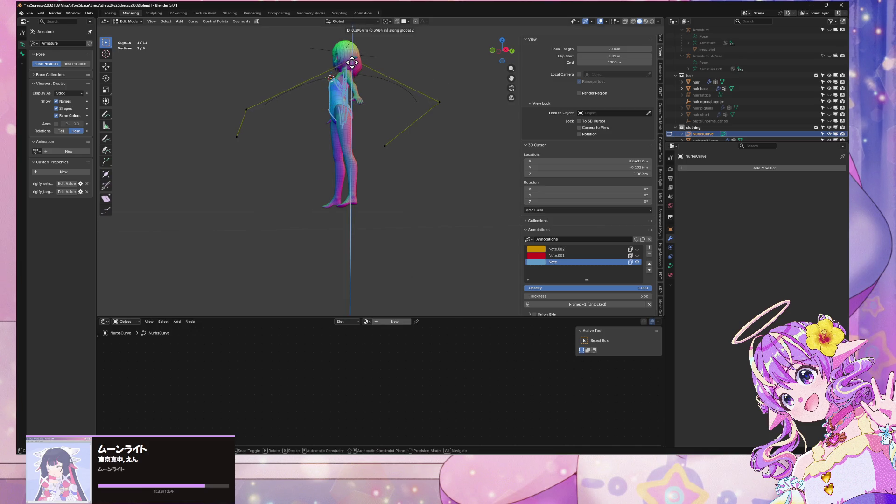
{"action": "left_click", "coordinate": [353, 60]}
{"action": "mouse_move", "coordinate": [353, 60]}
{"action": "middle_mouse_down"}
{"action": "mouse_move", "coordinate": [394, 128]}
{"action": "mouse_move", "coordinate": [424, 92]}
{"action": "mouse_move", "coordinate": [406, 168]}
{"action": "mouse_move", "coordinate": [262, 160]}
{"action": "mouse_move", "coordinate": [361, 156]}
{"action": "middle_mouse_up"}
{"action": "scroll", "coordinate": [361, 156], "scroll_direction": "up", "scroll_amount": 2}
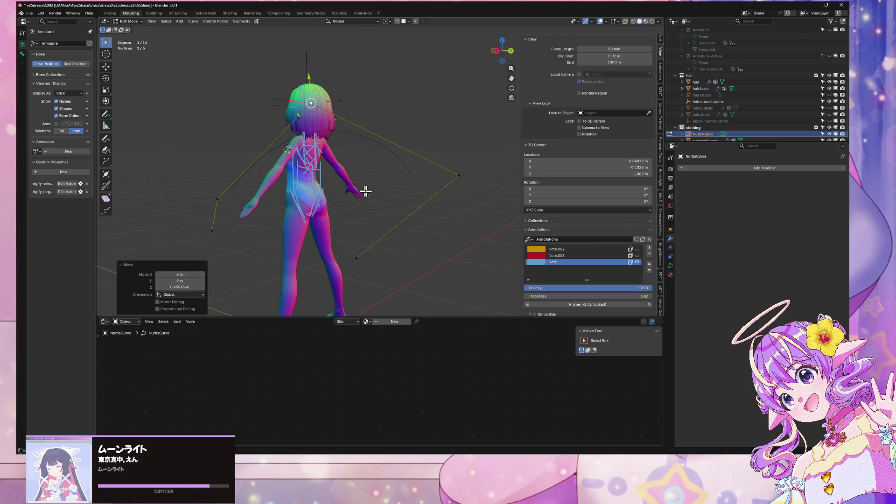
Shift the new point along Y, redoing the move from a rear three-quarter view
{"action": "key", "text": "g"}
{"action": "key", "text": "y"}
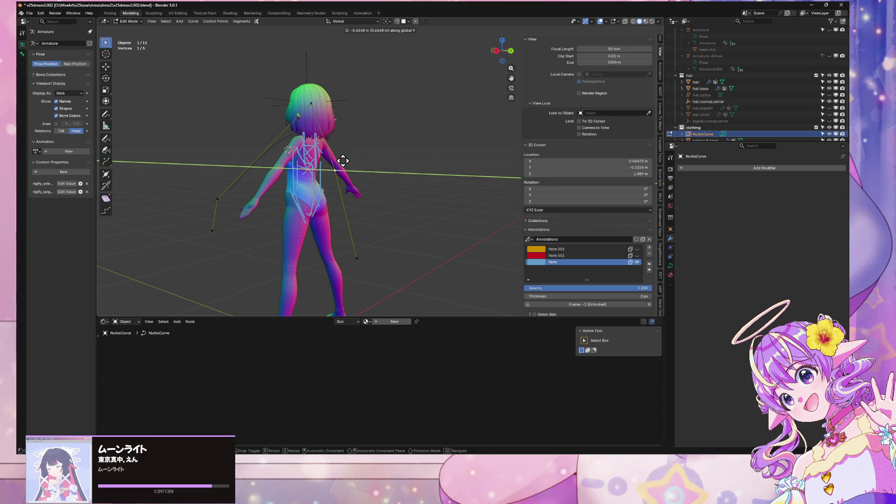
{"action": "right_click", "coordinate": [323, 159]}
{"action": "middle_click_drag", "start_coordinate": [330, 171], "coordinate": [428, 225]}
{"action": "key", "text": "g"}
{"action": "key", "text": "x"}
{"action": "key", "text": "y"}
{"action": "left_click", "coordinate": [325, 241]}
From the character's side, move the point vertically along Z to finish the shoulder loop
{"action": "scroll", "coordinate": [325, 242], "scroll_direction": "up", "scroll_amount": 5}
{"action": "mouse_move", "coordinate": [399, 194]}
{"action": "middle_mouse_down"}
{"action": "mouse_move", "coordinate": [359, 226]}
{"action": "mouse_move", "coordinate": [397, 163]}
{"action": "mouse_move", "coordinate": [356, 250]}
{"action": "mouse_move", "coordinate": [327, 252]}
{"action": "mouse_move", "coordinate": [356, 264]}
{"action": "mouse_move", "coordinate": [429, 164]}
{"action": "middle_mouse_up"}
{"action": "key", "text": "g"}
{"action": "key", "text": "z"}
{"action": "left_click", "coordinate": [366, 246]}
{"action": "scroll", "coordinate": [366, 246], "scroll_direction": "down", "scroll_amount": 3}
Return to Object Mode and select body.aposebackup together with the NURBS curve
{"action": "key", "text": "Tab"}
{"action": "left_click", "coordinate": [355, 263]}
{"action": "scroll", "coordinate": [355, 264], "scroll_direction": "down", "scroll_amount": 3}
{"action": "left_click", "coordinate": [295, 137], "text": "shift"}
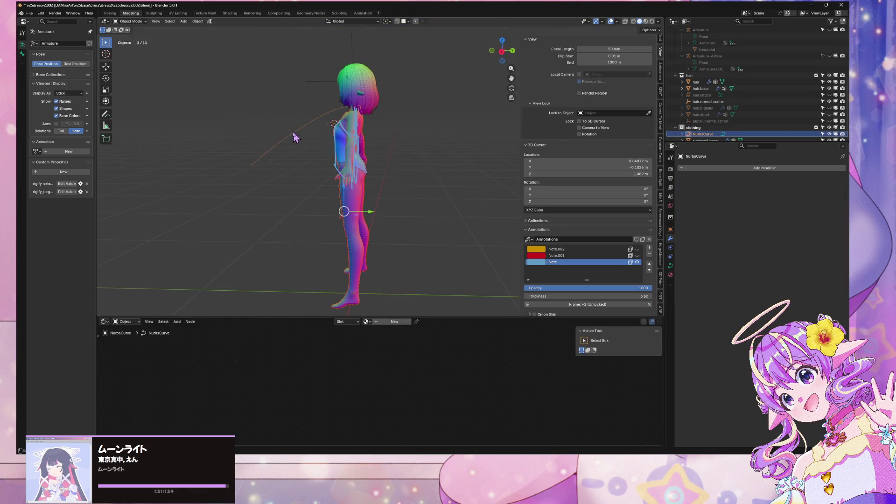
Try Local View on the selection, orbit to the character's back, then exit it
{"action": "key", "text": "KP_Divide"}
{"action": "scroll", "coordinate": [463, 130], "scroll_direction": "up", "scroll_amount": 4}
{"action": "mouse_move", "coordinate": [463, 130]}
{"action": "middle_mouse_down"}
{"action": "mouse_move", "coordinate": [272, 169]}
{"action": "mouse_move", "coordinate": [369, 219]}
{"action": "mouse_move", "coordinate": [410, 187]}
{"action": "mouse_move", "coordinate": [352, 199]}
{"action": "mouse_move", "coordinate": [350, 113]}
{"action": "mouse_move", "coordinate": [374, 128]}
{"action": "mouse_move", "coordinate": [298, 133]}
{"action": "middle_mouse_up"}
{"action": "scroll", "coordinate": [273, 170], "scroll_direction": "down", "scroll_amount": 2}
{"action": "scroll", "coordinate": [351, 200], "scroll_direction": "up", "scroll_amount": 3}
{"action": "key", "text": "KP_Divide"}
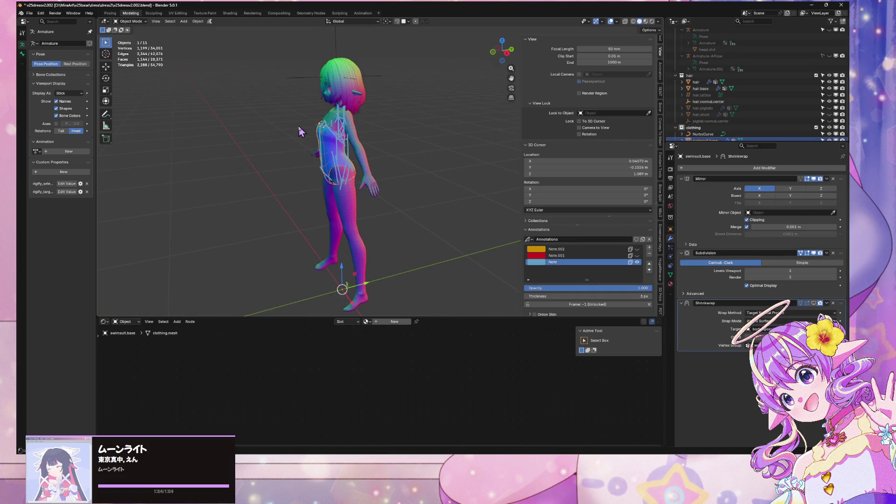
Re-enter Local View with swimsuit.base and the NurbsCurve, then Tab into curve Edit Mode
{"action": "key", "text": "KP_Divide"}
{"action": "scroll", "coordinate": [346, 125], "scroll_direction": "up", "scroll_amount": 3}
{"action": "mouse_move", "coordinate": [354, 135]}
{"action": "middle_mouse_down"}
{"action": "mouse_move", "coordinate": [396, 160]}
{"action": "mouse_move", "coordinate": [362, 126]}
{"action": "mouse_move", "coordinate": [297, 154]}
{"action": "mouse_move", "coordinate": [336, 80]}
{"action": "mouse_move", "coordinate": [369, 122]}
{"action": "mouse_move", "coordinate": [364, 152]}
{"action": "mouse_move", "coordinate": [343, 159]}
{"action": "middle_mouse_up"}
{"action": "key", "text": "Tab"}
Reposition two curve control points vertically and along Y toward the shoulder
{"action": "key", "text": "g"}
{"action": "key", "text": "z"}
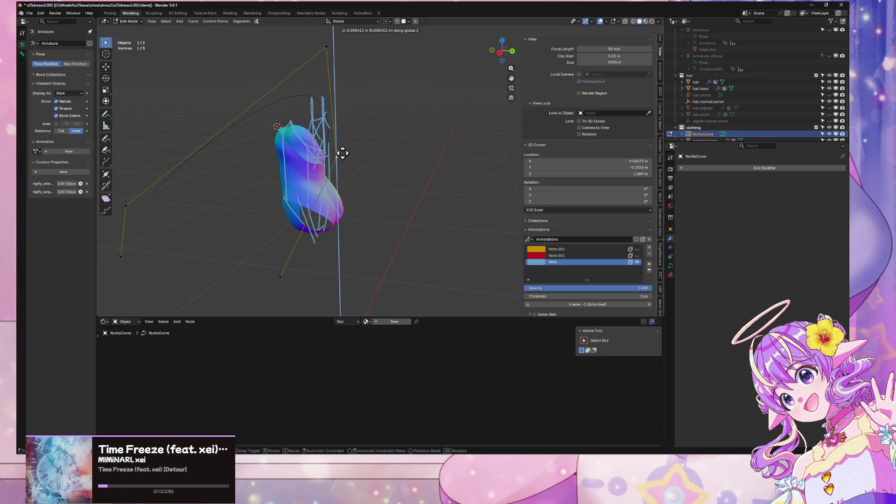
{"action": "left_click", "coordinate": [342, 135]}
{"action": "left_click", "coordinate": [280, 276]}
{"action": "key", "text": "g"}
{"action": "key", "text": "z"}
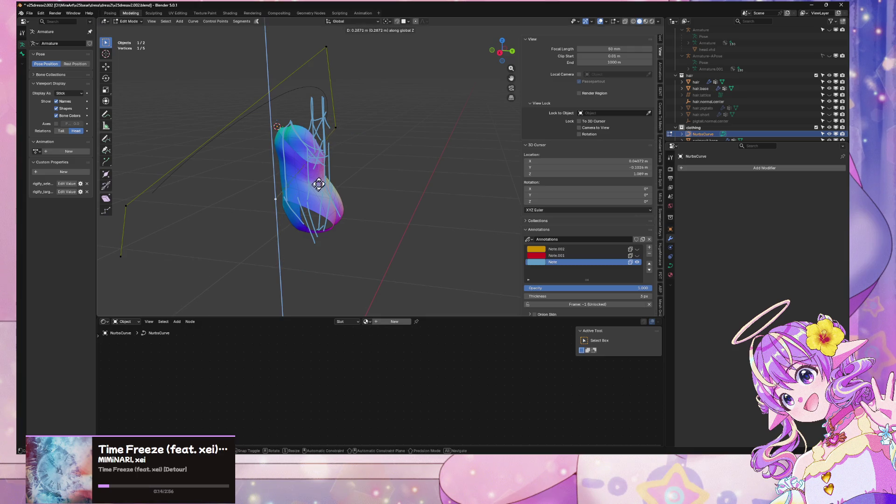
{"action": "left_click", "coordinate": [319, 166]}
{"action": "key", "text": "g"}
{"action": "key", "text": "y"}
{"action": "left_click", "coordinate": [369, 174]}
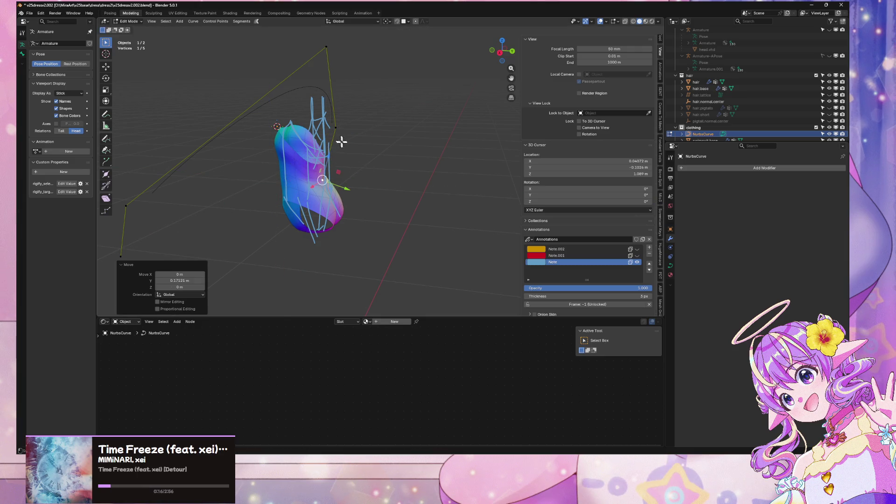
Lower a pair of control points, then shift a box-selected group along Y
{"action": "left_click", "coordinate": [335, 127], "text": "shift"}
{"action": "key", "text": "g"}
{"action": "key", "text": "y"}
{"action": "key", "text": "z"}
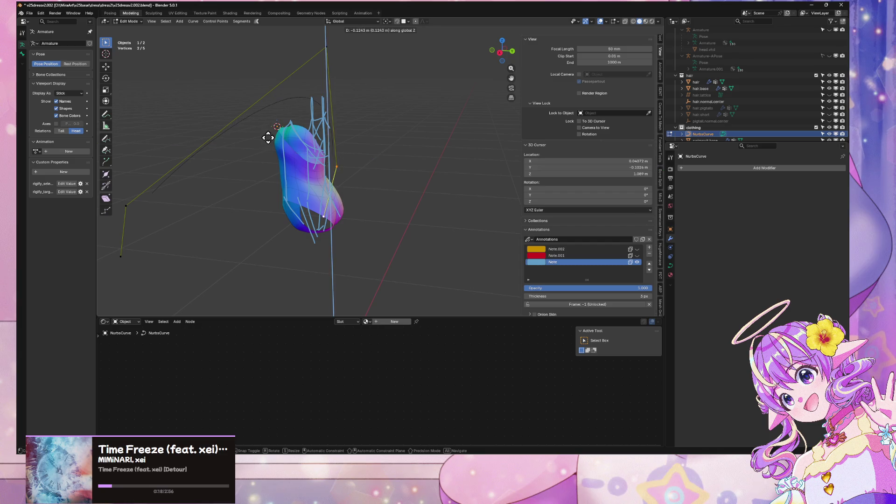
{"action": "left_click", "coordinate": [276, 159]}
{"action": "mouse_move", "coordinate": [384, 142]}
{"action": "middle_mouse_down"}
{"action": "mouse_move", "coordinate": [364, 140]}
{"action": "mouse_move", "coordinate": [418, 140]}
{"action": "mouse_move", "coordinate": [400, 134]}
{"action": "middle_mouse_up"}
{"action": "middle_click_drag", "start_coordinate": [244, 258], "coordinate": [252, 166]}
{"action": "left_click_drag", "start_coordinate": [266, 200], "coordinate": [165, 108]}
{"action": "key", "text": "g"}
{"action": "key", "text": "y"}
{"action": "left_click", "coordinate": [275, 107]}
Subdivide between the top and lower control points to add a sixth point
{"action": "middle_click_drag", "start_coordinate": [331, 104], "coordinate": [347, 163]}
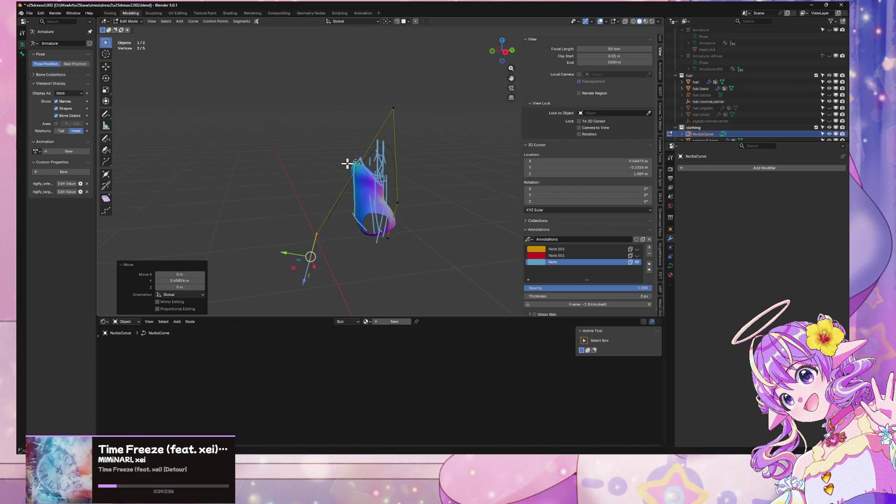
{"action": "left_click", "coordinate": [394, 109]}
{"action": "left_click", "coordinate": [316, 233], "text": "shift"}
{"action": "right_click", "coordinate": [345, 192]}
{"action": "left_click", "coordinate": [346, 190]}
Raise the new midpoint along Z and adjust it along Y and X into an arc
{"action": "left_click", "coordinate": [354, 171]}
{"action": "key", "text": "g"}
{"action": "key", "text": "z"}
{"action": "left_click", "coordinate": [351, 154]}
{"action": "key", "text": "g"}
{"action": "key", "text": "y"}
{"action": "left_click", "coordinate": [328, 154]}
{"action": "key", "text": "g"}
{"action": "key", "text": "x"}
{"action": "left_click", "coordinate": [332, 158]}
{"action": "scroll", "coordinate": [319, 158], "scroll_direction": "up", "scroll_amount": 5}
{"action": "scroll", "coordinate": [241, 214], "scroll_direction": "down", "scroll_amount": 5}
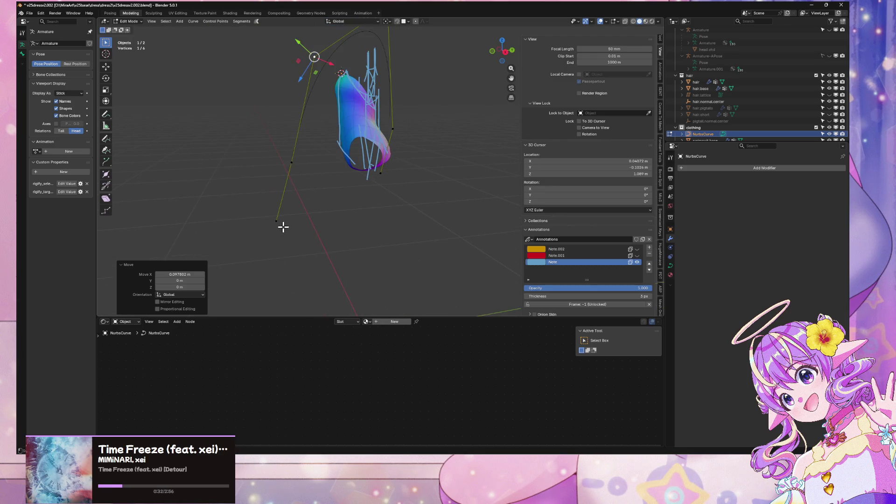
Nudge a lower point along Y and move the top point vertically
{"action": "left_click", "coordinate": [280, 224]}
{"action": "key", "text": "g"}
{"action": "key", "text": "y"}
{"action": "left_click", "coordinate": [333, 222]}
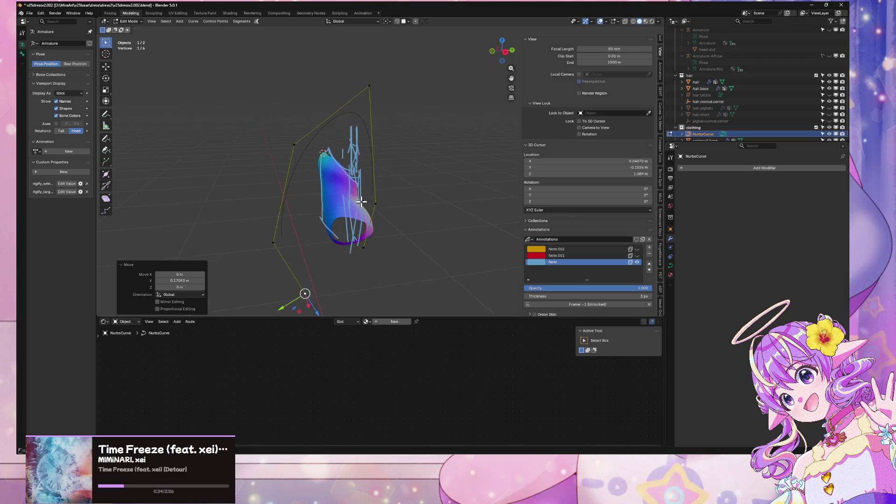
{"action": "scroll", "coordinate": [317, 308], "scroll_direction": "up", "scroll_amount": 3}
{"action": "left_click", "coordinate": [363, 36]}
{"action": "key", "text": "g"}
{"action": "key", "text": "z"}
{"action": "left_click", "coordinate": [364, 80]}
Return to Object Mode and show the NurbsCurve's curve data properties
{"action": "key", "text": "Tab"}
{"action": "scroll", "coordinate": [426, 152], "scroll_direction": "down", "scroll_amount": 4}
{"action": "scroll", "coordinate": [450, 147], "scroll_direction": "up", "scroll_amount": 6}
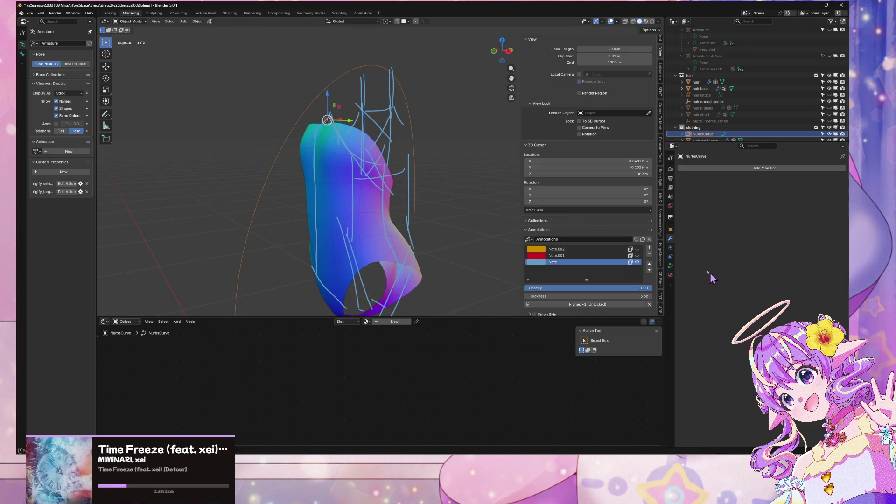
{"action": "left_click", "coordinate": [670, 267]}
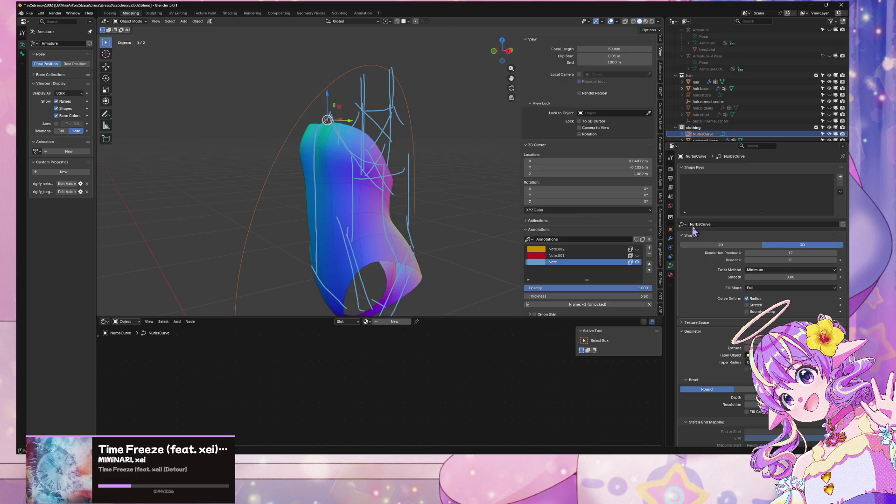
Widen the NurbsCurve into a strap ribbon via Geometry Extrude, then re-enter Edit Mode
{"action": "mouse_move", "coordinate": [793, 348]}
{"action": "left_mouse_down"}
{"action": "mouse_move", "coordinate": [830, 348]}
{"action": "mouse_move", "coordinate": [774, 347]}
{"action": "mouse_move", "coordinate": [812, 347]}
{"action": "mouse_move", "coordinate": [802, 347]}
{"action": "left_mouse_up"}
{"action": "middle_click_drag", "start_coordinate": [450, 206], "coordinate": [478, 206]}
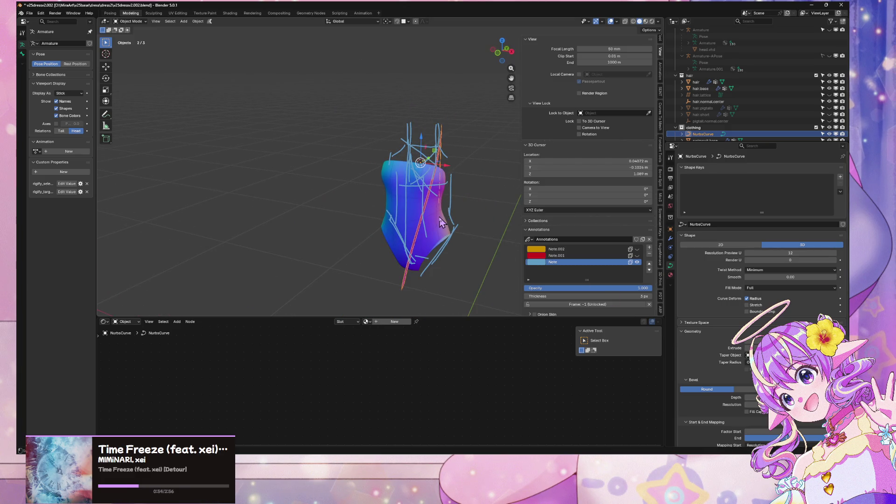
{"action": "key", "text": "Tab"}
Flatten all six curve points to zero width in X and shift the curve along X
{"action": "middle_click_drag", "start_coordinate": [460, 195], "coordinate": [498, 182]}
{"action": "key", "text": "a"}
{"action": "key", "text": "s"}
{"action": "key", "text": "x"}
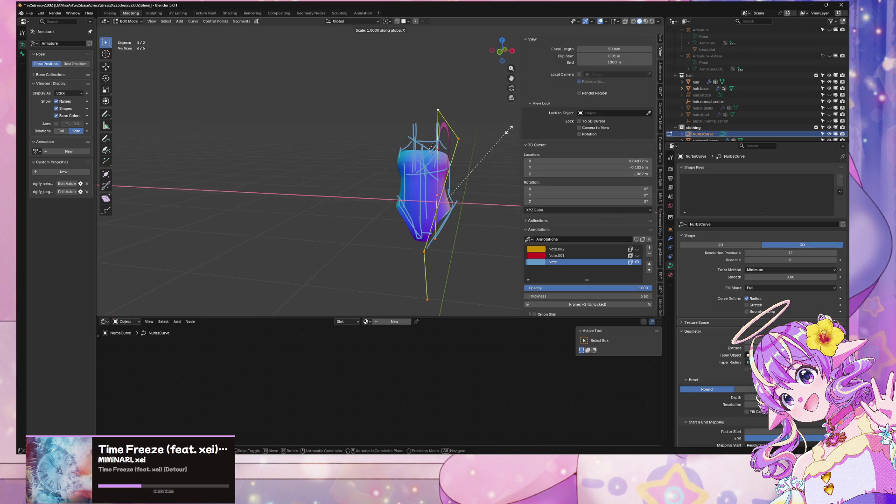
{"action": "key", "text": "0"}
{"action": "key", "text": "Return"}
{"action": "key", "text": "g"}
{"action": "key", "text": "x"}
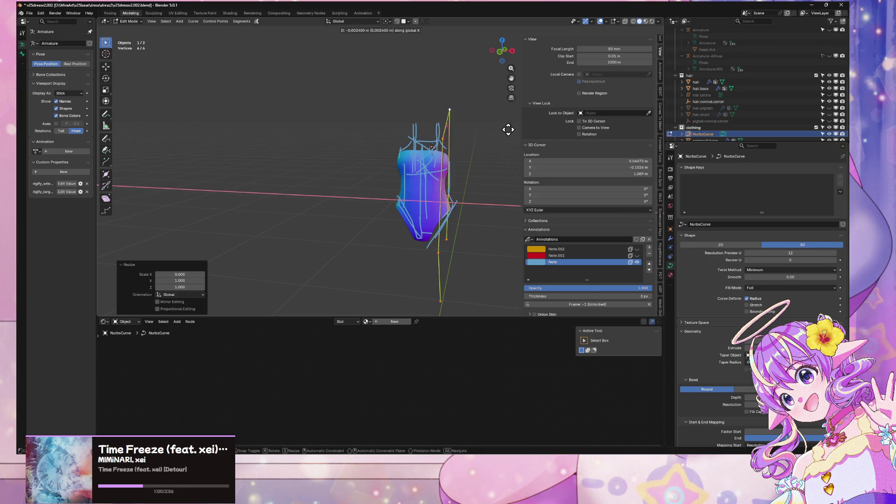
{"action": "left_click", "coordinate": [495, 128]}
Tilt the strap curve by -90°
{"action": "middle_click_drag", "start_coordinate": [492, 127], "coordinate": [470, 140]}
{"action": "key", "text": "r"}
{"action": "key", "text": "z"}
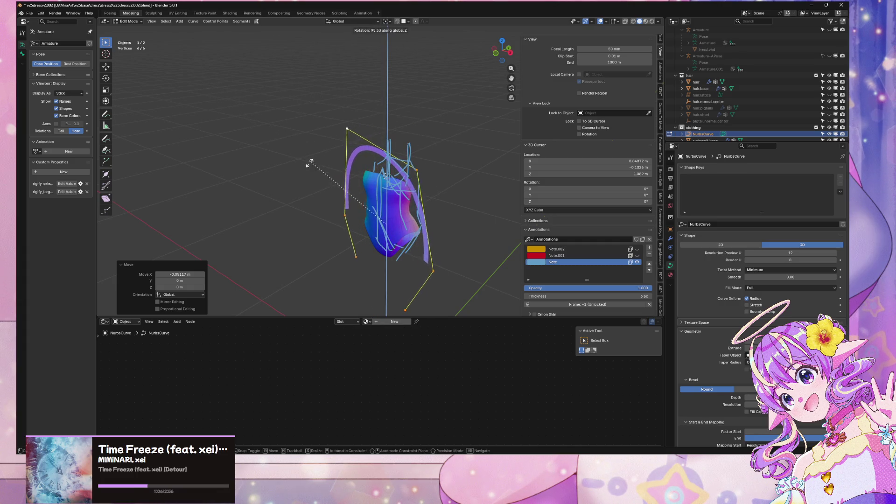
{"action": "key", "text": "Escape"}
{"action": "middle_click_drag", "start_coordinate": [458, 157], "coordinate": [448, 131]}
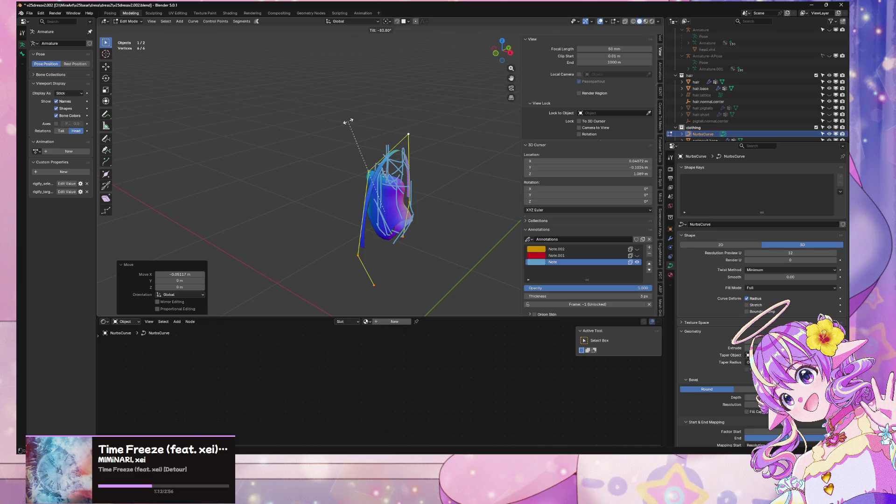
{"action": "type", "text": "-90"}
{"action": "key", "text": "Return"}
{"action": "scroll", "coordinate": [348, 122], "scroll_direction": "up", "scroll_amount": 5}
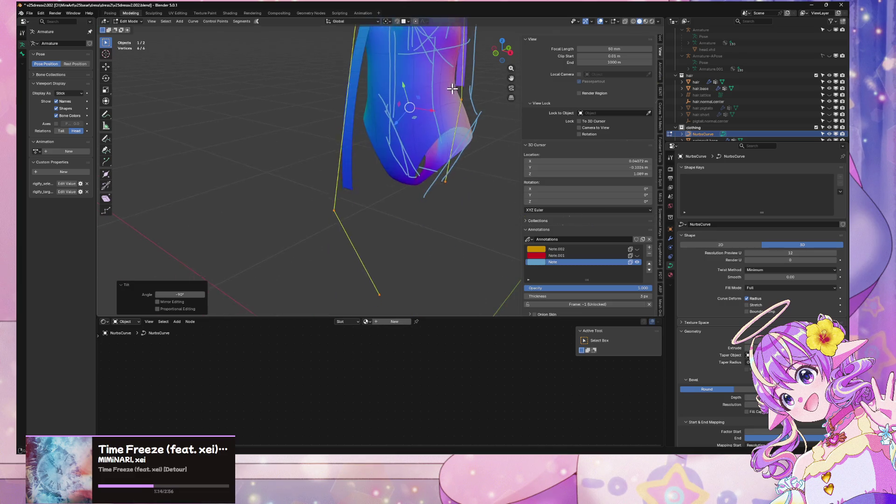
{"action": "middle_click_drag", "start_coordinate": [411, 92], "coordinate": [475, 201], "text": "shift"}
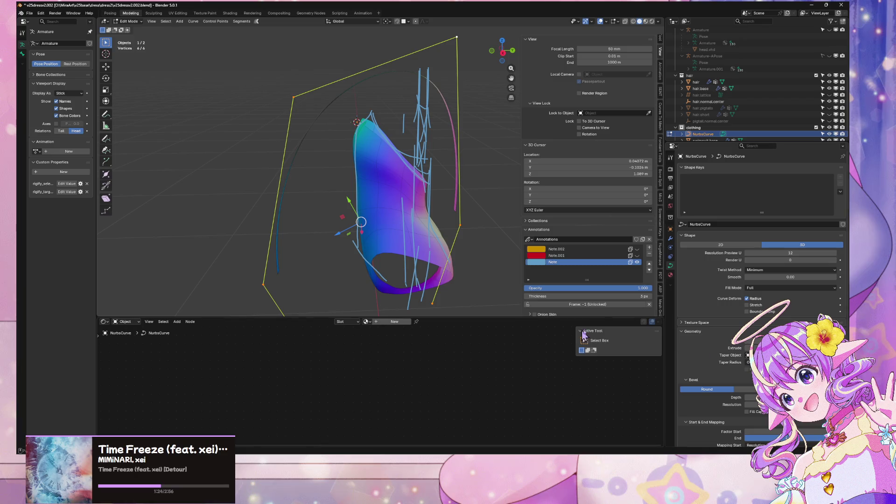
Hide the Note annotation strokes, then raise two points along Z and shift them along Y
{"action": "mouse_move", "coordinate": [269, 245]}
{"action": "middle_mouse_down"}
{"action": "mouse_move", "coordinate": [335, 222]}
{"action": "mouse_move", "coordinate": [402, 236]}
{"action": "mouse_move", "coordinate": [340, 208]}
{"action": "mouse_move", "coordinate": [357, 197]}
{"action": "middle_mouse_up"}
{"action": "left_click", "coordinate": [637, 261]}
{"action": "mouse_move", "coordinate": [503, 205]}
{"action": "middle_mouse_down"}
{"action": "mouse_move", "coordinate": [468, 193]}
{"action": "mouse_move", "coordinate": [472, 202]}
{"action": "mouse_move", "coordinate": [494, 176]}
{"action": "mouse_move", "coordinate": [494, 210]}
{"action": "middle_mouse_up"}
{"action": "left_click_drag", "start_coordinate": [475, 271], "coordinate": [369, 162]}
{"action": "key", "text": "g"}
{"action": "key", "text": "z"}
{"action": "left_click", "coordinate": [366, 105]}
{"action": "key", "text": "g"}
{"action": "key", "text": "y"}
{"action": "left_click", "coordinate": [355, 109]}
Move a single strap control point 0.112 m along Y to complete the arch
{"action": "middle_click_drag", "start_coordinate": [423, 96], "coordinate": [415, 111]}
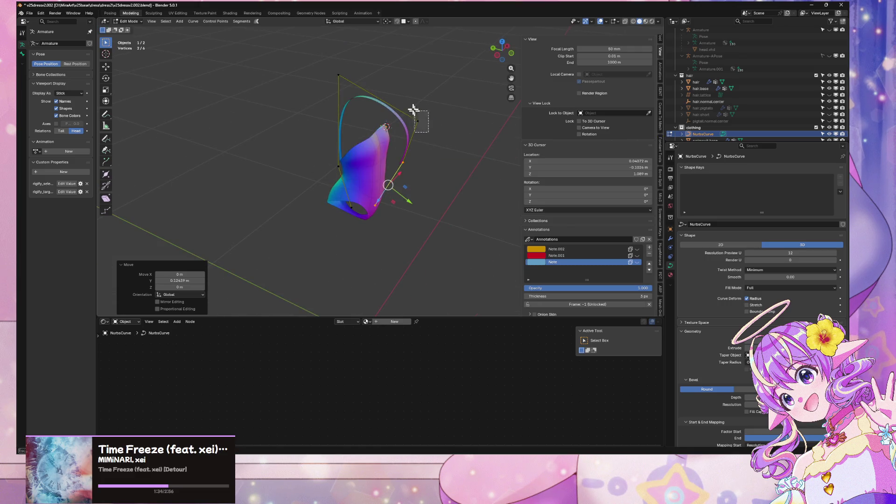
{"action": "left_click", "coordinate": [414, 111]}
{"action": "key", "text": "g"}
{"action": "key", "text": "y"}
{"action": "left_click", "coordinate": [379, 88]}
{"action": "scroll", "coordinate": [391, 95], "scroll_direction": "up", "scroll_amount": 5}
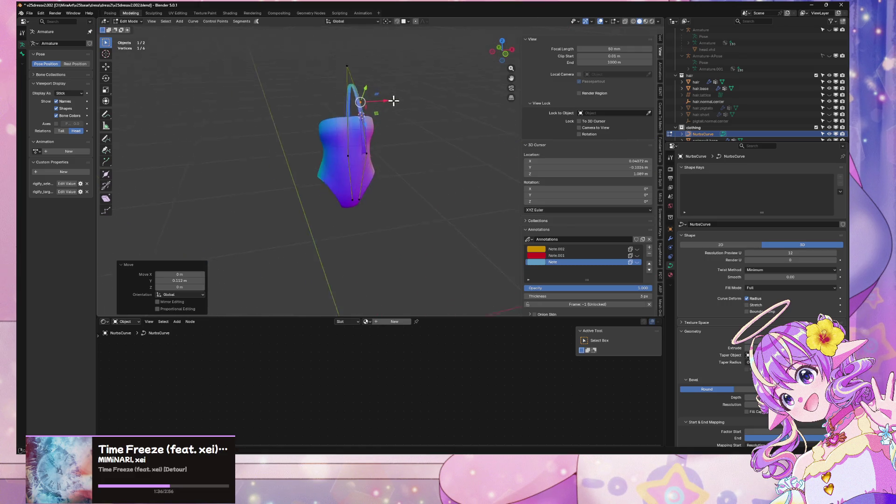
{"action": "scroll", "coordinate": [452, 209], "scroll_direction": "down", "scroll_amount": 3}
{"action": "mouse_move", "coordinate": [452, 208]}
{"action": "middle_mouse_down"}
{"action": "mouse_move", "coordinate": [404, 188]}
{"action": "mouse_move", "coordinate": [392, 194]}
{"action": "mouse_move", "coordinate": [409, 243]}
{"action": "mouse_move", "coordinate": [426, 184]}
{"action": "middle_mouse_up"}
Set the spline type of all six strap curve points to Bézier
{"action": "key", "text": "a"}
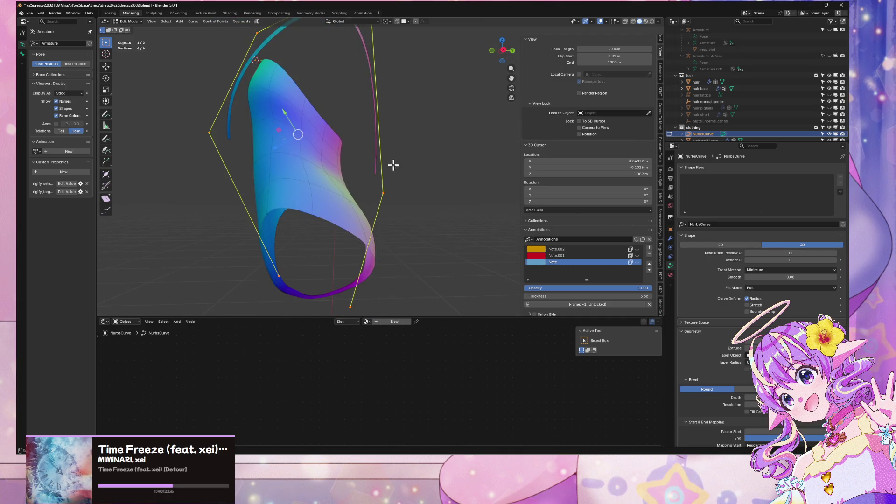
{"action": "right_click", "coordinate": [404, 179]}
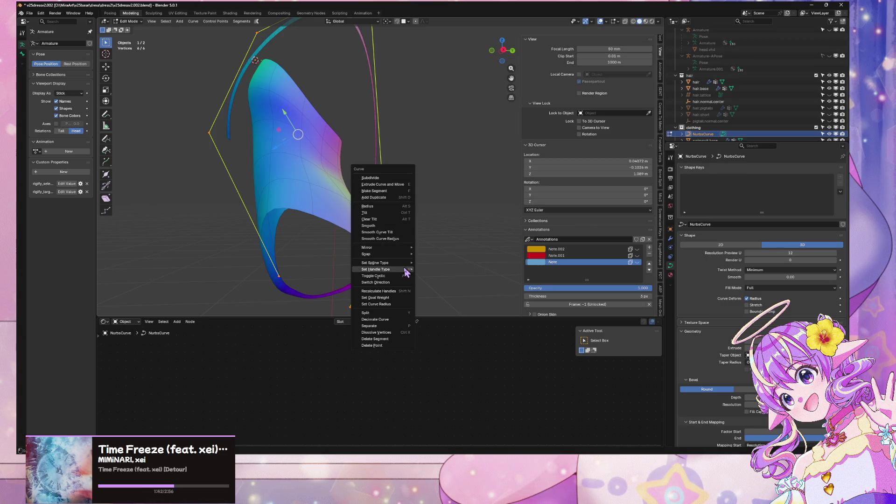
{"action": "mouse_move", "coordinate": [405, 264]}
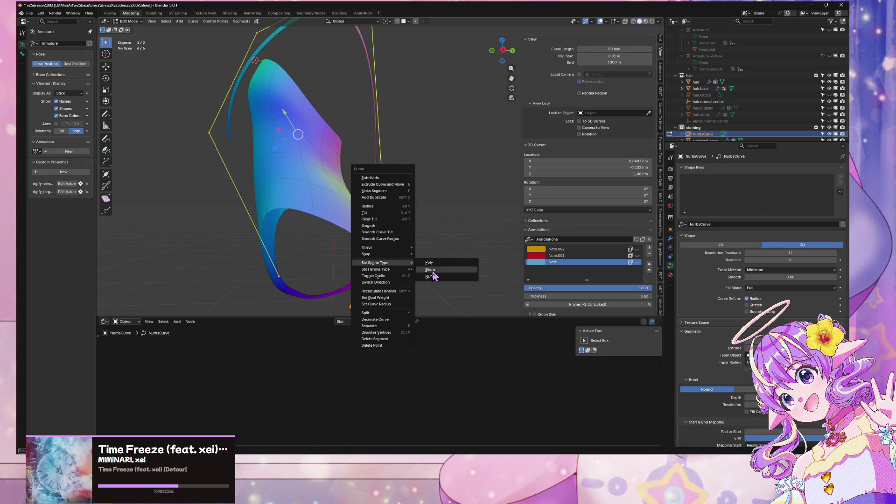
{"action": "left_click", "coordinate": [433, 273]}
{"action": "mouse_move", "coordinate": [432, 268]}
{"action": "middle_mouse_down"}
{"action": "mouse_move", "coordinate": [300, 149]}
{"action": "mouse_move", "coordinate": [352, 206]}
{"action": "mouse_move", "coordinate": [346, 169]}
{"action": "middle_mouse_up"}
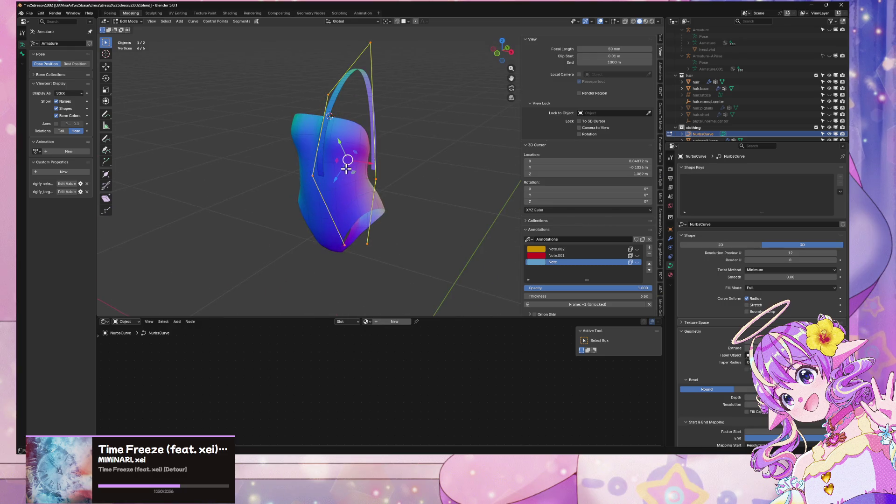
{"action": "key", "text": "Tab"}
{"action": "key", "text": "Tab"}
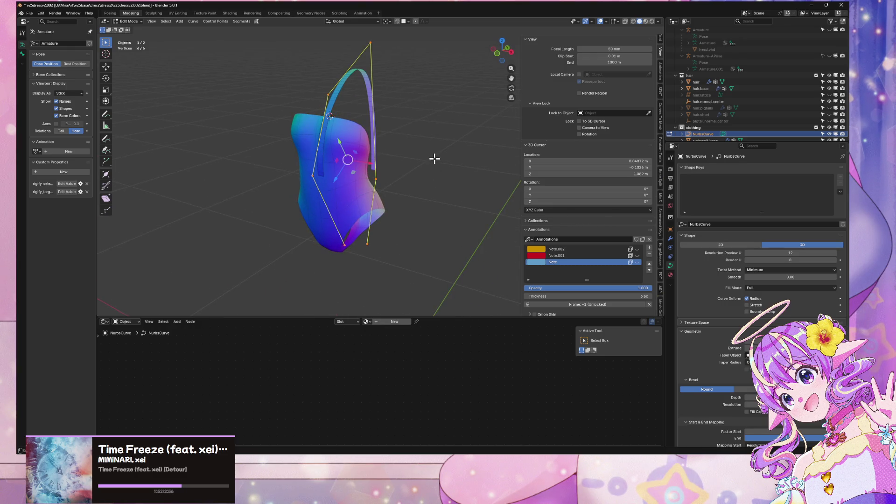
{"action": "right_click", "coordinate": [434, 159]}
{"action": "mouse_move", "coordinate": [436, 162]}
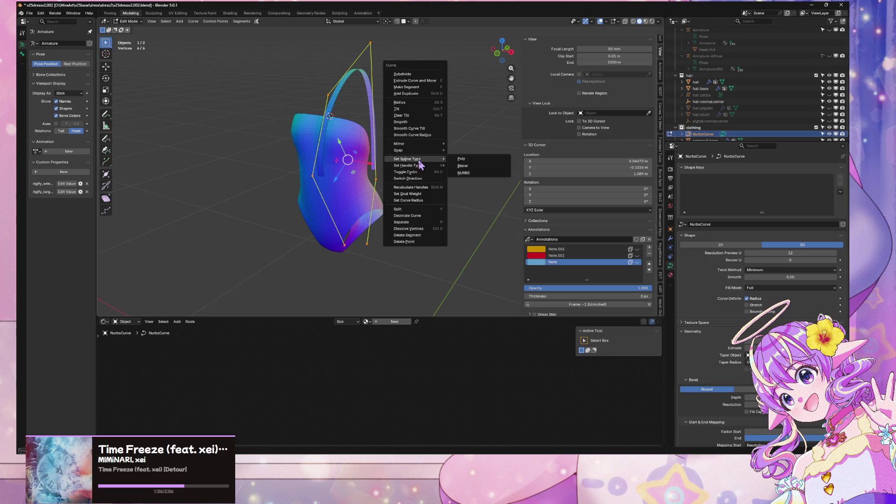
{"action": "left_click", "coordinate": [462, 166]}
{"action": "mouse_move", "coordinate": [463, 164]}
{"action": "middle_mouse_down"}
{"action": "mouse_move", "coordinate": [407, 152]}
{"action": "mouse_move", "coordinate": [422, 154]}
{"action": "mouse_move", "coordinate": [400, 172]}
{"action": "mouse_move", "coordinate": [397, 159]}
{"action": "mouse_move", "coordinate": [424, 173]}
{"action": "mouse_move", "coordinate": [360, 98]}
{"action": "mouse_move", "coordinate": [372, 96]}
{"action": "mouse_move", "coordinate": [330, 94]}
{"action": "mouse_move", "coordinate": [383, 64]}
{"action": "mouse_move", "coordinate": [366, 100]}
{"action": "mouse_move", "coordinate": [383, 108]}
{"action": "middle_mouse_up"}
Change which strap control points are selected, picking the lower and upper points
{"action": "left_click", "coordinate": [307, 130]}
{"action": "left_click_drag", "start_coordinate": [417, 141], "coordinate": [150, 3]}
{"action": "key", "text": "a"}
{"action": "middle_click_drag", "start_coordinate": [388, 124], "coordinate": [381, 85]}
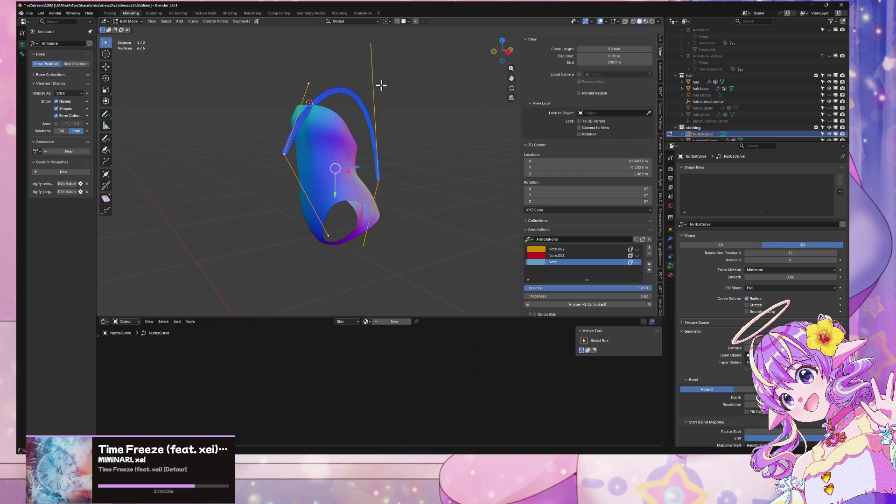
{"action": "right_click", "coordinate": [374, 61]}
{"action": "key", "text": "Escape"}
{"action": "left_click", "coordinate": [307, 80]}
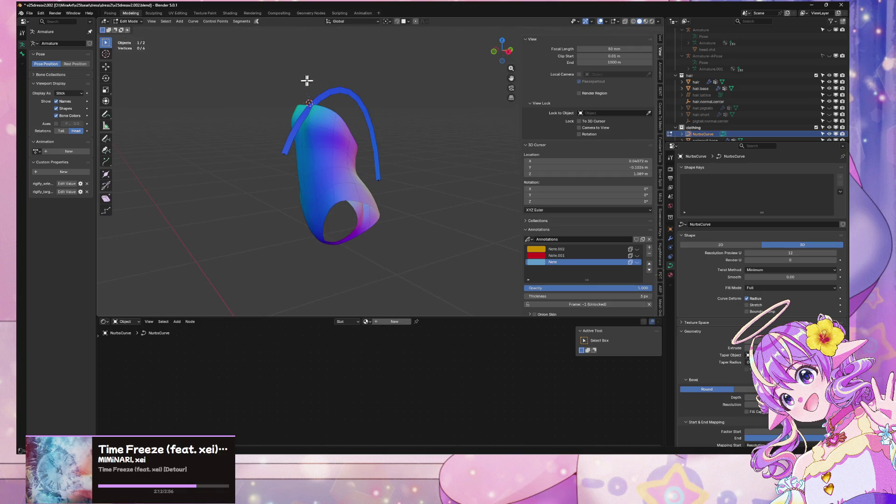
{"action": "left_click", "coordinate": [283, 154]}
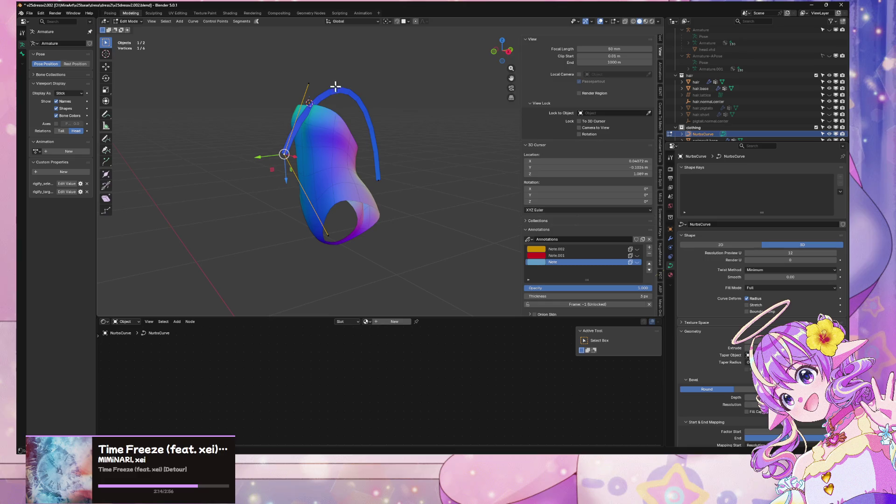
{"action": "left_click", "coordinate": [308, 83]}
{"action": "scroll", "coordinate": [755, 80], "scroll_direction": "down", "scroll_amount": 1}
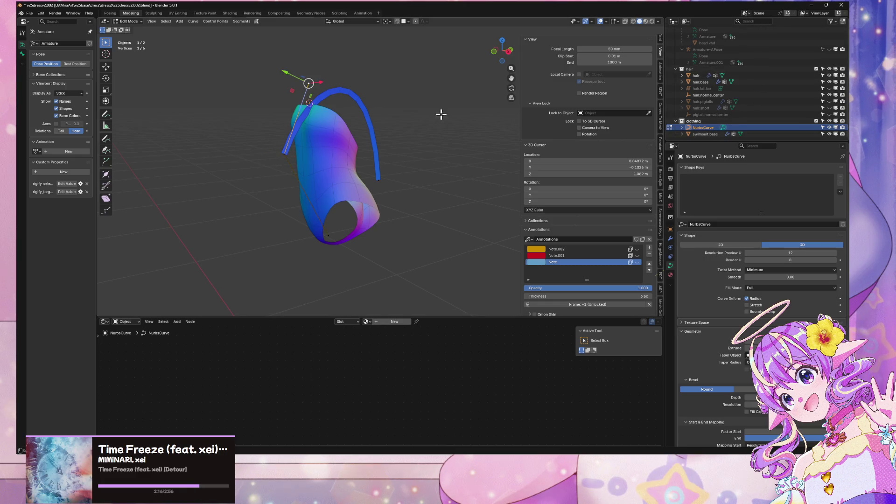
Convert all strap points back to a NURBS spline and check the result
{"action": "key", "text": "a"}
{"action": "right_click", "coordinate": [386, 62]}
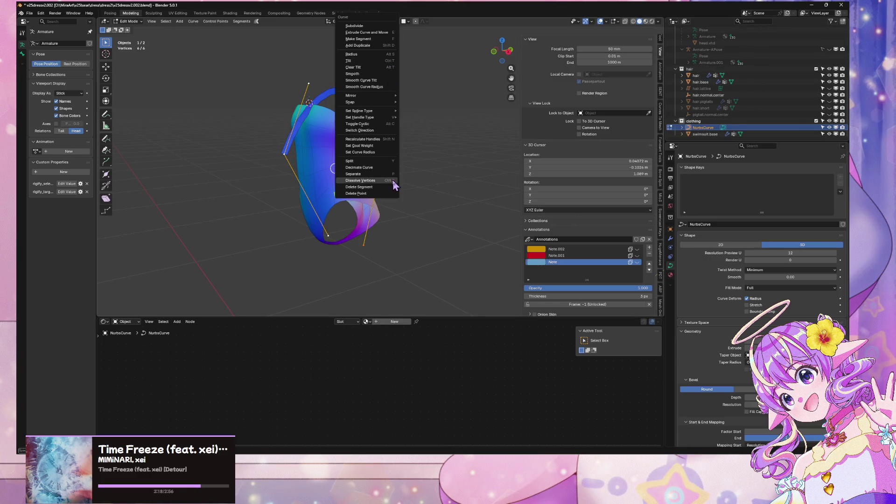
{"action": "mouse_move", "coordinate": [392, 119]}
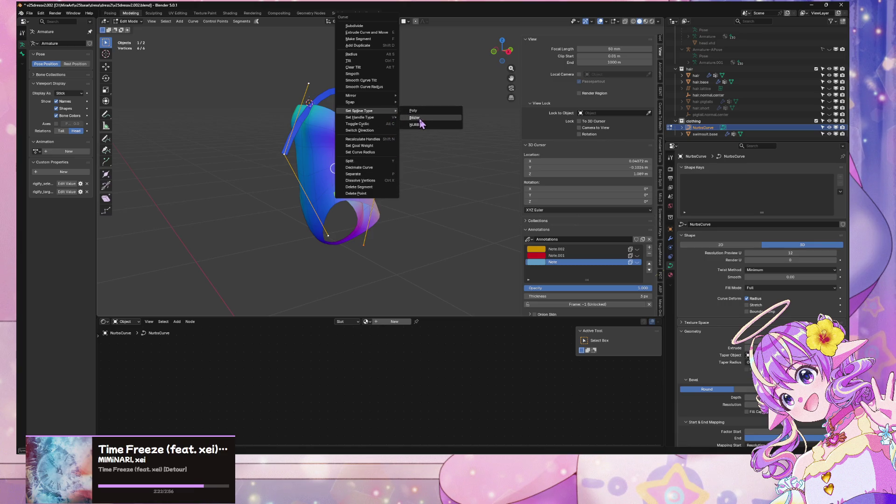
{"action": "left_click", "coordinate": [415, 125]}
{"action": "key", "text": "Tab"}
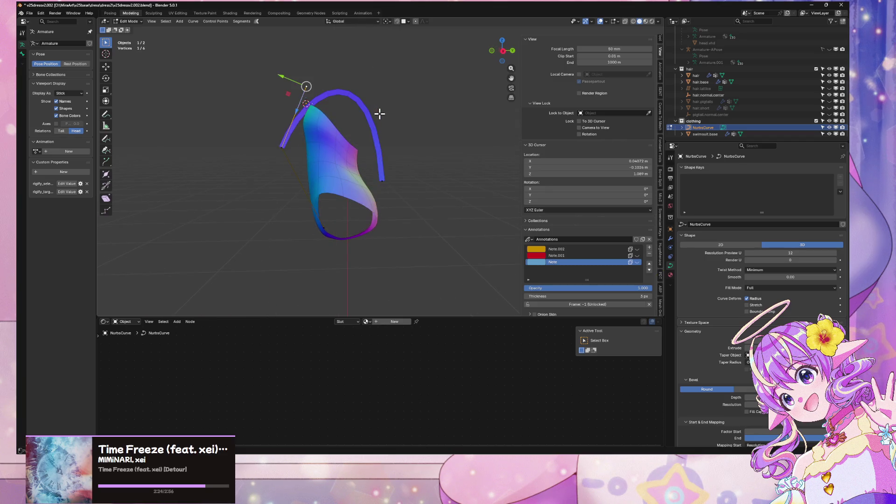
{"action": "key", "text": "Tab"}
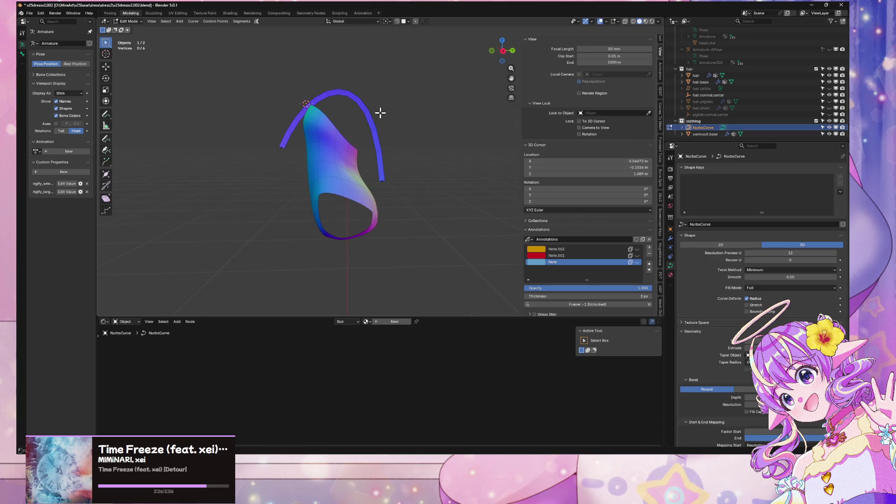
Nudge one strap control point 0.02 m along Y
{"action": "left_click", "coordinate": [305, 88]}
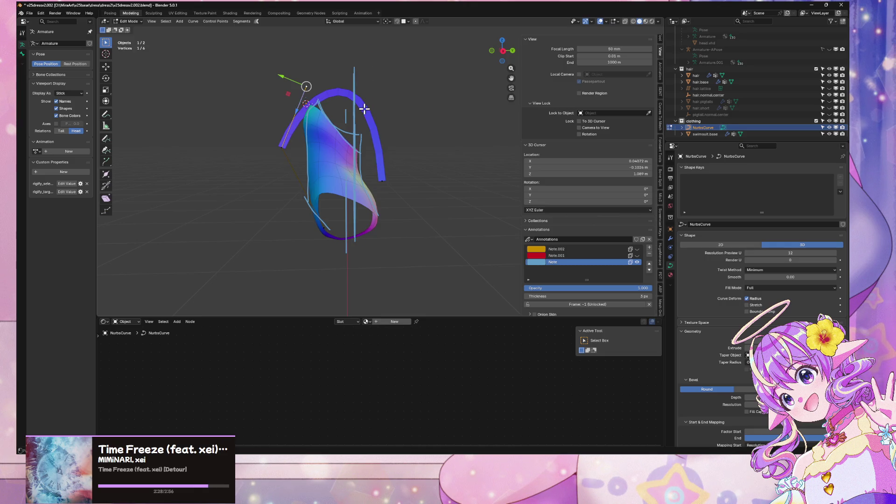
{"action": "key", "text": "a"}
{"action": "middle_click_drag", "start_coordinate": [364, 108], "coordinate": [448, 114]}
{"action": "scroll", "coordinate": [420, 109], "scroll_direction": "up", "scroll_amount": 3}
{"action": "middle_click_drag", "start_coordinate": [376, 100], "coordinate": [351, 185], "text": "shift"}
{"action": "left_click", "coordinate": [273, 150]}
{"action": "key", "text": "g"}
{"action": "key", "text": "x"}
{"action": "key", "text": "y"}
{"action": "left_click", "coordinate": [306, 146]}
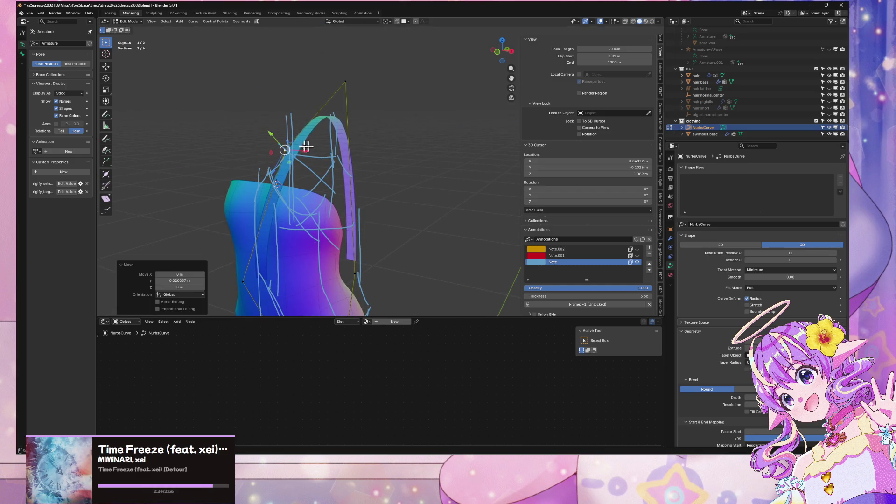
Leave Edit Mode and select the swimsuit.base object
{"action": "middle_click_drag", "start_coordinate": [306, 146], "coordinate": [411, 154]}
{"action": "key", "text": "Tab"}
{"action": "left_click", "coordinate": [413, 158]}
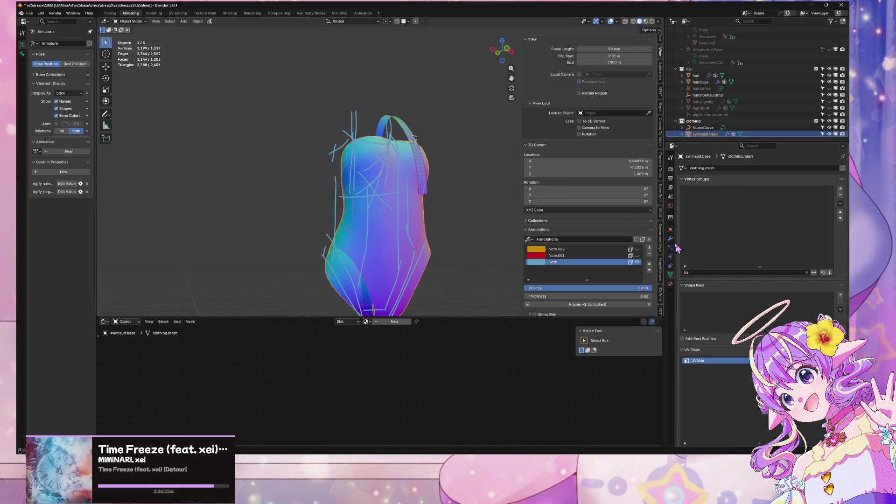
Add a Mirror modifier to the NurbsCurve strap with swimsuit.base as mirror object
{"action": "left_click", "coordinate": [670, 238]}
{"action": "left_click", "coordinate": [413, 133], "text": "shift"}
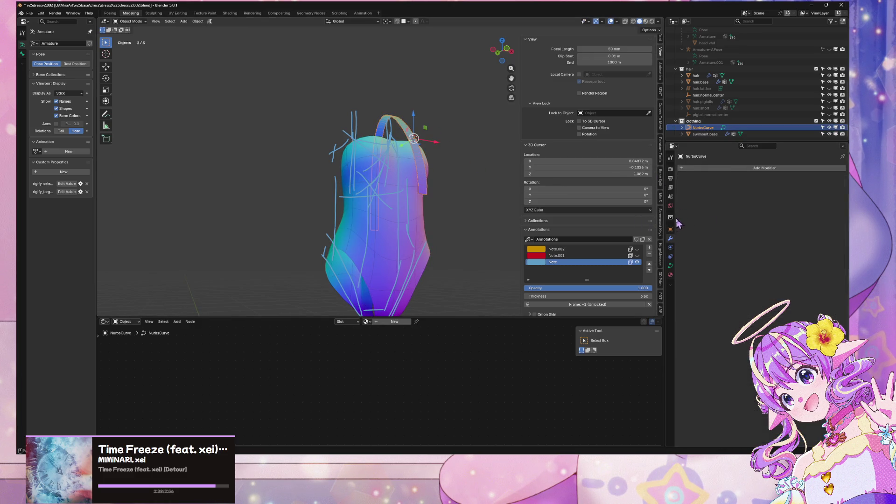
{"action": "left_click", "coordinate": [750, 167]}
{"action": "mouse_move", "coordinate": [730, 175]}
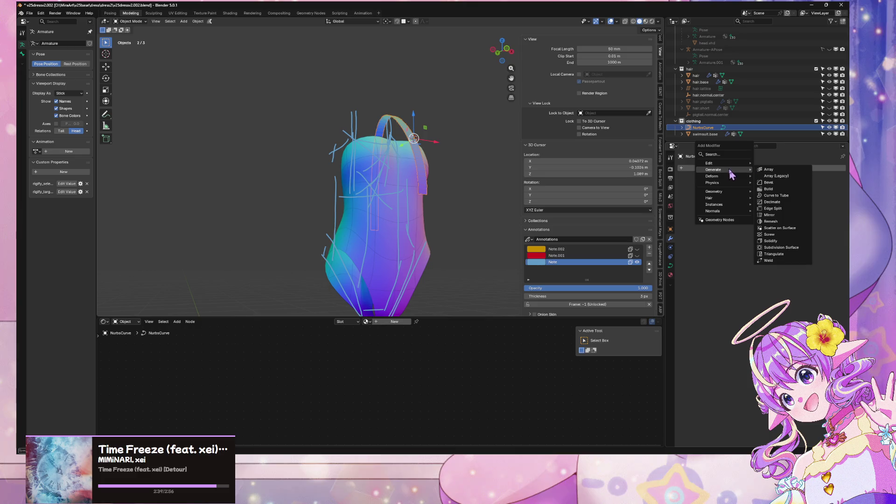
{"action": "left_click", "coordinate": [793, 226]}
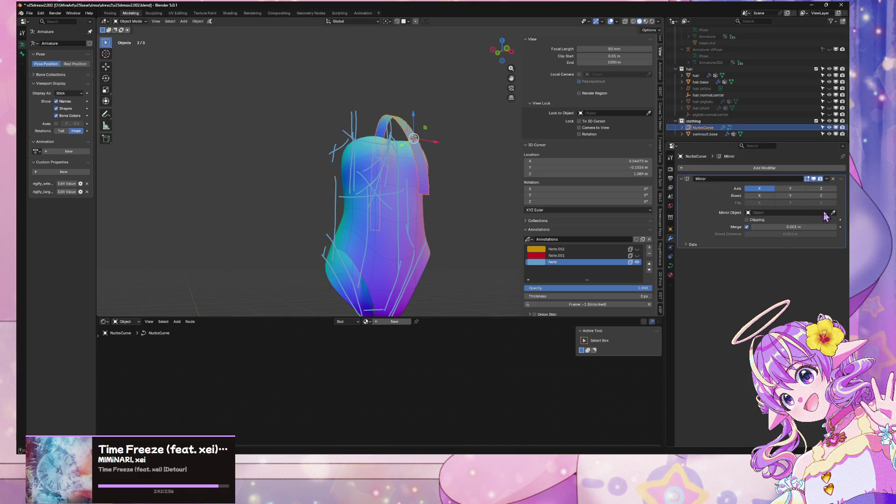
{"action": "left_click", "coordinate": [386, 192]}
Exit local view to show the whole character with both straps
{"action": "mouse_move", "coordinate": [468, 181]}
{"action": "middle_mouse_down"}
{"action": "mouse_move", "coordinate": [419, 194]}
{"action": "mouse_move", "coordinate": [434, 194]}
{"action": "mouse_move", "coordinate": [425, 174]}
{"action": "middle_mouse_up"}
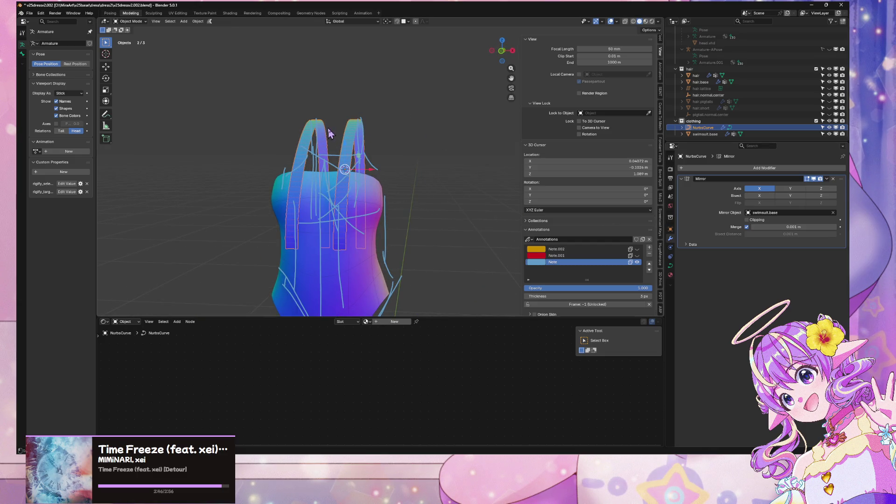
{"action": "key", "text": "KP_Divide"}
{"action": "scroll", "coordinate": [329, 133], "scroll_direction": "up", "scroll_amount": 3}
{"action": "mouse_move", "coordinate": [328, 133]}
{"action": "middle_mouse_down"}
{"action": "mouse_move", "coordinate": [363, 201]}
{"action": "mouse_move", "coordinate": [611, 224]}
{"action": "middle_mouse_up"}
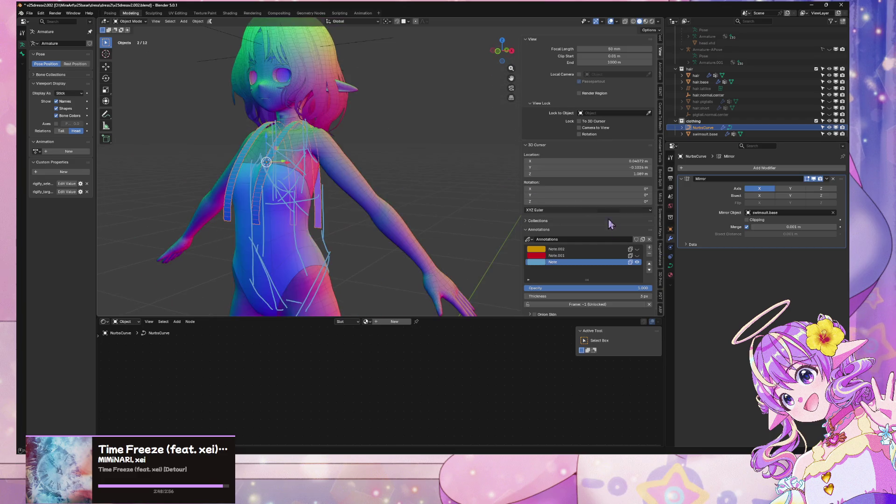
Hide the Note annotation strokes and raise the top strap point along Z
{"action": "left_click", "coordinate": [637, 261]}
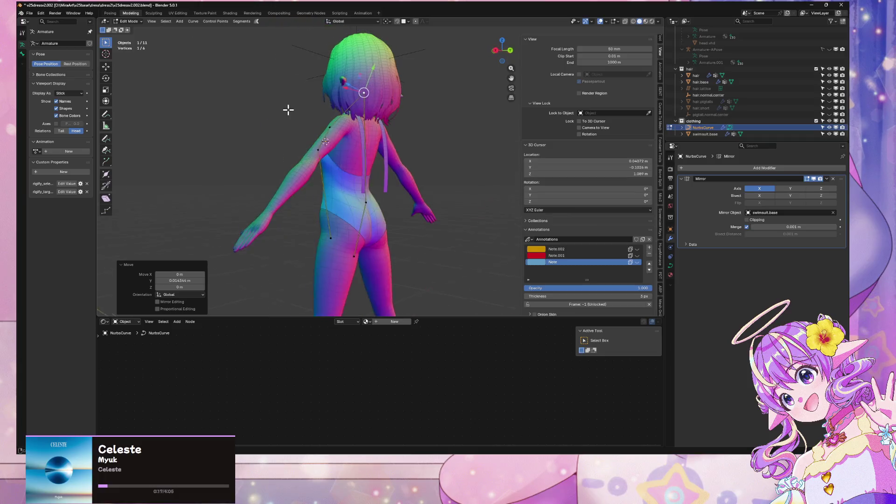
{"action": "left_click", "coordinate": [355, 243], "text": "shift"}
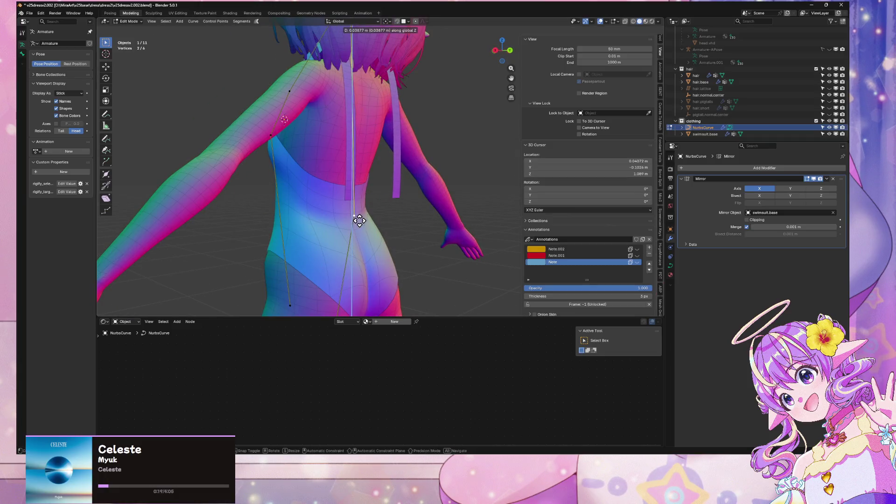
{"action": "middle_click_drag", "start_coordinate": [397, 269], "coordinate": [346, 11]}
{"action": "left_click", "coordinate": [355, 54]}
{"action": "key", "text": "g"}
{"action": "key", "text": "z"}
{"action": "left_click", "coordinate": [357, 60]}
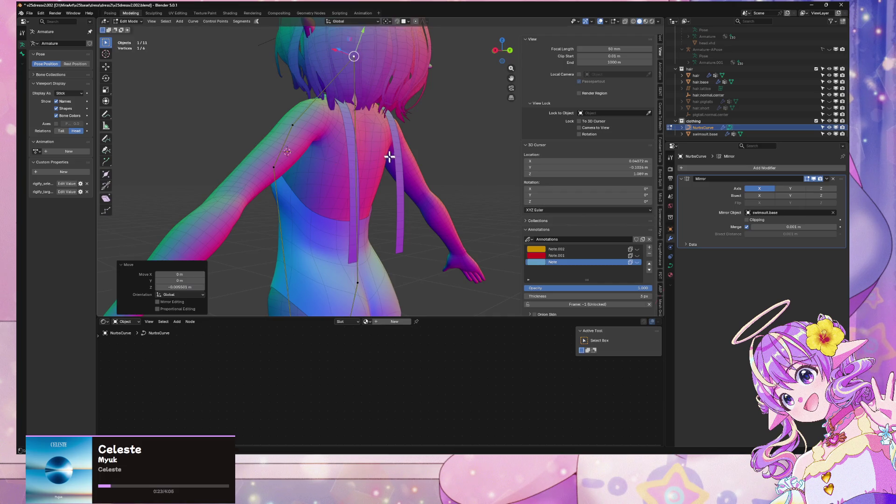
Raise another strap point 0.0606 m along Z
{"action": "middle_click_drag", "start_coordinate": [390, 156], "coordinate": [360, 254]}
{"action": "scroll", "coordinate": [356, 188], "scroll_direction": "down", "scroll_amount": 2}
{"action": "key", "text": "g"}
{"action": "key", "text": "z"}
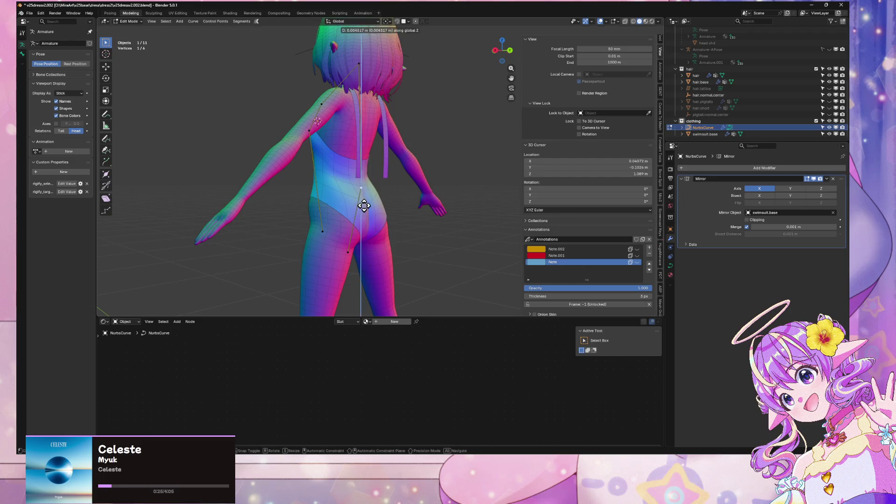
{"action": "left_click", "coordinate": [359, 184]}
Shift the strap point front-to-back along Y
{"action": "middle_click_drag", "start_coordinate": [359, 185], "coordinate": [411, 188]}
{"action": "key", "text": "g"}
{"action": "key", "text": "y"}
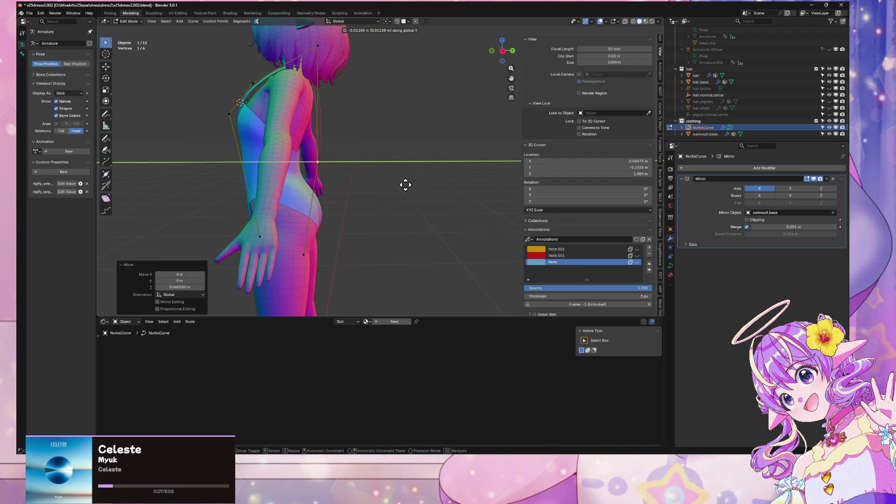
{"action": "left_click", "coordinate": [377, 146]}
Push the strap point along Y behind the character's back
{"action": "middle_click_drag", "start_coordinate": [377, 146], "coordinate": [320, 90]}
{"action": "key", "text": "g"}
{"action": "key", "text": "x"}
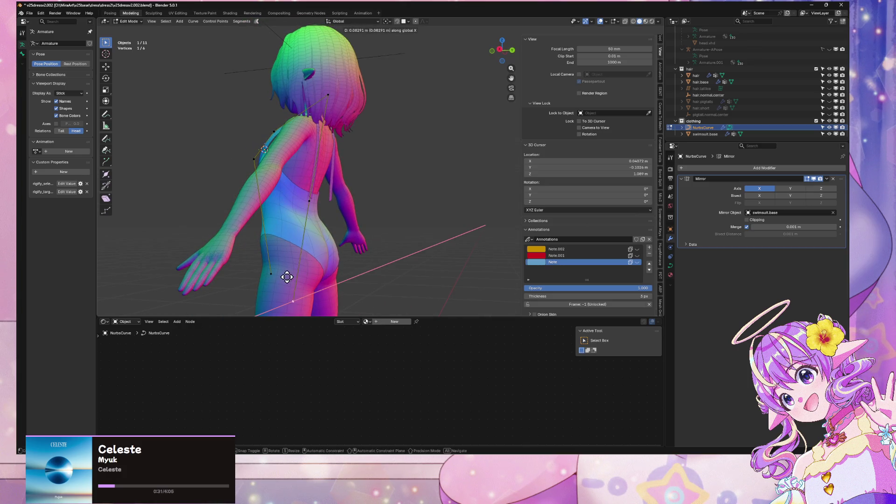
{"action": "middle_click_drag", "start_coordinate": [286, 266], "coordinate": [238, 260], "text": "alt"}
{"action": "key", "text": "y"}
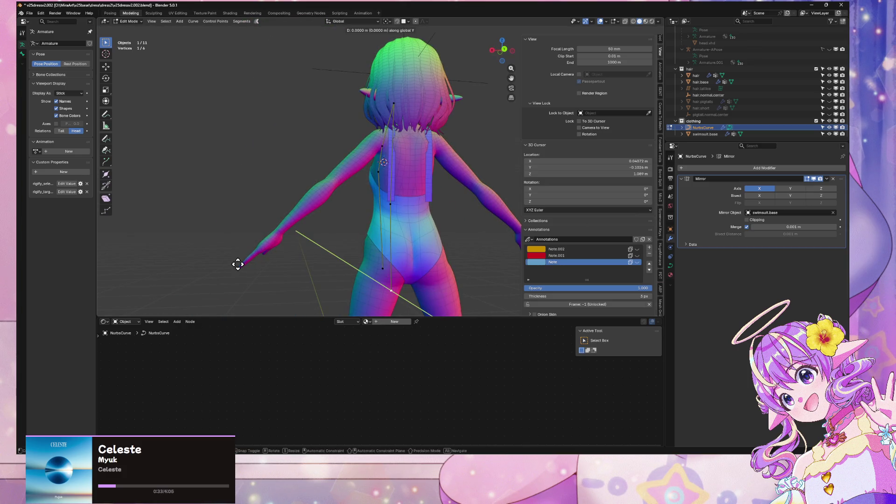
{"action": "left_click", "coordinate": [234, 252]}
Select the strap's bottom and top points and bring up the Curve context menu
{"action": "mouse_move", "coordinate": [469, 196]}
{"action": "middle_mouse_down"}
{"action": "mouse_move", "coordinate": [385, 226]}
{"action": "mouse_move", "coordinate": [328, 202]}
{"action": "mouse_move", "coordinate": [364, 208]}
{"action": "mouse_move", "coordinate": [336, 156]}
{"action": "mouse_move", "coordinate": [325, 223]}
{"action": "middle_mouse_up"}
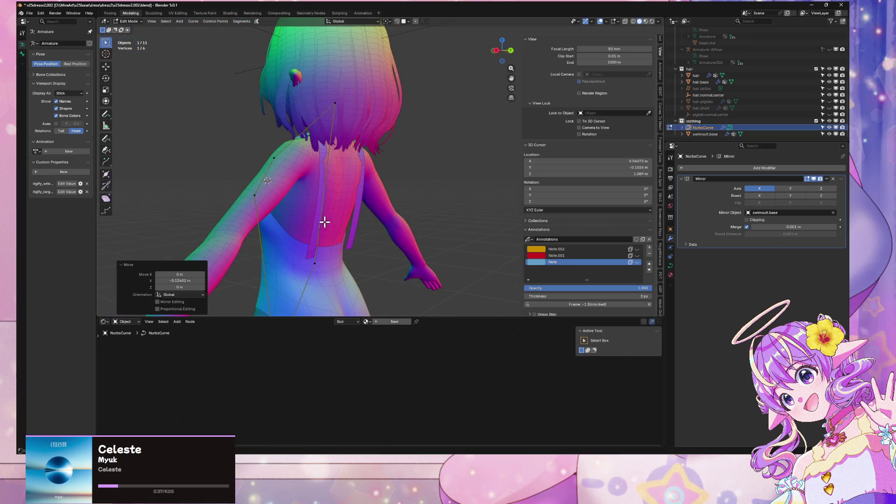
{"action": "left_click", "coordinate": [315, 263]}
{"action": "left_click", "coordinate": [335, 102], "text": "shift"}
{"action": "right_click", "coordinate": [337, 110]}
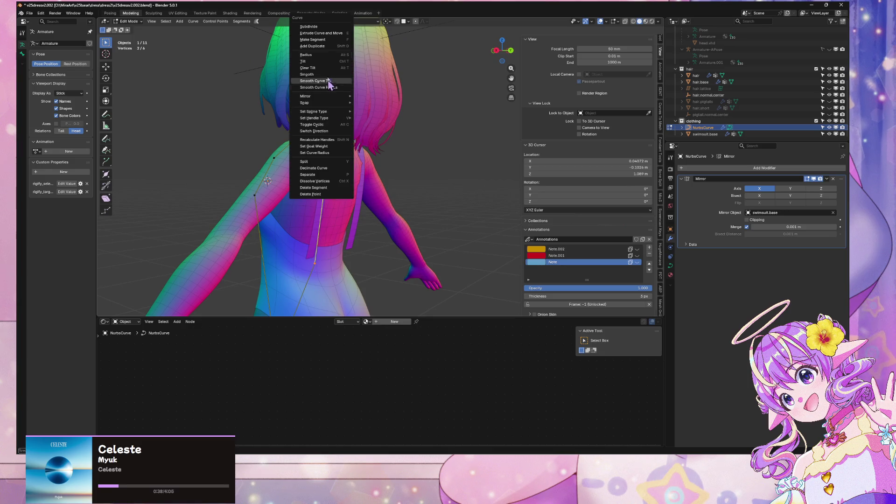
Subdivide between the two points, then move the new point along Y and lift it along Z
{"action": "left_click", "coordinate": [320, 28]}
{"action": "key", "text": "g"}
{"action": "key", "text": "x"}
{"action": "key", "text": "y"}
{"action": "left_click", "coordinate": [325, 240]}
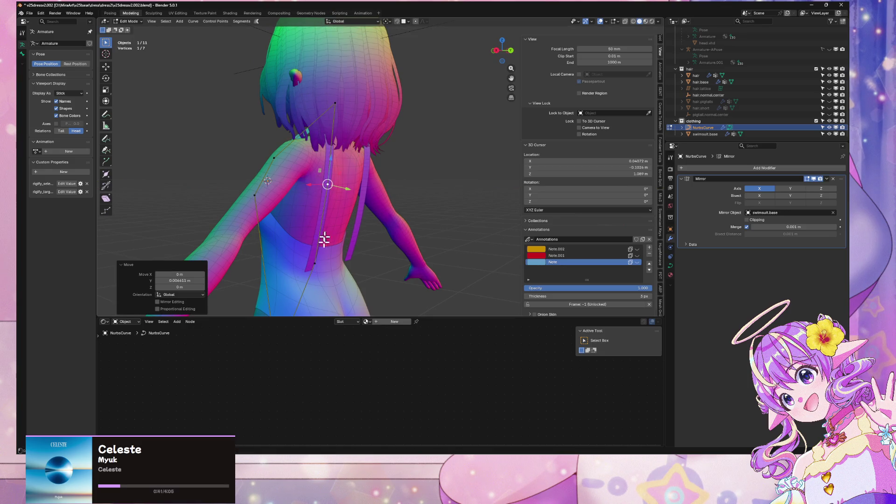
{"action": "key", "text": "g"}
{"action": "key", "text": "z"}
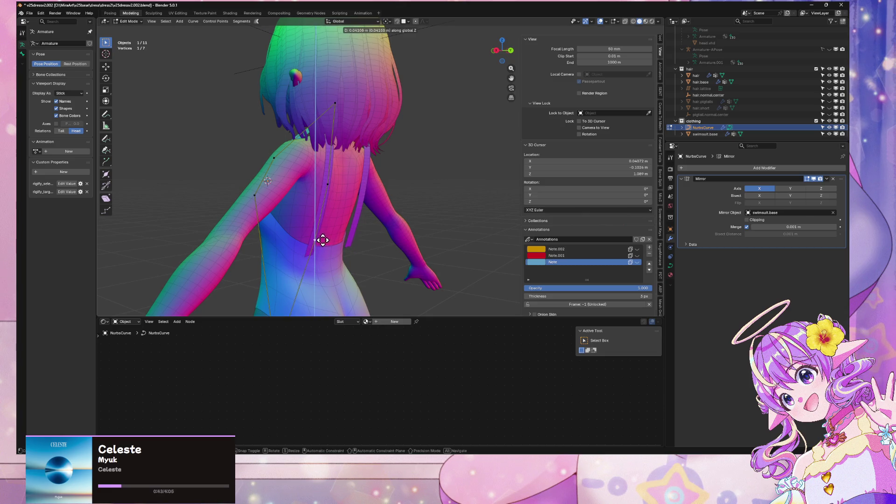
{"action": "left_click", "coordinate": [323, 239]}
Select another strap point and raise it along Z
{"action": "mouse_move", "coordinate": [314, 234]}
{"action": "middle_mouse_down"}
{"action": "mouse_move", "coordinate": [374, 236]}
{"action": "mouse_move", "coordinate": [300, 234]}
{"action": "mouse_move", "coordinate": [331, 233]}
{"action": "mouse_move", "coordinate": [362, 210]}
{"action": "mouse_move", "coordinate": [345, 220]}
{"action": "middle_mouse_up"}
{"action": "scroll", "coordinate": [373, 240], "scroll_direction": "up", "scroll_amount": 3}
{"action": "scroll", "coordinate": [374, 241], "scroll_direction": "down", "scroll_amount": 3}
{"action": "scroll", "coordinate": [331, 234], "scroll_direction": "up", "scroll_amount": 4}
{"action": "scroll", "coordinate": [360, 220], "scroll_direction": "down", "scroll_amount": 2}
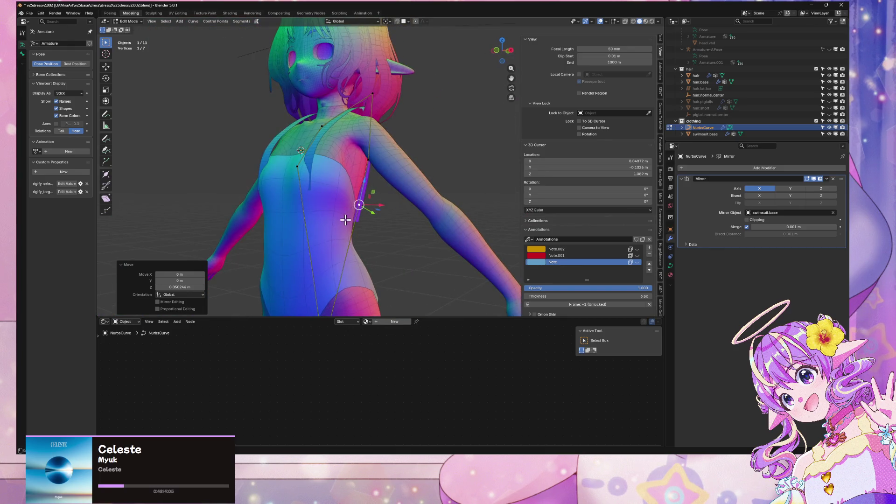
{"action": "left_click", "coordinate": [297, 166]}
{"action": "key", "text": "g"}
{"action": "key", "text": "z"}
{"action": "key", "text": "Escape"}
{"action": "key", "text": "g"}
{"action": "key", "text": "z"}
{"action": "left_click", "coordinate": [326, 126]}
Adjust that point's front-to-back position along Y
{"action": "key", "text": "g"}
{"action": "key", "text": "x"}
{"action": "key", "text": "y"}
{"action": "left_click", "coordinate": [332, 123]}
In side view, raise the strap point along Z and pull it back along Y
{"action": "scroll", "coordinate": [316, 192], "scroll_direction": "down", "scroll_amount": 4, "text": "shift"}
{"action": "key", "text": "KP_3"}
{"action": "key", "text": "g"}
{"action": "key", "text": "z"}
{"action": "left_click", "coordinate": [218, 92]}
{"action": "key", "text": "g"}
{"action": "key", "text": "y"}
{"action": "left_click", "coordinate": [188, 94]}
Refine the strap point's depth along Y and its height along Z
{"action": "mouse_move", "coordinate": [188, 94]}
{"action": "middle_mouse_down"}
{"action": "mouse_move", "coordinate": [269, 145]}
{"action": "mouse_move", "coordinate": [234, 120]}
{"action": "middle_mouse_up"}
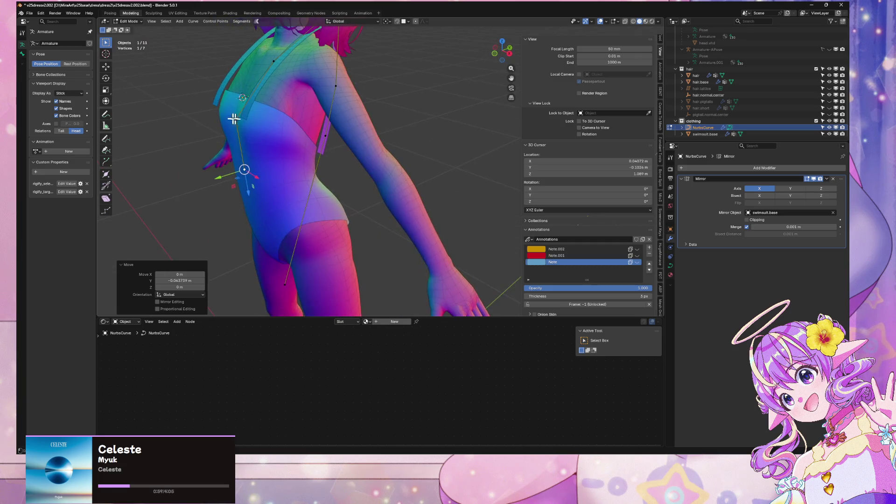
{"action": "key", "text": "g"}
{"action": "key", "text": "y"}
{"action": "left_click", "coordinate": [238, 110]}
{"action": "mouse_move", "coordinate": [314, 70]}
{"action": "middle_mouse_down"}
{"action": "mouse_move", "coordinate": [352, 54]}
{"action": "mouse_move", "coordinate": [336, 191]}
{"action": "mouse_move", "coordinate": [296, 206]}
{"action": "mouse_move", "coordinate": [335, 208]}
{"action": "middle_mouse_up"}
{"action": "key", "text": "g"}
{"action": "key", "text": "z"}
{"action": "left_click", "coordinate": [335, 197]}
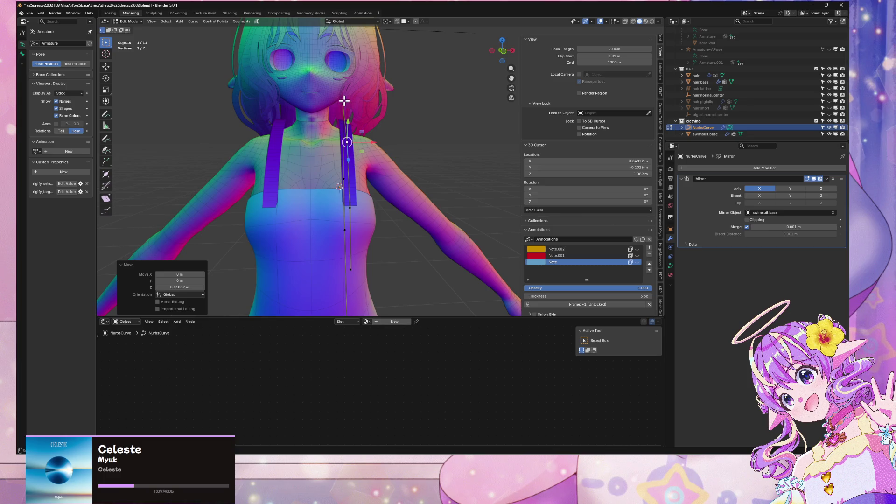
Tilt the strap about 22° at this point and adjust its height
{"action": "key", "text": "ctrl+t"}
{"action": "left_click", "coordinate": [410, 120]}
{"action": "key", "text": "g"}
{"action": "key", "text": "z"}
{"action": "left_click", "coordinate": [405, 135]}
Raise a back strap point along Z and pull it closer to the back along Y
{"action": "mouse_move", "coordinate": [401, 164]}
{"action": "middle_mouse_down"}
{"action": "mouse_move", "coordinate": [342, 174]}
{"action": "mouse_move", "coordinate": [290, 149]}
{"action": "mouse_move", "coordinate": [370, 214]}
{"action": "mouse_move", "coordinate": [352, 176]}
{"action": "mouse_move", "coordinate": [420, 190]}
{"action": "mouse_move", "coordinate": [393, 242]}
{"action": "mouse_move", "coordinate": [376, 160]}
{"action": "mouse_move", "coordinate": [413, 173]}
{"action": "middle_mouse_up"}
{"action": "left_click", "coordinate": [394, 243]}
{"action": "key", "text": "g"}
{"action": "key", "text": "z"}
{"action": "left_click", "coordinate": [356, 210]}
{"action": "mouse_move", "coordinate": [356, 210]}
{"action": "middle_mouse_down"}
{"action": "mouse_move", "coordinate": [400, 228]}
{"action": "mouse_move", "coordinate": [368, 194]}
{"action": "mouse_move", "coordinate": [330, 210]}
{"action": "mouse_move", "coordinate": [378, 192]}
{"action": "middle_mouse_up"}
{"action": "key", "text": "g"}
{"action": "key", "text": "y"}
{"action": "left_click", "coordinate": [390, 224]}
Give the strap point a slight lift along Z
{"action": "scroll", "coordinate": [388, 224], "scroll_direction": "up", "scroll_amount": 3}
{"action": "key", "text": "g"}
{"action": "key", "text": "z"}
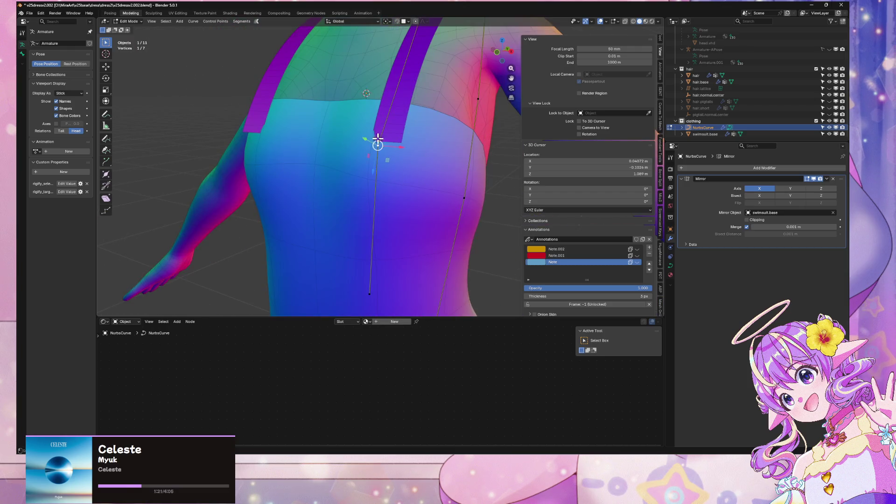
{"action": "left_click", "coordinate": [381, 127]}
{"action": "scroll", "coordinate": [372, 132], "scroll_direction": "down", "scroll_amount": 5}
{"action": "mouse_move", "coordinate": [372, 132]}
{"action": "middle_mouse_down"}
{"action": "mouse_move", "coordinate": [406, 206]}
{"action": "mouse_move", "coordinate": [469, 226]}
{"action": "middle_mouse_up"}
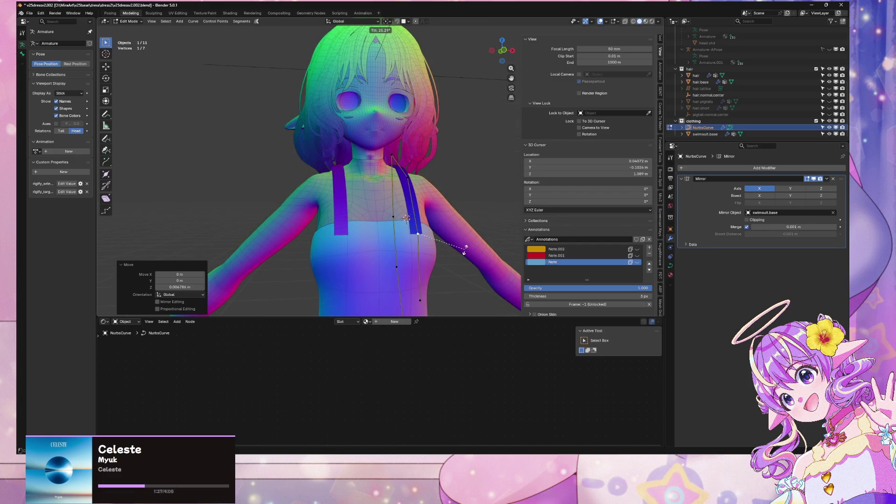
Tilt all strap curve points 180° so the strap lies flat
{"action": "key", "text": "a"}
{"action": "key", "text": "ctrl+t"}
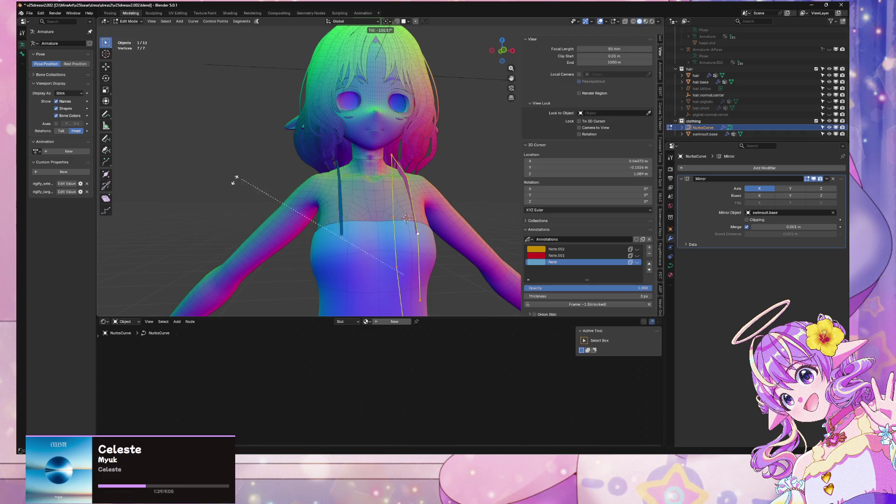
{"action": "type", "text": "180"}
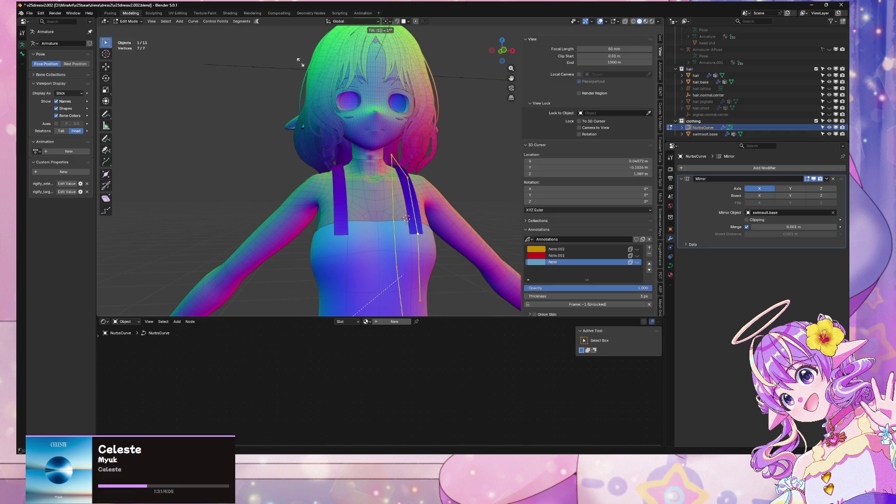
{"action": "key", "text": "Return"}
Tilt both left strap shoulder points by 23°
{"action": "scroll", "coordinate": [410, 226], "scroll_direction": "up", "scroll_amount": 5}
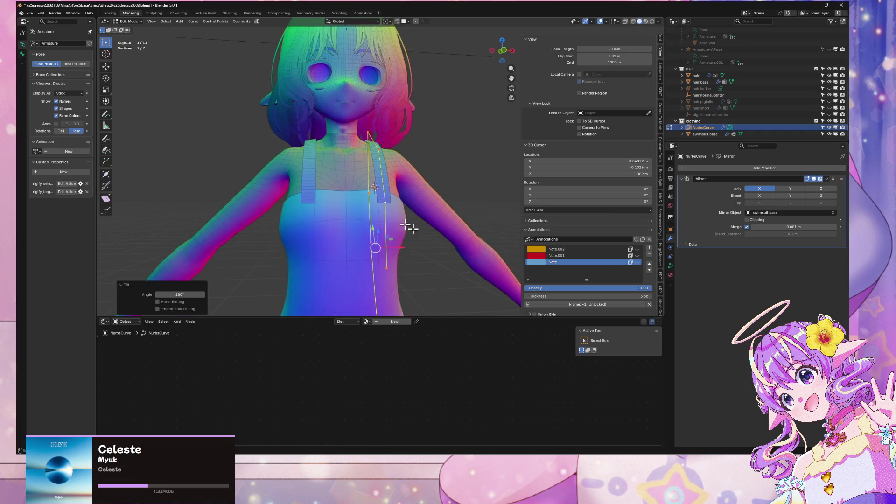
{"action": "middle_click_drag", "start_coordinate": [406, 214], "coordinate": [273, 198]}
{"action": "left_click_drag", "start_coordinate": [283, 299], "coordinate": [240, 172]}
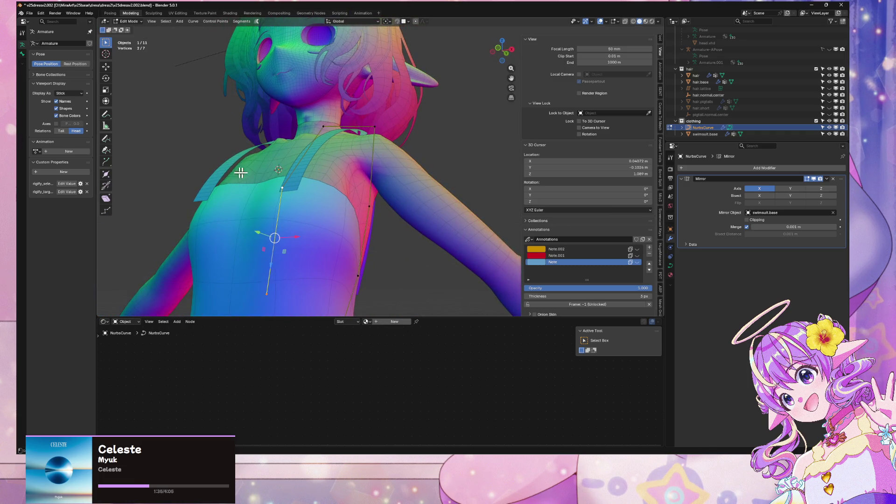
{"action": "key", "text": "ctrl+t"}
{"action": "type", "text": "23"}
{"action": "key", "text": "Return"}
Nudge those strap points slightly along Z, then along Y
{"action": "key", "text": "g"}
{"action": "key", "text": "z"}
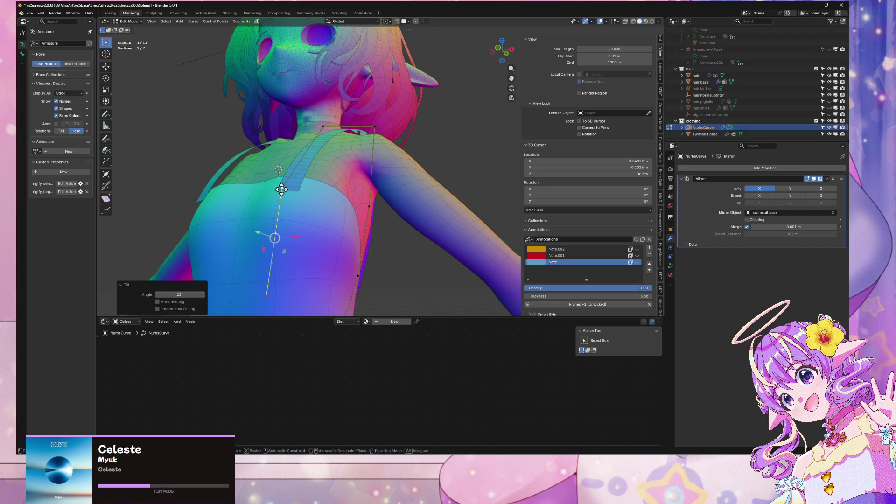
{"action": "left_click", "coordinate": [286, 176]}
{"action": "middle_click_drag", "start_coordinate": [286, 175], "coordinate": [280, 189]}
{"action": "key", "text": "g"}
{"action": "key", "text": "y"}
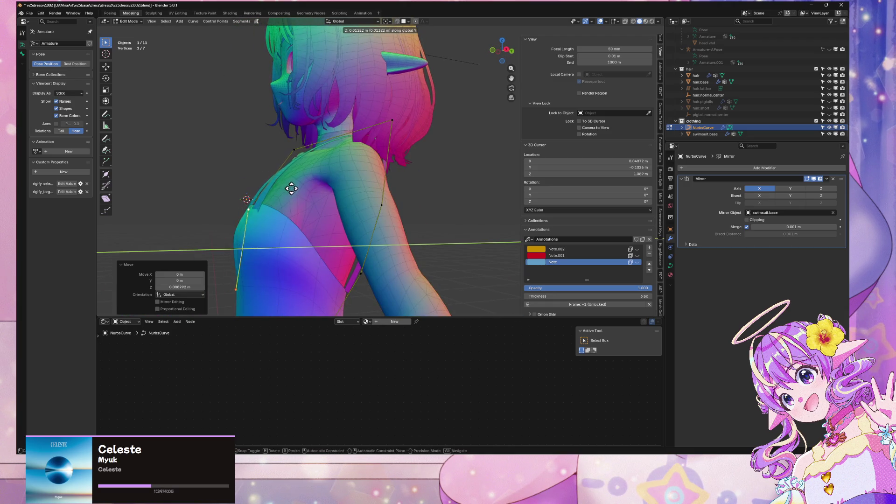
{"action": "left_click", "coordinate": [295, 187]}
Nudge the top strap point sideways along X and lower it slightly along Z
{"action": "mouse_move", "coordinate": [296, 190]}
{"action": "middle_mouse_down"}
{"action": "mouse_move", "coordinate": [353, 194]}
{"action": "mouse_move", "coordinate": [348, 208]}
{"action": "mouse_move", "coordinate": [350, 186]}
{"action": "middle_mouse_up"}
{"action": "left_click", "coordinate": [374, 111]}
{"action": "key", "text": "g"}
{"action": "key", "text": "y"}
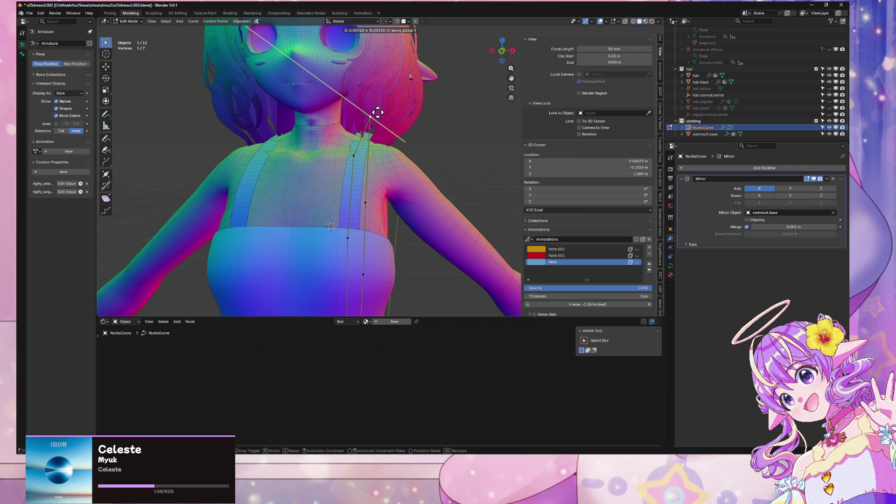
{"action": "key", "text": "Escape"}
{"action": "key", "text": "g"}
{"action": "key", "text": "x"}
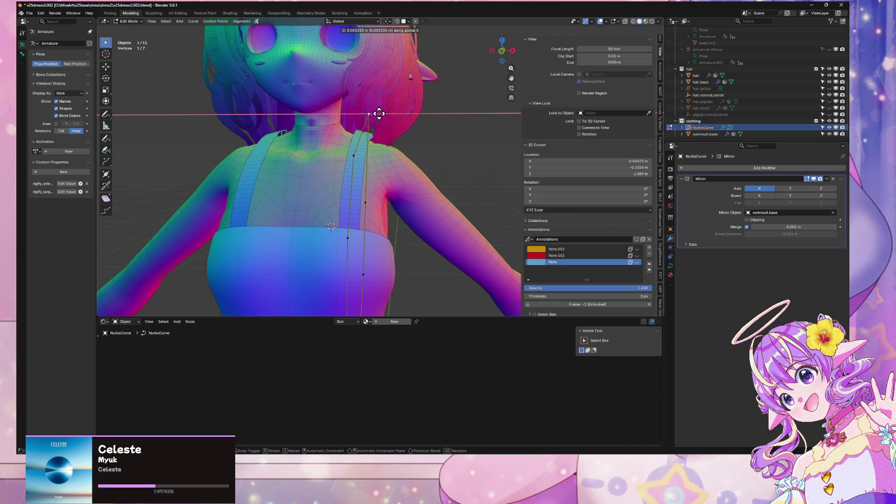
{"action": "left_click", "coordinate": [378, 114]}
{"action": "key", "text": "g"}
{"action": "key", "text": "z"}
{"action": "left_click", "coordinate": [379, 118]}
Orbit around the shoulder to inspect the strap from the side and back
{"action": "scroll", "coordinate": [390, 124], "scroll_direction": "down", "scroll_amount": 5}
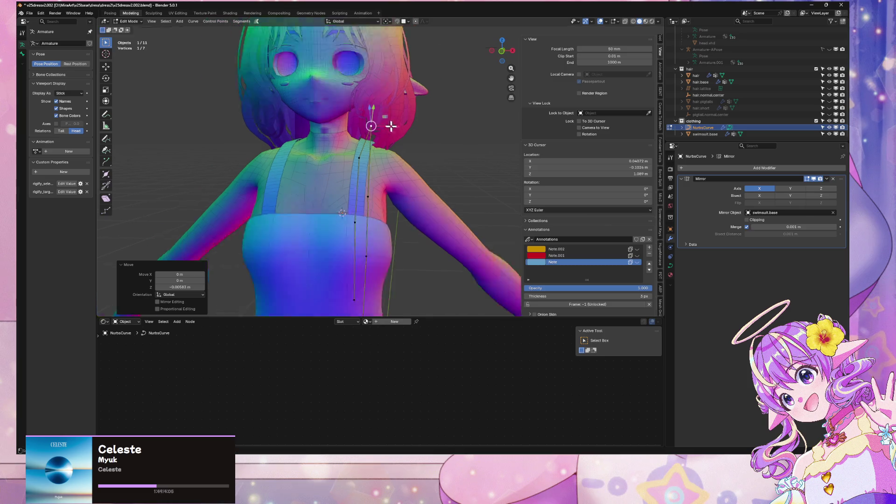
{"action": "middle_click_drag", "start_coordinate": [386, 140], "coordinate": [344, 124]}
{"action": "scroll", "coordinate": [348, 189], "scroll_direction": "up", "scroll_amount": 8}
{"action": "mouse_move", "coordinate": [349, 189]}
{"action": "middle_mouse_down"}
{"action": "mouse_move", "coordinate": [362, 200]}
{"action": "mouse_move", "coordinate": [340, 165]}
{"action": "middle_mouse_up"}
{"action": "scroll", "coordinate": [375, 228], "scroll_direction": "down", "scroll_amount": 4}
{"action": "middle_click_drag", "start_coordinate": [377, 206], "coordinate": [418, 278]}
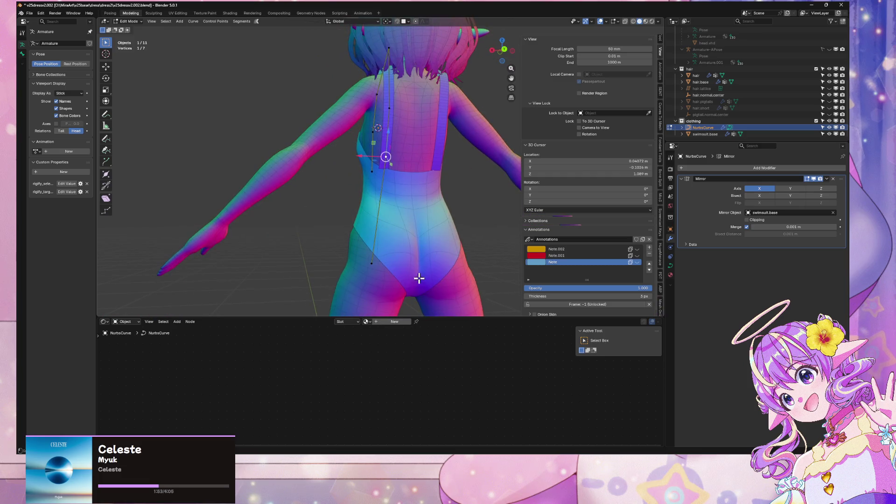
Twist the strap end about 18.6° and nudge the bottom back strap point sideways
{"action": "key", "text": "g"}
{"action": "key", "text": "z"}
{"action": "left_click", "coordinate": [372, 235]}
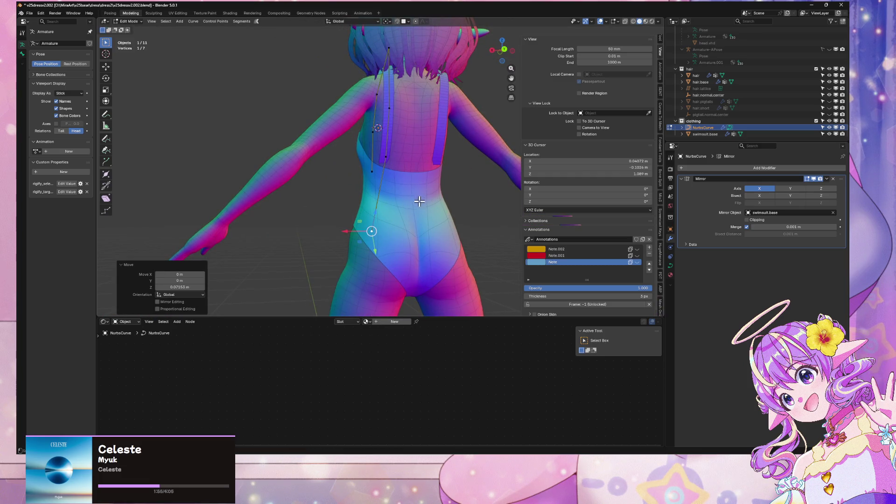
{"action": "key", "text": "ctrl+z"}
{"action": "key", "text": "ctrl+z"}
{"action": "key", "text": "ctrl+t"}
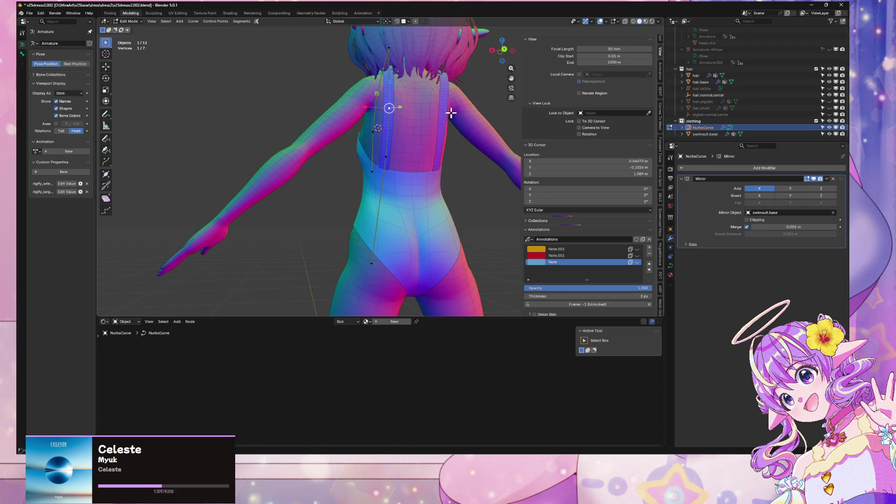
{"action": "left_click", "coordinate": [441, 132]}
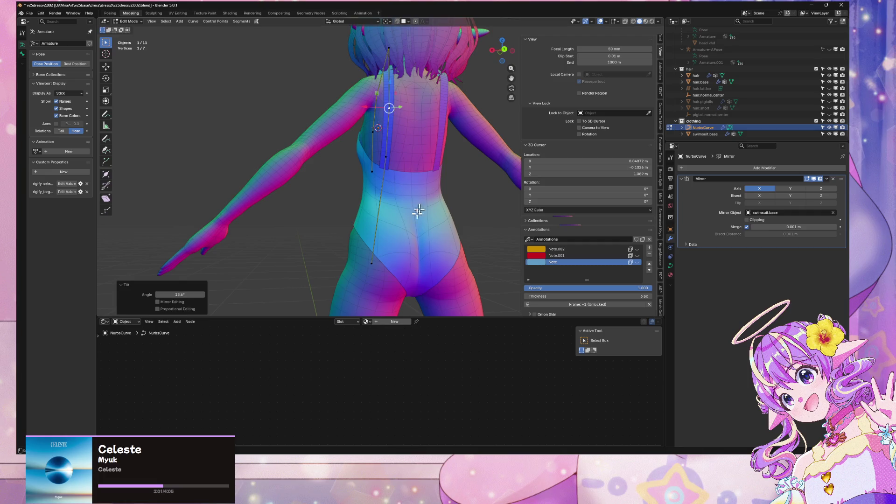
{"action": "left_click", "coordinate": [371, 263]}
{"action": "key", "text": "g"}
{"action": "key", "text": "x"}
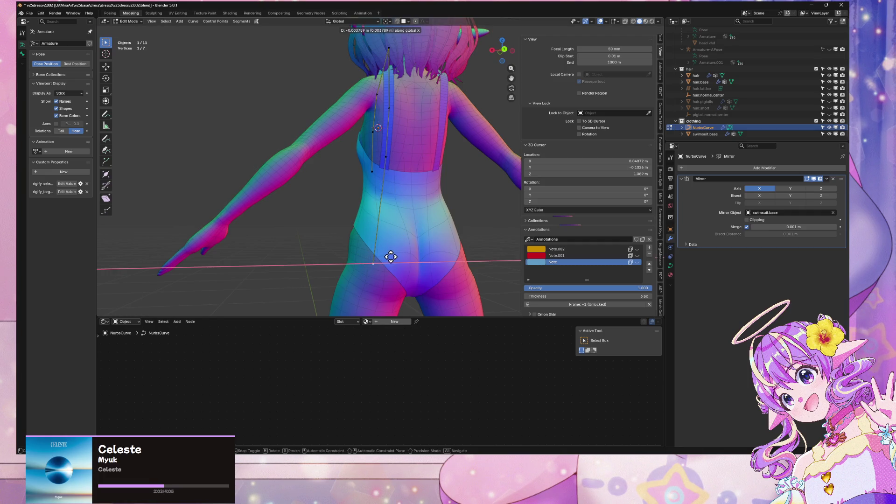
{"action": "left_click", "coordinate": [392, 255]}
Reposition the bottom back strap point in depth and raise it
{"action": "mouse_move", "coordinate": [393, 256]}
{"action": "middle_mouse_down"}
{"action": "mouse_move", "coordinate": [464, 255]}
{"action": "mouse_move", "coordinate": [400, 236]}
{"action": "mouse_move", "coordinate": [464, 254]}
{"action": "mouse_move", "coordinate": [510, 250]}
{"action": "mouse_move", "coordinate": [408, 162]}
{"action": "mouse_move", "coordinate": [440, 144]}
{"action": "mouse_move", "coordinate": [406, 184]}
{"action": "mouse_move", "coordinate": [396, 165]}
{"action": "middle_mouse_up"}
{"action": "key", "text": "g"}
{"action": "key", "text": "y"}
{"action": "left_click", "coordinate": [421, 237]}
{"action": "key", "text": "g"}
{"action": "key", "text": "z"}
{"action": "left_click", "coordinate": [406, 220]}
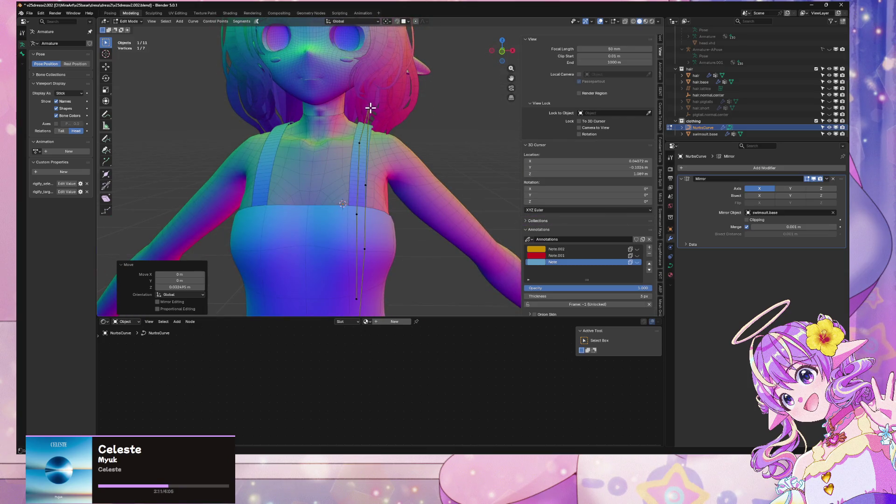
{"action": "scroll", "coordinate": [370, 108], "scroll_direction": "down", "scroll_amount": 5}
{"action": "mouse_move", "coordinate": [390, 130]}
{"action": "middle_mouse_down"}
{"action": "mouse_move", "coordinate": [444, 132]}
{"action": "mouse_move", "coordinate": [420, 144]}
{"action": "middle_mouse_up"}
In object mode, select the NurbsCurve strap and raise its preview resolution to 5
{"action": "key", "text": "Tab"}
{"action": "scroll", "coordinate": [420, 140], "scroll_direction": "up", "scroll_amount": 5}
{"action": "middle_click_drag", "start_coordinate": [400, 110], "coordinate": [362, 125]}
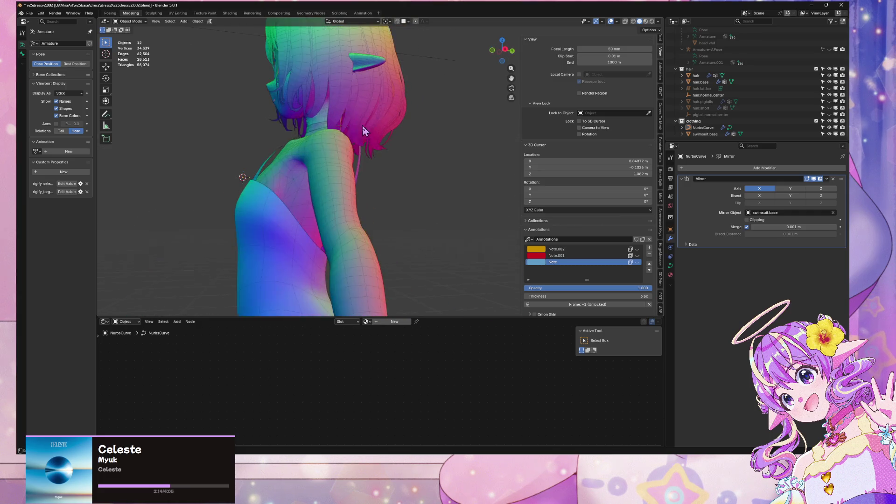
{"action": "left_click", "coordinate": [275, 154]}
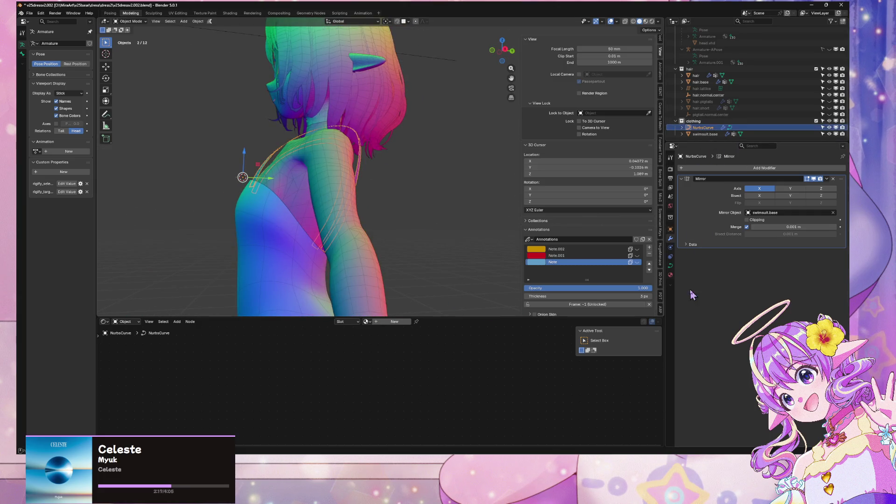
{"action": "left_click", "coordinate": [671, 265]}
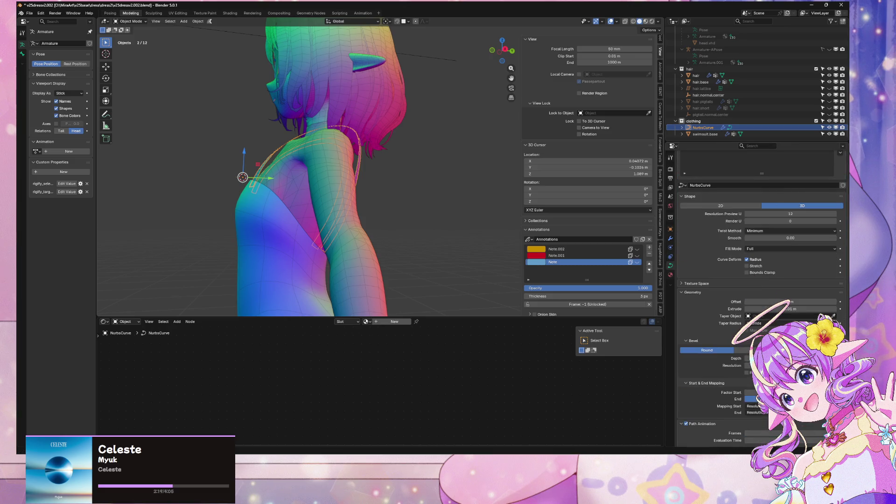
{"action": "left_click", "coordinate": [790, 213]}
{"action": "type", "text": "1"}
{"action": "key", "text": "Return"}
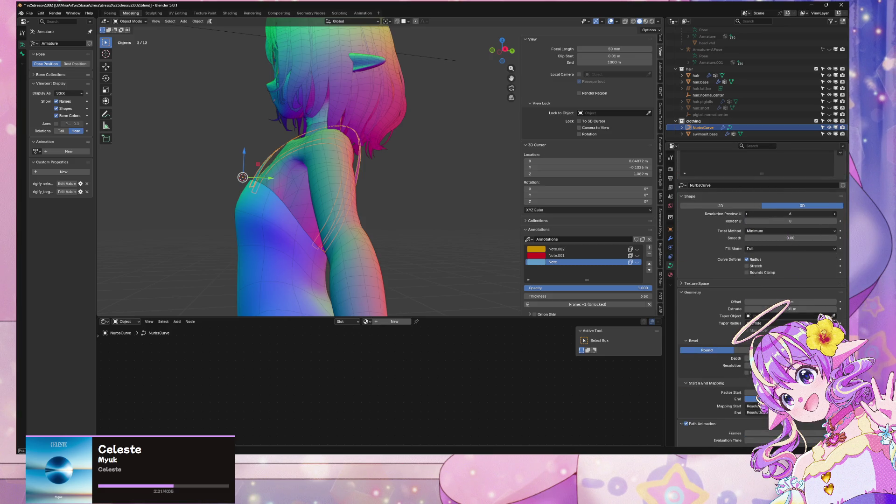
{"action": "left_click_drag", "start_coordinate": [790, 214], "coordinate": [802, 214]}
Set the strap curve's Extrude depth to 0.005 m
{"action": "mouse_move", "coordinate": [345, 175]}
{"action": "middle_mouse_down"}
{"action": "mouse_move", "coordinate": [396, 193]}
{"action": "mouse_move", "coordinate": [432, 186]}
{"action": "mouse_move", "coordinate": [485, 155]}
{"action": "mouse_move", "coordinate": [559, 163]}
{"action": "mouse_move", "coordinate": [602, 152]}
{"action": "middle_mouse_up"}
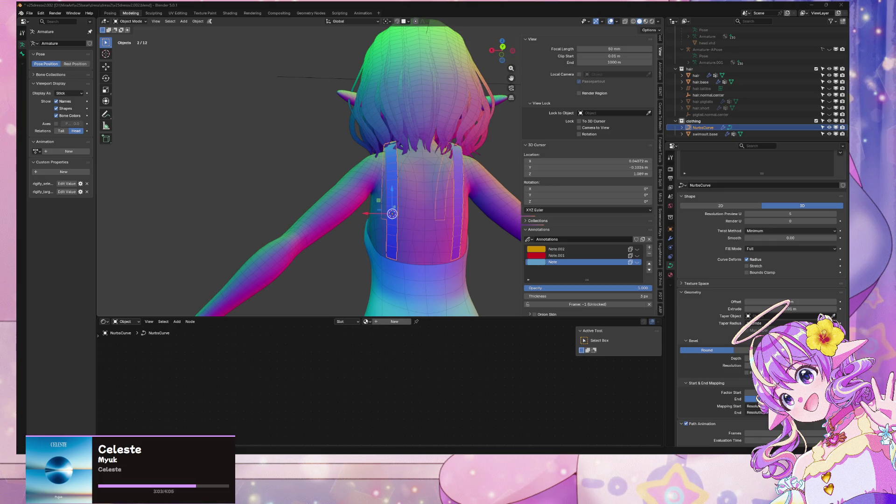
{"action": "mouse_move", "coordinate": [308, 245]}
{"action": "middle_mouse_down"}
{"action": "mouse_move", "coordinate": [327, 220]}
{"action": "mouse_move", "coordinate": [410, 206]}
{"action": "mouse_move", "coordinate": [411, 184]}
{"action": "middle_mouse_up"}
{"action": "scroll", "coordinate": [413, 188], "scroll_direction": "up", "scroll_amount": 5}
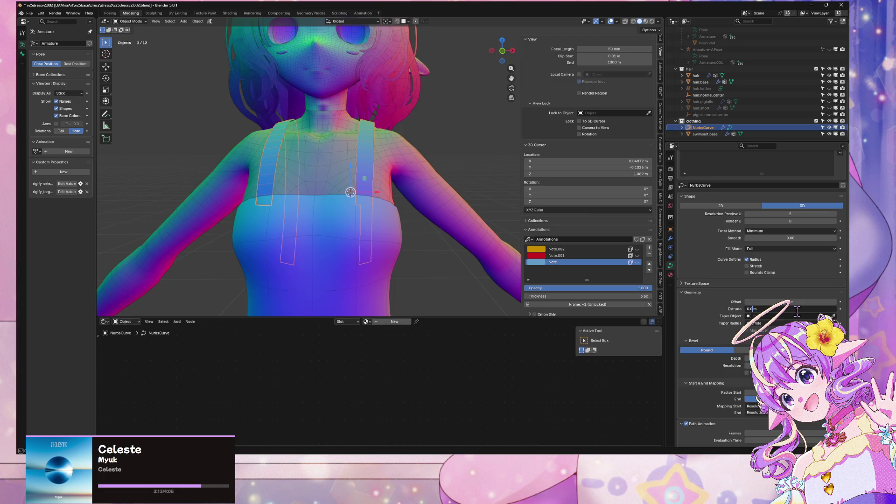
{"action": "type", "text": "05"}
{"action": "key", "text": "Return"}
Move the strap control point near the shoulder along Y by about 0.0048 m
{"action": "middle_click_drag", "start_coordinate": [304, 194], "coordinate": [301, 205]}
{"action": "key", "text": "Tab"}
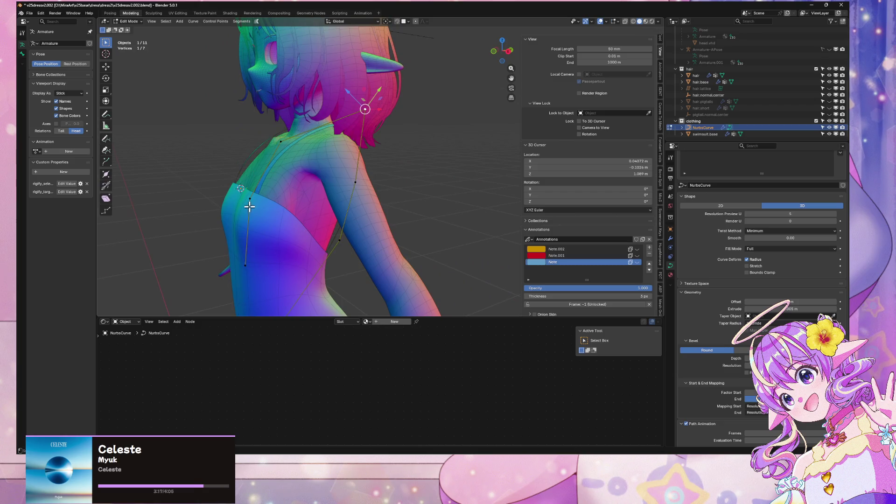
{"action": "left_click", "coordinate": [248, 199]}
{"action": "left_click_drag", "start_coordinate": [249, 200], "coordinate": [269, 190]}
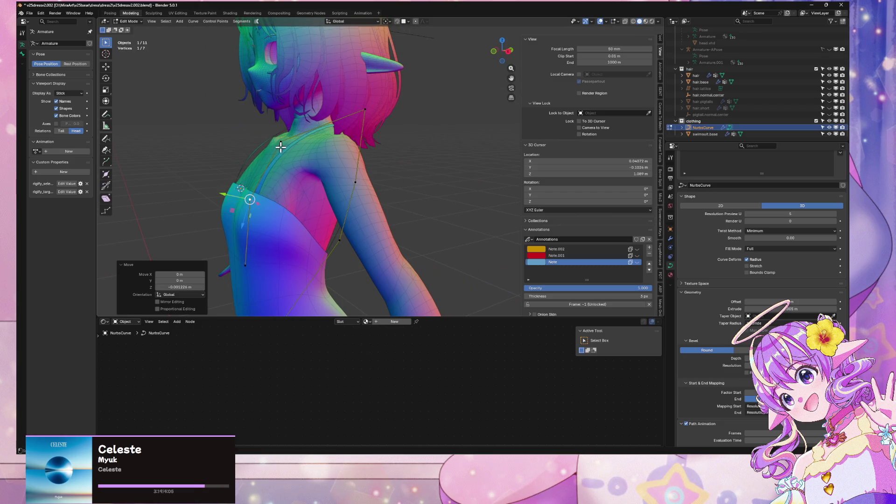
{"action": "key", "text": "g"}
{"action": "key", "text": "z"}
{"action": "key", "text": "y"}
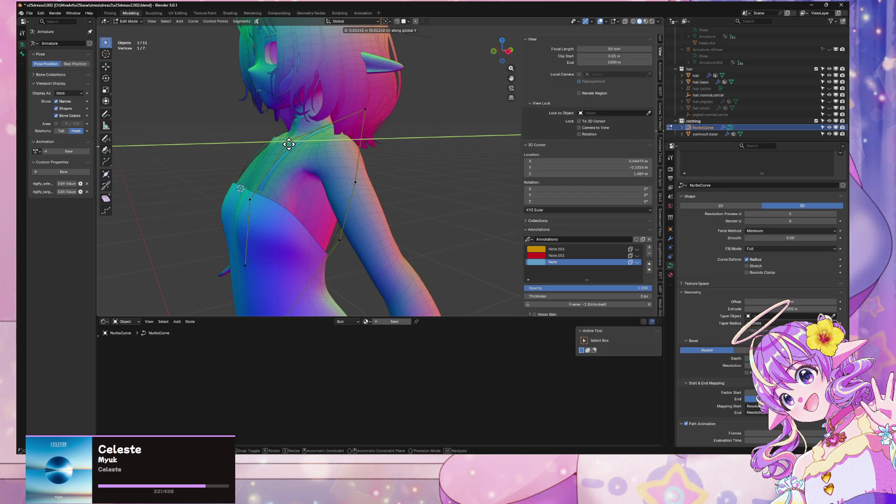
{"action": "left_click", "coordinate": [286, 145]}
{"action": "key", "text": "g"}
{"action": "key", "text": "y"}
{"action": "left_click", "coordinate": [246, 192]}
Lower a back strap control point and twist it about 12°
{"action": "mouse_move", "coordinate": [300, 190]}
{"action": "middle_mouse_down"}
{"action": "mouse_move", "coordinate": [341, 210]}
{"action": "mouse_move", "coordinate": [371, 210]}
{"action": "mouse_move", "coordinate": [375, 183]}
{"action": "mouse_move", "coordinate": [446, 186]}
{"action": "mouse_move", "coordinate": [360, 169]}
{"action": "mouse_move", "coordinate": [388, 177]}
{"action": "middle_mouse_up"}
{"action": "scroll", "coordinate": [375, 183], "scroll_direction": "down", "scroll_amount": 5}
{"action": "key", "text": "Tab"}
{"action": "scroll", "coordinate": [427, 280], "scroll_direction": "up", "scroll_amount": 5}
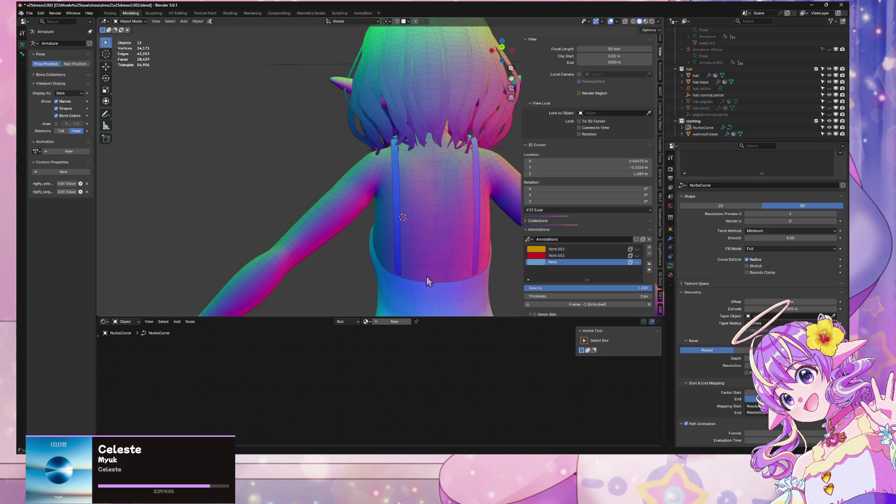
{"action": "left_click", "coordinate": [400, 240]}
{"action": "key", "text": "Tab"}
{"action": "mouse_move", "coordinate": [446, 283]}
{"action": "middle_mouse_down"}
{"action": "mouse_move", "coordinate": [424, 198]}
{"action": "mouse_move", "coordinate": [478, 205]}
{"action": "mouse_move", "coordinate": [353, 183]}
{"action": "mouse_move", "coordinate": [444, 196]}
{"action": "mouse_move", "coordinate": [424, 182]}
{"action": "mouse_move", "coordinate": [392, 184]}
{"action": "middle_mouse_up"}
{"action": "key", "text": "g"}
{"action": "key", "text": "z"}
{"action": "left_click", "coordinate": [352, 189]}
{"action": "key", "text": "g"}
{"action": "key", "text": "x"}
{"action": "key", "text": "y"}
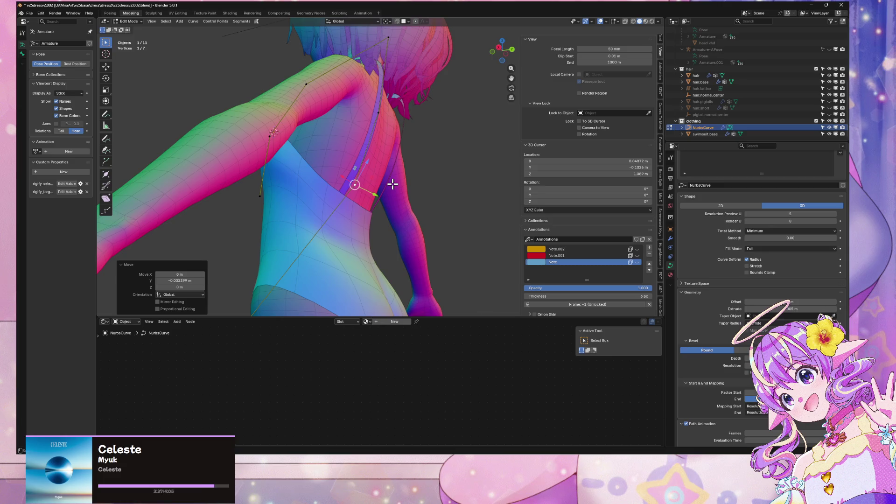
{"action": "left_click", "coordinate": [400, 192]}
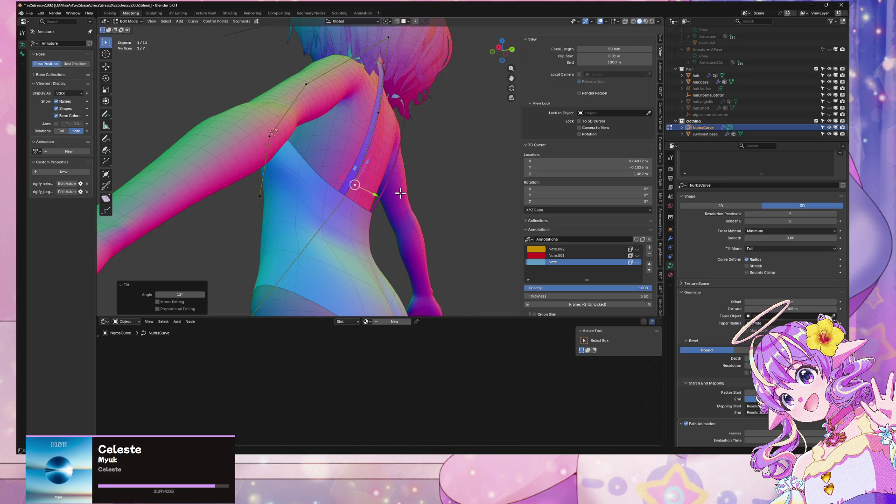
Shift that strap point along the Y axis to hug the shoulder
{"action": "middle_click_drag", "start_coordinate": [399, 191], "coordinate": [374, 150]}
{"action": "key", "text": "g"}
{"action": "key", "text": "x"}
{"action": "key", "text": "y"}
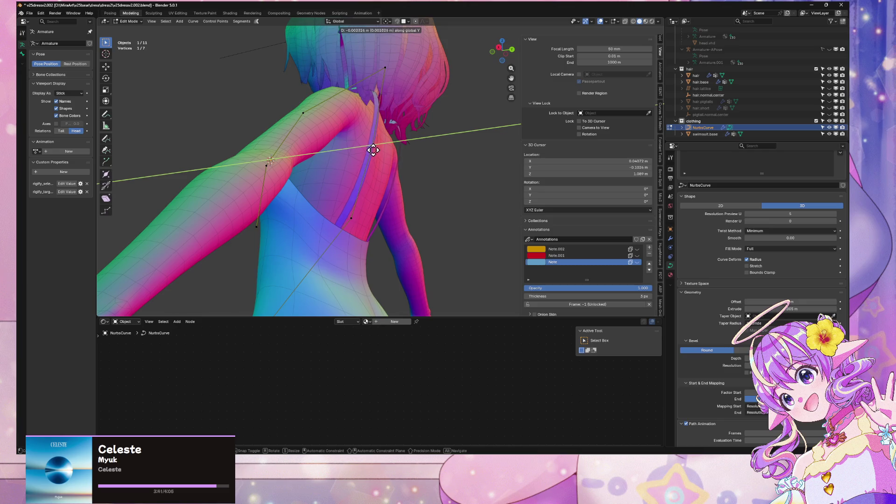
{"action": "key", "text": "z"}
{"action": "left_click", "coordinate": [373, 153]}
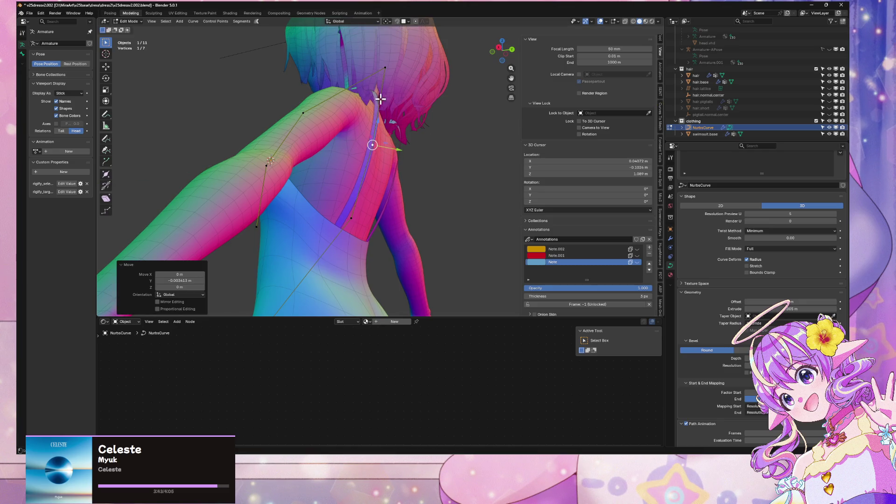
{"action": "key", "text": "g"}
{"action": "key", "text": "z"}
{"action": "key", "text": "x"}
{"action": "key", "text": "y"}
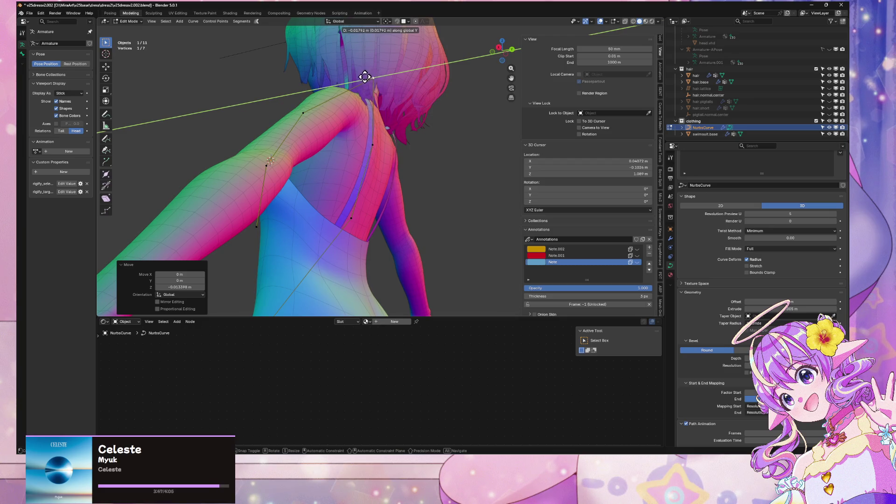
{"action": "left_click", "coordinate": [362, 81]}
Move the point on top of the shoulder along Y and raise it to its final height
{"action": "mouse_move", "coordinate": [408, 117]}
{"action": "middle_mouse_down"}
{"action": "mouse_move", "coordinate": [433, 135]}
{"action": "mouse_move", "coordinate": [406, 114]}
{"action": "middle_mouse_up"}
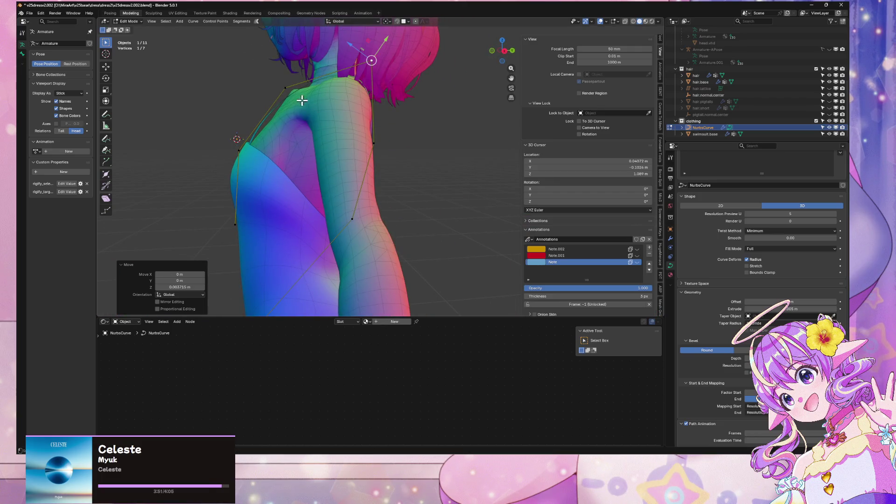
{"action": "left_click", "coordinate": [285, 89]}
{"action": "key", "text": "g"}
{"action": "key", "text": "x"}
{"action": "key", "text": "y"}
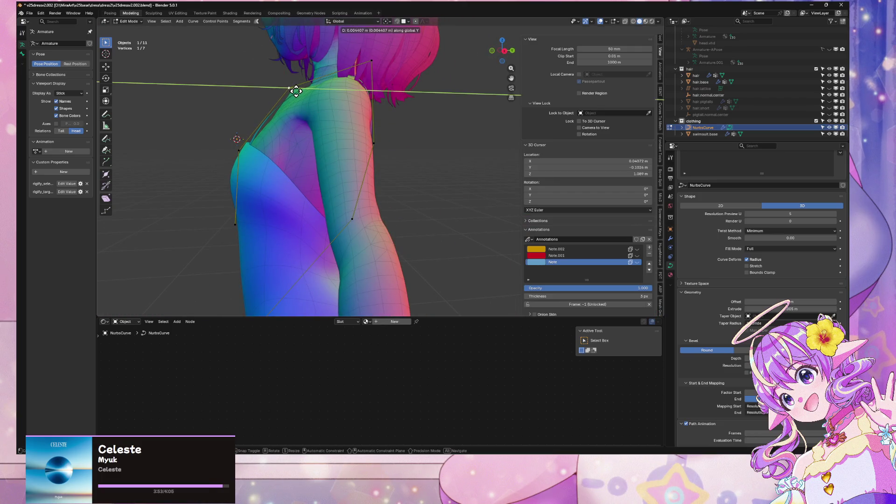
{"action": "left_click", "coordinate": [295, 91]}
{"action": "mouse_move", "coordinate": [291, 91]}
{"action": "middle_mouse_down"}
{"action": "mouse_move", "coordinate": [379, 136]}
{"action": "mouse_move", "coordinate": [415, 134]}
{"action": "mouse_move", "coordinate": [407, 120]}
{"action": "middle_mouse_up"}
{"action": "key", "text": "g"}
{"action": "key", "text": "z"}
{"action": "left_click", "coordinate": [406, 91]}
{"action": "key", "text": "g"}
{"action": "key", "text": "z"}
{"action": "left_click", "coordinate": [385, 60]}
Inspect the strap from the character's back, then resume editing its points
{"action": "key", "text": "Tab"}
{"action": "mouse_move", "coordinate": [468, 182]}
{"action": "middle_mouse_down"}
{"action": "mouse_move", "coordinate": [466, 219]}
{"action": "mouse_move", "coordinate": [338, 197]}
{"action": "mouse_move", "coordinate": [307, 182]}
{"action": "mouse_move", "coordinate": [275, 217]}
{"action": "mouse_move", "coordinate": [380, 206]}
{"action": "mouse_move", "coordinate": [376, 166]}
{"action": "mouse_move", "coordinate": [404, 140]}
{"action": "mouse_move", "coordinate": [346, 146]}
{"action": "mouse_move", "coordinate": [406, 159]}
{"action": "mouse_move", "coordinate": [389, 162]}
{"action": "mouse_move", "coordinate": [433, 162]}
{"action": "middle_mouse_up"}
{"action": "scroll", "coordinate": [380, 206], "scroll_direction": "up", "scroll_amount": 3}
{"action": "key", "text": "Tab"}
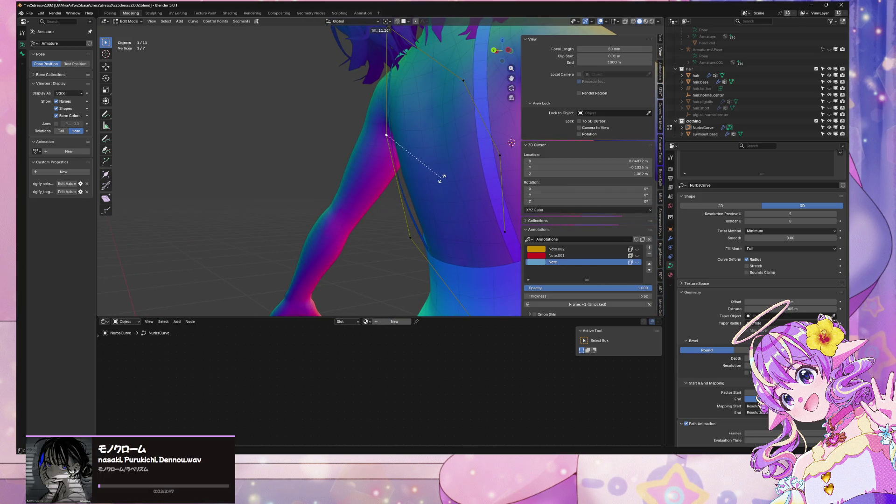
Finish the twist on a back strap point and shift it along Y
{"action": "left_click", "coordinate": [446, 167]}
{"action": "key", "text": "g"}
{"action": "key", "text": "y"}
{"action": "left_click", "coordinate": [450, 164]}
{"action": "mouse_move", "coordinate": [450, 164]}
{"action": "middle_mouse_down"}
{"action": "mouse_move", "coordinate": [470, 182]}
{"action": "mouse_move", "coordinate": [498, 180]}
{"action": "mouse_move", "coordinate": [448, 180]}
{"action": "middle_mouse_up"}
{"action": "middle_click_drag", "start_coordinate": [418, 62], "coordinate": [469, 59]}
{"action": "middle_click_drag", "start_coordinate": [415, 66], "coordinate": [394, 70]}
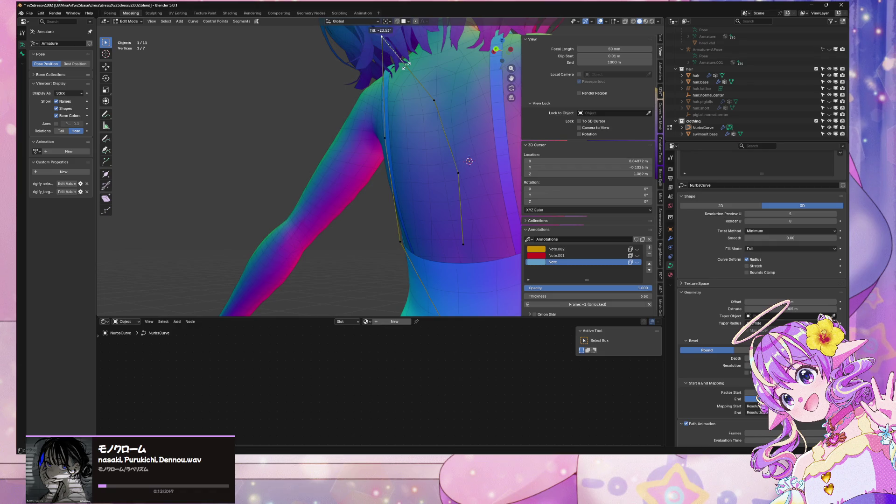
Twist back strap points by -31.5° and -13.1°, then nudge one along Y and X
{"action": "left_click", "coordinate": [412, 64]}
{"action": "mouse_move", "coordinate": [412, 65]}
{"action": "middle_mouse_down"}
{"action": "mouse_move", "coordinate": [484, 92]}
{"action": "mouse_move", "coordinate": [472, 103]}
{"action": "mouse_move", "coordinate": [528, 131]}
{"action": "middle_mouse_up"}
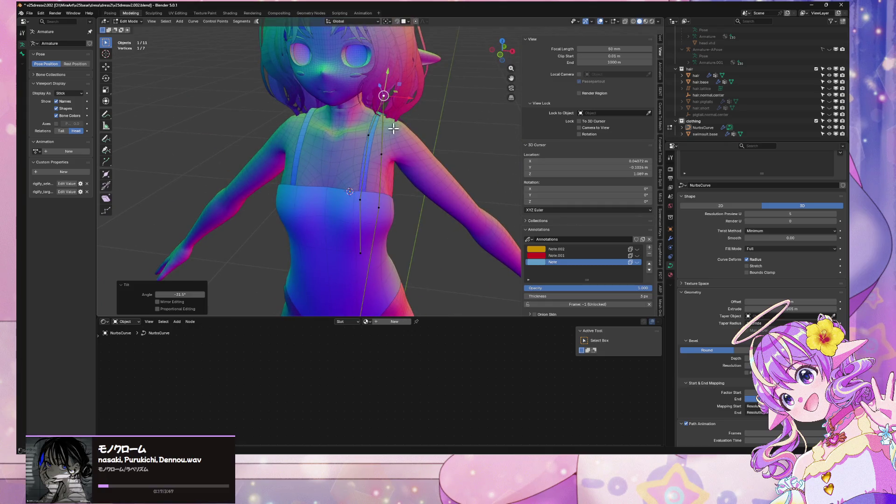
{"action": "scroll", "coordinate": [436, 107], "scroll_direction": "up", "scroll_amount": 2}
{"action": "middle_click_drag", "start_coordinate": [436, 107], "coordinate": [270, 90]}
{"action": "scroll", "coordinate": [387, 126], "scroll_direction": "up", "scroll_amount": 3}
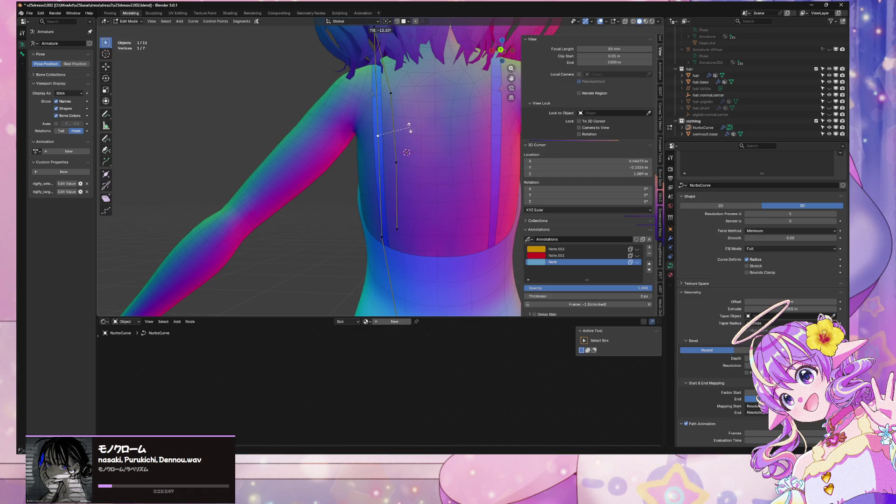
{"action": "left_click", "coordinate": [409, 127]}
{"action": "key", "text": "g"}
{"action": "left_click", "coordinate": [409, 126]}
{"action": "key", "text": "g"}
{"action": "key", "text": "x"}
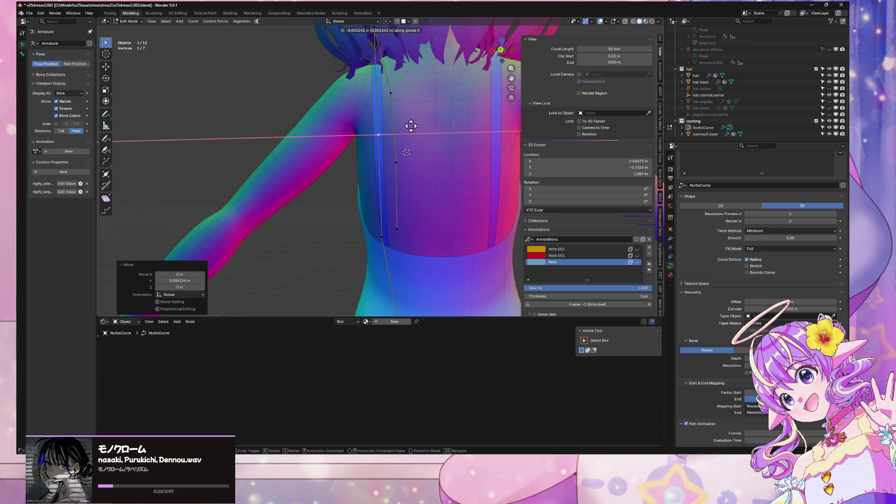
{"action": "left_click", "coordinate": [413, 126]}
Return to object mode and deselect the strap curve
{"action": "scroll", "coordinate": [411, 126], "scroll_direction": "down", "scroll_amount": 3}
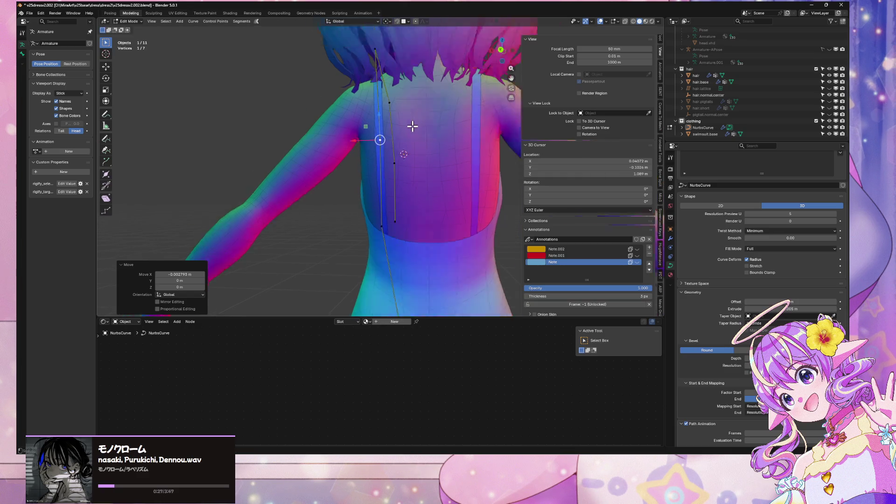
{"action": "key", "text": "Tab"}
{"action": "mouse_move", "coordinate": [338, 220]}
{"action": "middle_mouse_down"}
{"action": "mouse_move", "coordinate": [374, 219]}
{"action": "mouse_move", "coordinate": [294, 216]}
{"action": "middle_mouse_up"}
{"action": "scroll", "coordinate": [464, 240], "scroll_direction": "up", "scroll_amount": 3}
{"action": "scroll", "coordinate": [464, 240], "scroll_direction": "up", "scroll_amount": 2}
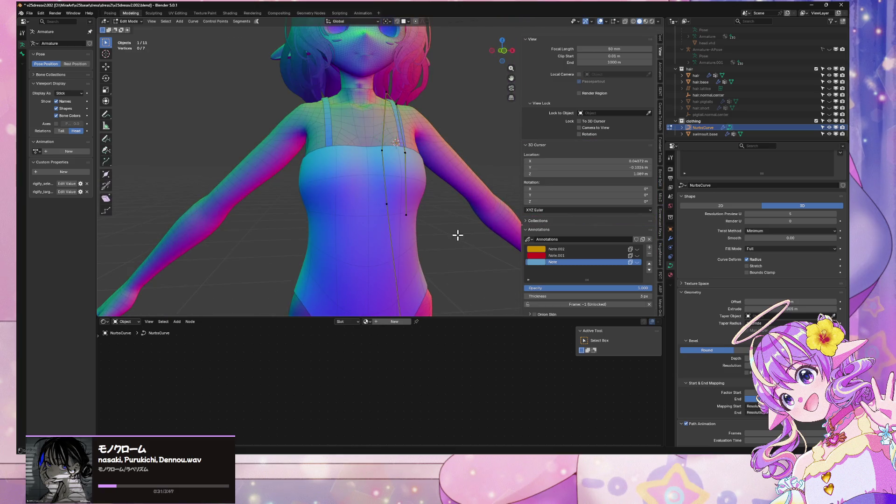
{"action": "scroll", "coordinate": [458, 246], "scroll_direction": "down", "scroll_amount": 5}
{"action": "left_click", "coordinate": [460, 259]}
{"action": "middle_click_drag", "start_coordinate": [460, 260], "coordinate": [402, 269]}
{"action": "scroll", "coordinate": [408, 252], "scroll_direction": "up", "scroll_amount": 5}
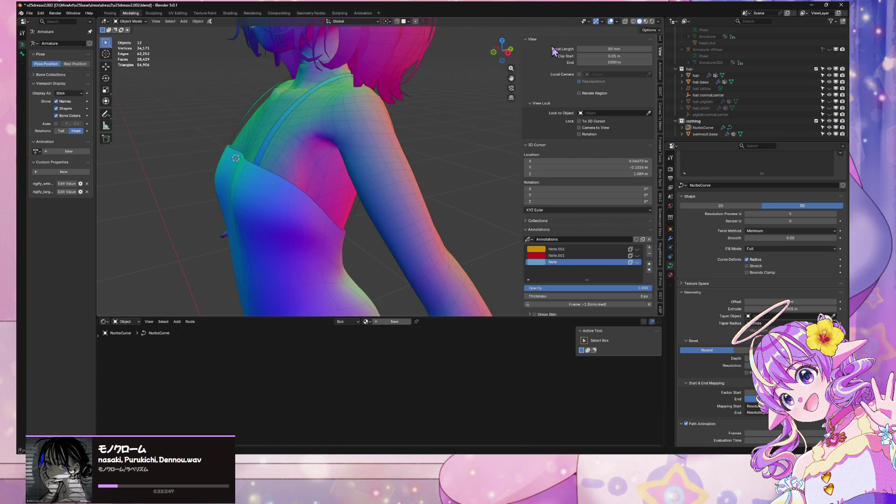
Switch the viewport to Material Preview and view the character from the front
{"action": "left_click", "coordinate": [646, 21]}
{"action": "scroll", "coordinate": [425, 188], "scroll_direction": "down", "scroll_amount": 3}
{"action": "mouse_move", "coordinate": [392, 187]}
{"action": "middle_mouse_down"}
{"action": "mouse_move", "coordinate": [424, 188]}
{"action": "mouse_move", "coordinate": [326, 196]}
{"action": "mouse_move", "coordinate": [248, 182]}
{"action": "mouse_move", "coordinate": [236, 194]}
{"action": "mouse_move", "coordinate": [392, 226]}
{"action": "mouse_move", "coordinate": [414, 267]}
{"action": "mouse_move", "coordinate": [420, 244]}
{"action": "mouse_move", "coordinate": [476, 220]}
{"action": "mouse_move", "coordinate": [429, 226]}
{"action": "mouse_move", "coordinate": [420, 280]}
{"action": "mouse_move", "coordinate": [373, 171]}
{"action": "middle_mouse_up"}
{"action": "scroll", "coordinate": [404, 182], "scroll_direction": "up", "scroll_amount": 5}
{"action": "key", "text": "KP_1"}
{"action": "scroll", "coordinate": [229, 191], "scroll_direction": "down", "scroll_amount": 3}
{"action": "scroll", "coordinate": [429, 226], "scroll_direction": "down", "scroll_amount": 2}
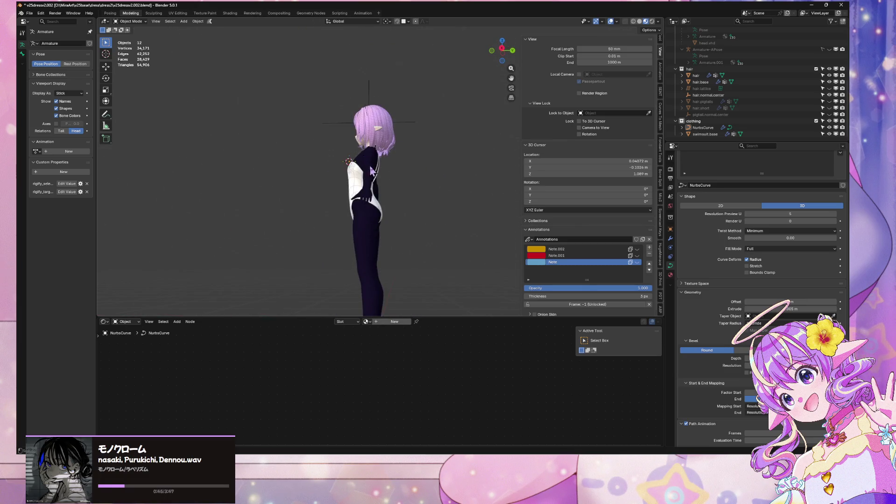
Select the body mesh and look through its material slots, including skin.head.back and base.body
{"action": "left_click", "coordinate": [374, 171]}
{"action": "left_click", "coordinate": [670, 284]}
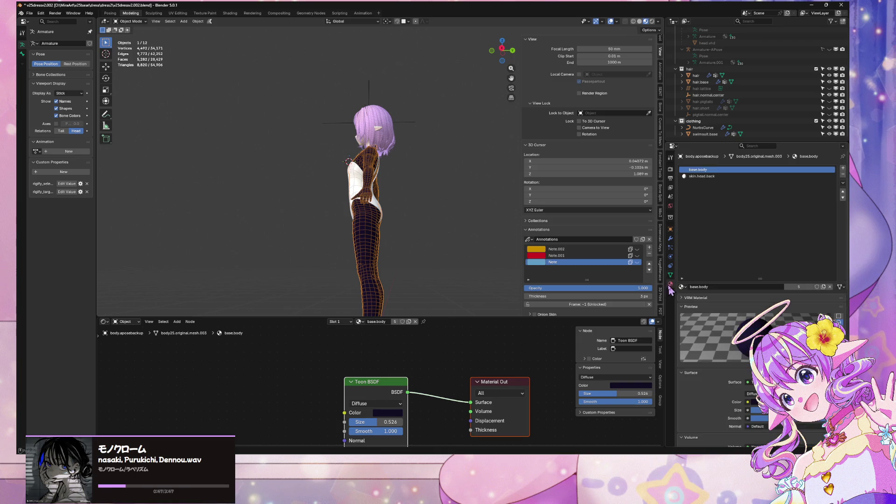
{"action": "left_click", "coordinate": [715, 177]}
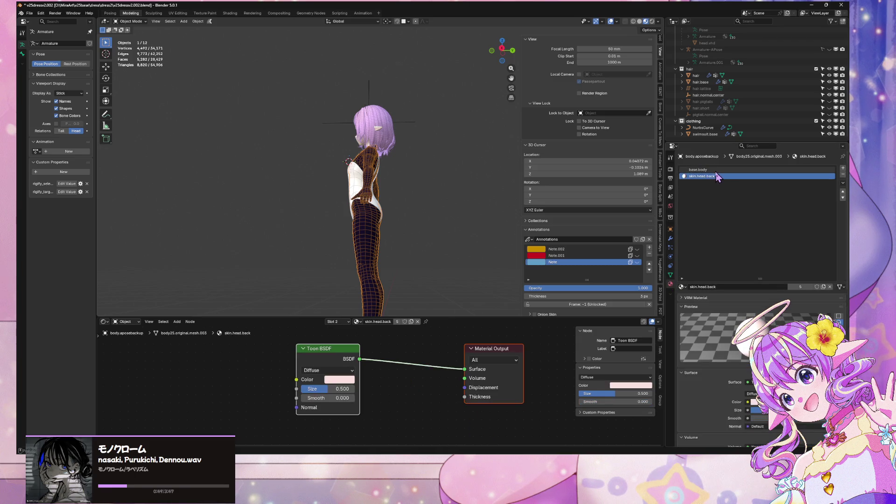
{"action": "left_click", "coordinate": [698, 169]}
Orbit to the torso and click through the face and head meshes before reselecting the body
{"action": "mouse_move", "coordinate": [481, 152]}
{"action": "middle_mouse_down"}
{"action": "mouse_move", "coordinate": [462, 148]}
{"action": "mouse_move", "coordinate": [508, 165]}
{"action": "mouse_move", "coordinate": [322, 71]}
{"action": "middle_mouse_up"}
{"action": "scroll", "coordinate": [508, 166], "scroll_direction": "up", "scroll_amount": 4}
{"action": "left_click", "coordinate": [321, 69]}
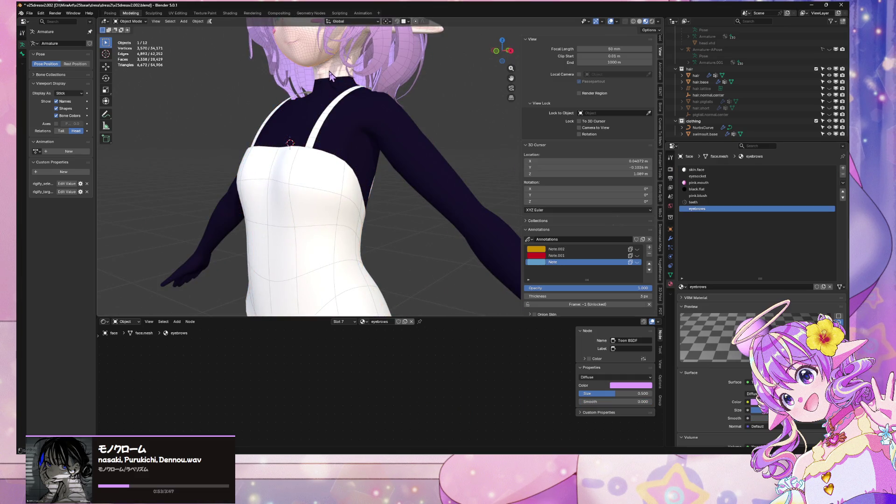
{"action": "left_click", "coordinate": [331, 76]}
{"action": "left_click", "coordinate": [312, 66]}
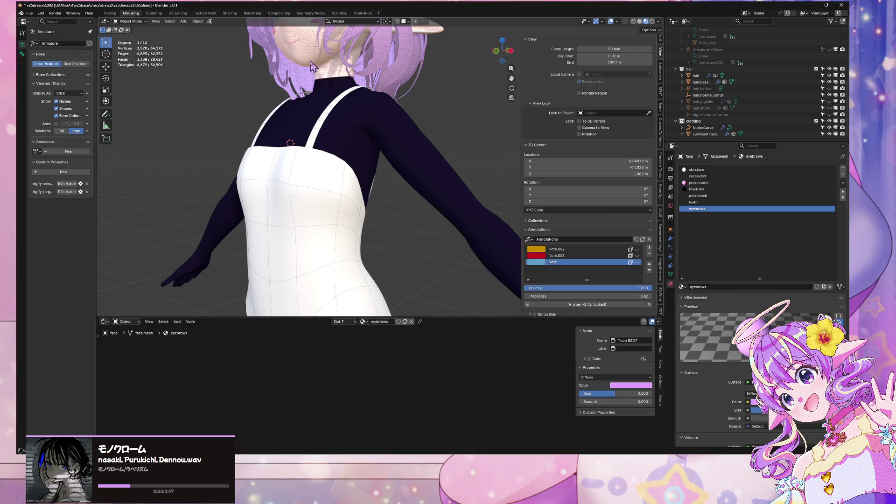
{"action": "left_click", "coordinate": [370, 115]}
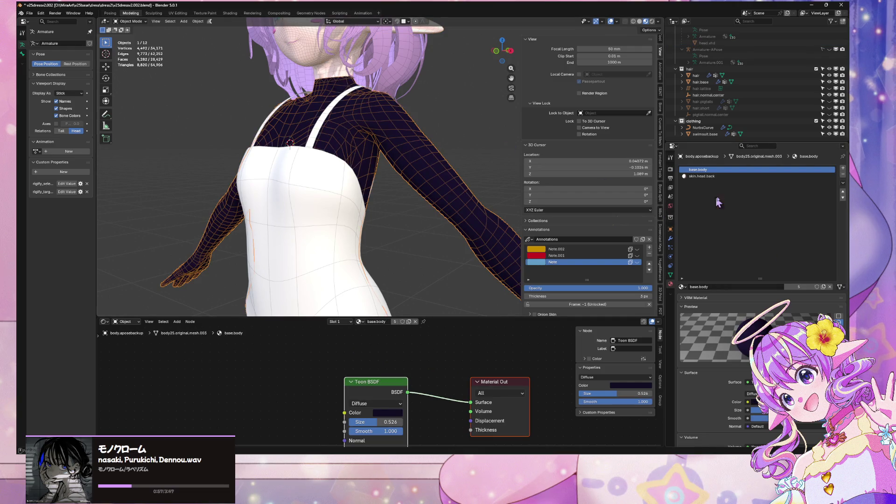
Select the base.body material slot on the body and remove it
{"action": "left_click", "coordinate": [723, 176]}
{"action": "type", "text": "skin"}
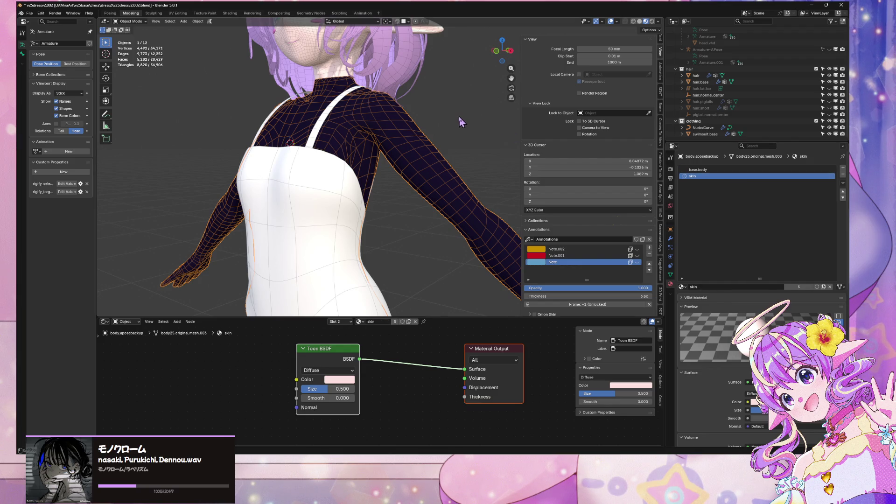
{"action": "left_click", "coordinate": [751, 170]}
{"action": "left_click", "coordinate": [843, 175]}
{"action": "scroll", "coordinate": [411, 136], "scroll_direction": "down", "scroll_amount": 4}
{"action": "mouse_move", "coordinate": [410, 136]}
{"action": "middle_mouse_down"}
{"action": "mouse_move", "coordinate": [460, 140]}
{"action": "mouse_move", "coordinate": [304, 100]}
{"action": "mouse_move", "coordinate": [180, 104]}
{"action": "middle_mouse_up"}
{"action": "scroll", "coordinate": [469, 141], "scroll_direction": "up", "scroll_amount": 5}
{"action": "scroll", "coordinate": [469, 141], "scroll_direction": "down", "scroll_amount": 4}
Deselect the body and orbit to the front to confirm only skin remains
{"action": "left_click", "coordinate": [420, 127]}
{"action": "scroll", "coordinate": [442, 138], "scroll_direction": "up", "scroll_amount": 4}
{"action": "scroll", "coordinate": [300, 114], "scroll_direction": "down", "scroll_amount": 4}
{"action": "mouse_move", "coordinate": [300, 114]}
{"action": "middle_mouse_down", "text": "shift"}
{"action": "mouse_move", "coordinate": [353, 170]}
{"action": "mouse_move", "coordinate": [452, 194]}
{"action": "mouse_move", "coordinate": [349, 189]}
{"action": "mouse_move", "coordinate": [464, 182]}
{"action": "mouse_move", "coordinate": [322, 152]}
{"action": "mouse_move", "coordinate": [336, 153]}
{"action": "mouse_move", "coordinate": [350, 159]}
{"action": "mouse_move", "coordinate": [315, 159]}
{"action": "mouse_move", "coordinate": [216, 187]}
{"action": "mouse_move", "coordinate": [178, 179]}
{"action": "mouse_move", "coordinate": [208, 176]}
{"action": "mouse_move", "coordinate": [279, 195]}
{"action": "middle_mouse_up", "text": "shift"}
{"action": "scroll", "coordinate": [465, 184], "scroll_direction": "up", "scroll_amount": 6}
{"action": "scroll", "coordinate": [178, 179], "scroll_direction": "up", "scroll_amount": 4}
Briefly enter Edit Mode on swimsuit.base, exit, and reselect the body from the front
{"action": "left_click", "coordinate": [320, 213]}
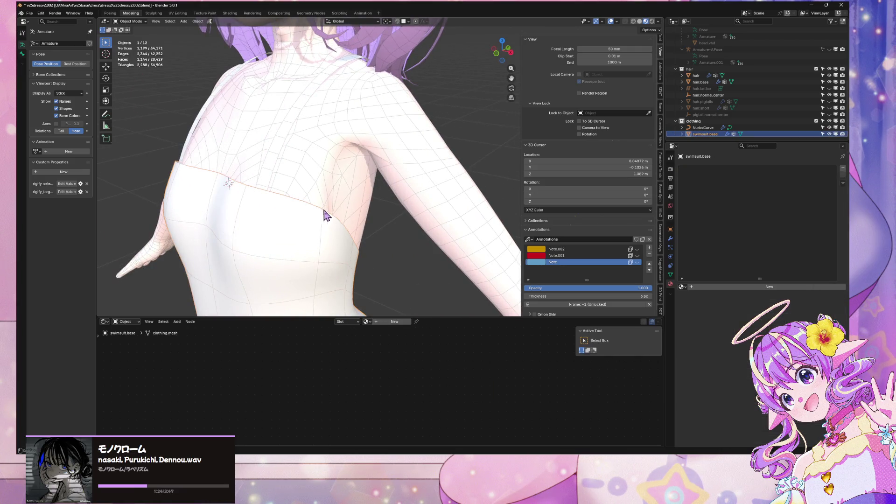
{"action": "key", "text": "Tab"}
{"action": "middle_click_drag", "start_coordinate": [336, 204], "coordinate": [346, 214]}
{"action": "left_click", "coordinate": [356, 216]}
{"action": "key", "text": "Tab"}
{"action": "left_click", "coordinate": [372, 206]}
{"action": "scroll", "coordinate": [395, 236], "scroll_direction": "down", "scroll_amount": 5}
{"action": "mouse_move", "coordinate": [395, 235]}
{"action": "middle_mouse_down"}
{"action": "mouse_move", "coordinate": [423, 197]}
{"action": "mouse_move", "coordinate": [466, 210]}
{"action": "mouse_move", "coordinate": [532, 209]}
{"action": "mouse_move", "coordinate": [400, 203]}
{"action": "mouse_move", "coordinate": [357, 186]}
{"action": "middle_mouse_up"}
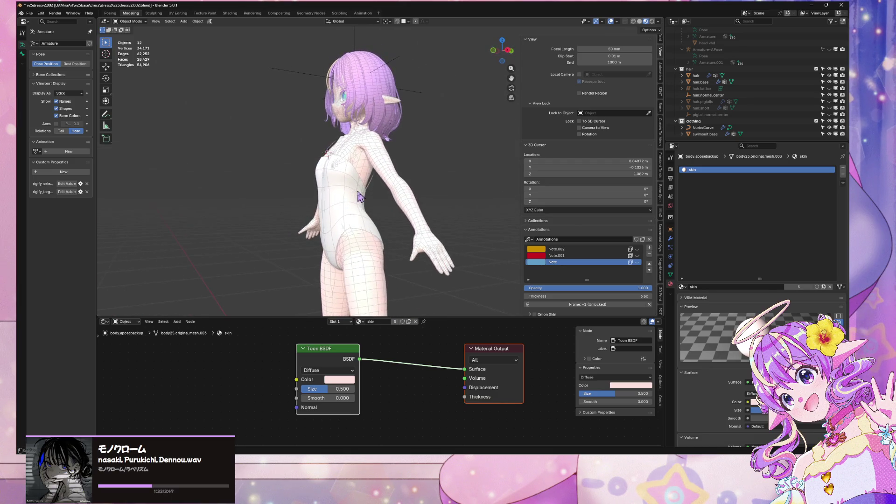
Frame swimsuit.base and hide the viewport overlays to inspect the plain shading
{"action": "left_click", "coordinate": [353, 184]}
{"action": "key", "text": "KP_Decimal"}
{"action": "left_click", "coordinate": [611, 21]}
{"action": "mouse_move", "coordinate": [467, 140]}
{"action": "middle_mouse_down"}
{"action": "mouse_move", "coordinate": [382, 140]}
{"action": "mouse_move", "coordinate": [461, 113]}
{"action": "mouse_move", "coordinate": [498, 132]}
{"action": "mouse_move", "coordinate": [476, 138]}
{"action": "mouse_move", "coordinate": [433, 127]}
{"action": "middle_mouse_up"}
{"action": "scroll", "coordinate": [430, 125], "scroll_direction": "down", "scroll_amount": 5}
{"action": "scroll", "coordinate": [433, 127], "scroll_direction": "up", "scroll_amount": 3}
{"action": "scroll", "coordinate": [440, 170], "scroll_direction": "up", "scroll_amount": 6}
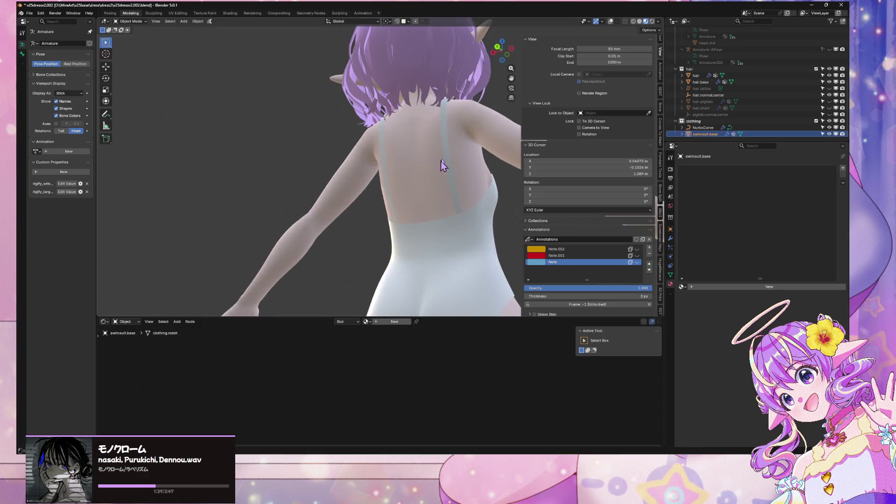
Select the strap curve and edit its points, orbiting close to the back strap
{"action": "left_click", "coordinate": [321, 161]}
{"action": "key", "text": "Tab"}
{"action": "middle_click_drag", "start_coordinate": [287, 211], "coordinate": [357, 231]}
Nudge back strap curve points along Y and X, then leave curve editing
{"action": "key", "text": "g"}
{"action": "key", "text": "y"}
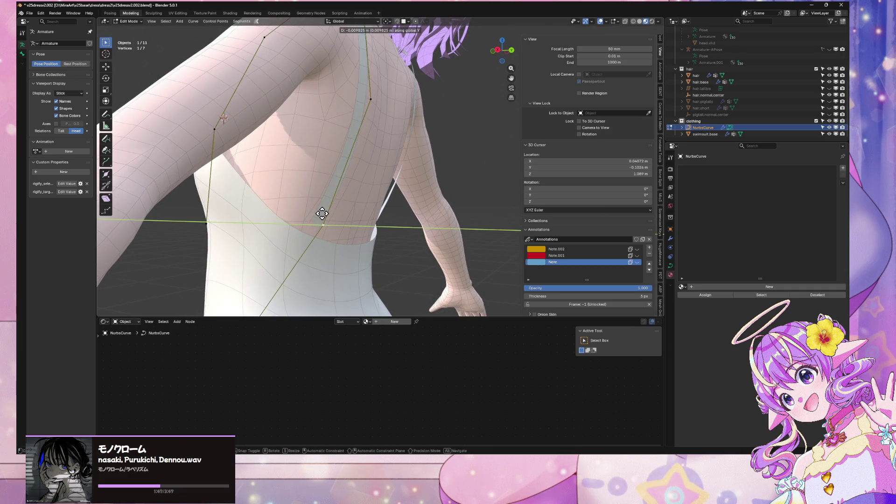
{"action": "left_click", "coordinate": [321, 213]}
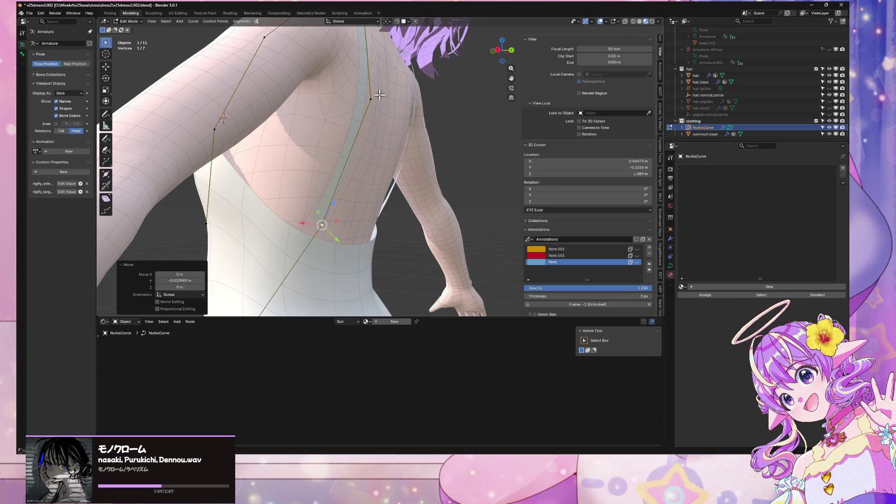
{"action": "key", "text": "g"}
{"action": "key", "text": "x"}
{"action": "left_click", "coordinate": [368, 95]}
{"action": "scroll", "coordinate": [368, 96], "scroll_direction": "down", "scroll_amount": 3}
{"action": "mouse_move", "coordinate": [367, 96]}
{"action": "middle_mouse_down"}
{"action": "mouse_move", "coordinate": [396, 93]}
{"action": "mouse_move", "coordinate": [504, 136]}
{"action": "mouse_move", "coordinate": [377, 112]}
{"action": "mouse_move", "coordinate": [470, 130]}
{"action": "mouse_move", "coordinate": [408, 118]}
{"action": "middle_mouse_up"}
{"action": "key", "text": "Tab"}
Hide the overlays and preview a close-up of the chest and straps
{"action": "scroll", "coordinate": [504, 135], "scroll_direction": "up", "scroll_amount": 2}
{"action": "scroll", "coordinate": [458, 123], "scroll_direction": "down", "scroll_amount": 5}
{"action": "left_click", "coordinate": [610, 21]}
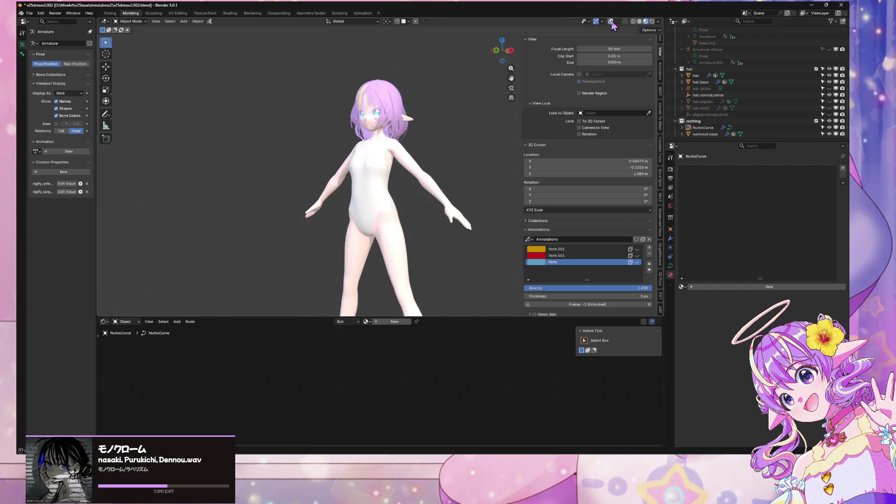
{"action": "scroll", "coordinate": [349, 159], "scroll_direction": "up", "scroll_amount": 3}
{"action": "mouse_move", "coordinate": [349, 159]}
{"action": "middle_mouse_down"}
{"action": "mouse_move", "coordinate": [410, 214]}
{"action": "mouse_move", "coordinate": [415, 180]}
{"action": "mouse_move", "coordinate": [492, 146]}
{"action": "mouse_move", "coordinate": [461, 160]}
{"action": "middle_mouse_up"}
{"action": "scroll", "coordinate": [415, 180], "scroll_direction": "down", "scroll_amount": 5}
{"action": "scroll", "coordinate": [420, 194], "scroll_direction": "up", "scroll_amount": 4}
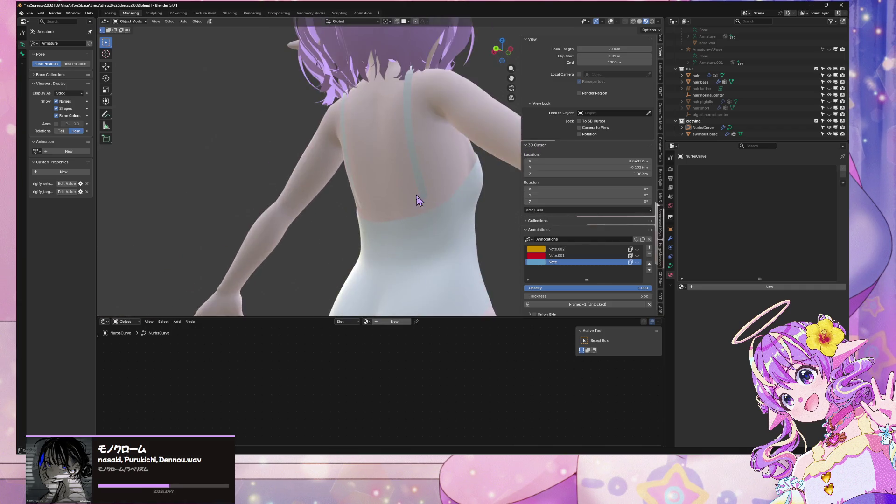
{"action": "scroll", "coordinate": [336, 206], "scroll_direction": "up", "scroll_amount": 2}
Move a strap curve point along Z with overlays shown, then exit editing
{"action": "key", "text": "Tab"}
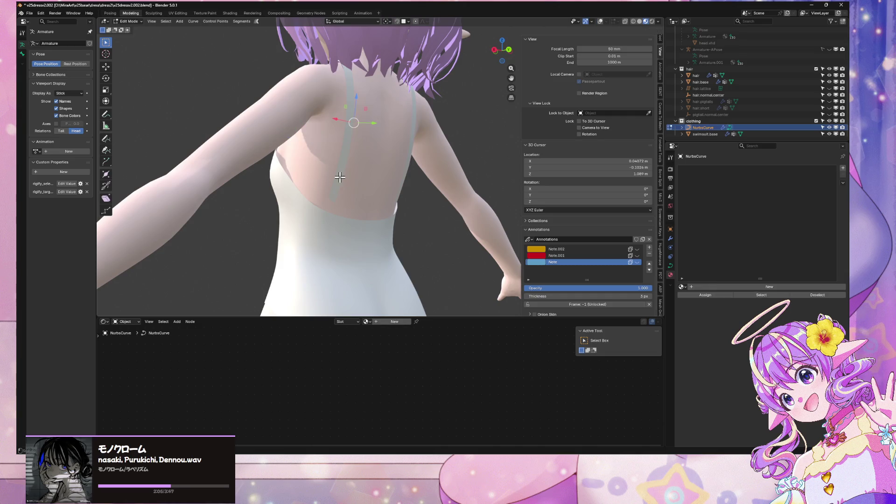
{"action": "left_click", "coordinate": [600, 22]}
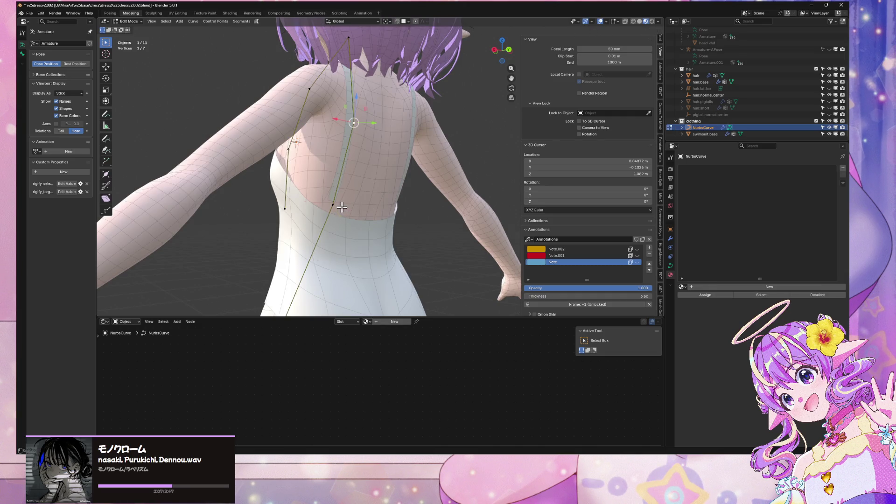
{"action": "key", "text": "z"}
{"action": "key", "text": "z"}
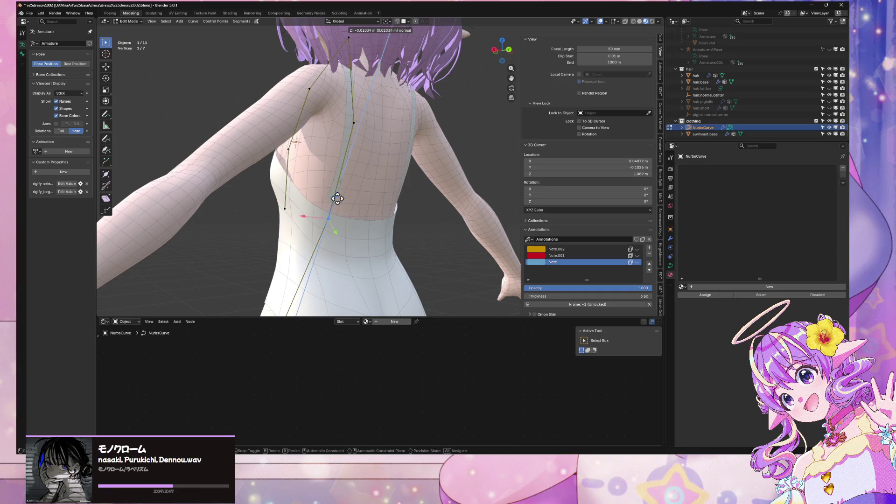
{"action": "left_click", "coordinate": [350, 188]}
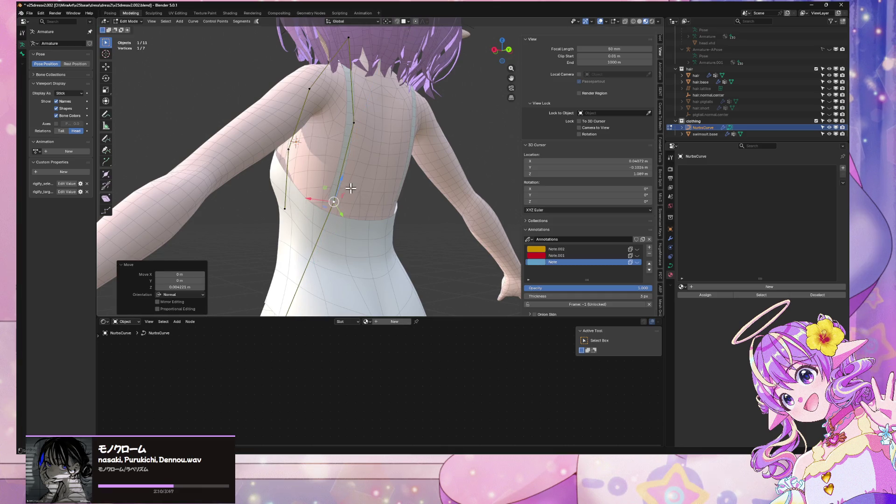
{"action": "key", "text": "Tab"}
Shift another back strap point along Y from a new angle
{"action": "key", "text": "Tab"}
{"action": "mouse_move", "coordinate": [353, 220]}
{"action": "middle_mouse_down"}
{"action": "mouse_move", "coordinate": [370, 217]}
{"action": "mouse_move", "coordinate": [353, 201]}
{"action": "mouse_move", "coordinate": [397, 176]}
{"action": "mouse_move", "coordinate": [377, 198]}
{"action": "mouse_move", "coordinate": [465, 239]}
{"action": "mouse_move", "coordinate": [412, 213]}
{"action": "mouse_move", "coordinate": [380, 226]}
{"action": "mouse_move", "coordinate": [286, 214]}
{"action": "mouse_move", "coordinate": [420, 229]}
{"action": "middle_mouse_up"}
{"action": "key", "text": "g"}
{"action": "key", "text": "y"}
{"action": "key", "text": "y"}
{"action": "left_click", "coordinate": [353, 217]}
{"action": "key", "text": "Tab"}
Preview the straps from the front without overlays and save the file as v25dressv2.002.blend
{"action": "key", "text": "KP_1"}
{"action": "scroll", "coordinate": [336, 226], "scroll_direction": "down", "scroll_amount": 5}
{"action": "left_click", "coordinate": [610, 21]}
{"action": "key", "text": "ctrl+s"}
{"action": "mouse_move", "coordinate": [430, 143]}
{"action": "middle_mouse_down"}
{"action": "mouse_move", "coordinate": [428, 152]}
{"action": "mouse_move", "coordinate": [458, 178]}
{"action": "mouse_move", "coordinate": [466, 146]}
{"action": "mouse_move", "coordinate": [498, 124]}
{"action": "middle_mouse_up"}
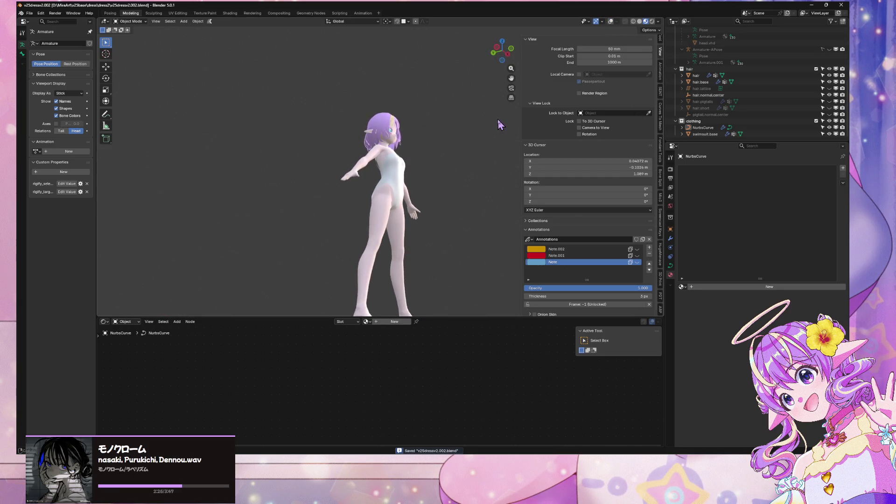
{"action": "scroll", "coordinate": [482, 116], "scroll_direction": "up", "scroll_amount": 10}
Select swimsuit.base and enter its Edit Mode with overlays visible
{"action": "mouse_move", "coordinate": [496, 191]}
{"action": "middle_mouse_down"}
{"action": "mouse_move", "coordinate": [486, 176]}
{"action": "mouse_move", "coordinate": [480, 254]}
{"action": "mouse_move", "coordinate": [377, 243]}
{"action": "middle_mouse_up"}
{"action": "left_click", "coordinate": [377, 243]}
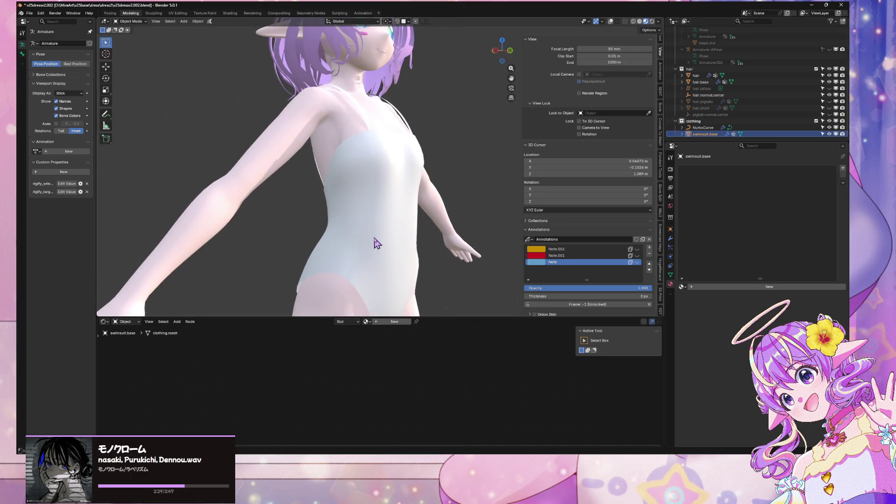
{"action": "key", "text": "Tab"}
{"action": "left_click", "coordinate": [601, 22]}
{"action": "middle_click_drag", "start_coordinate": [464, 144], "coordinate": [489, 135]}
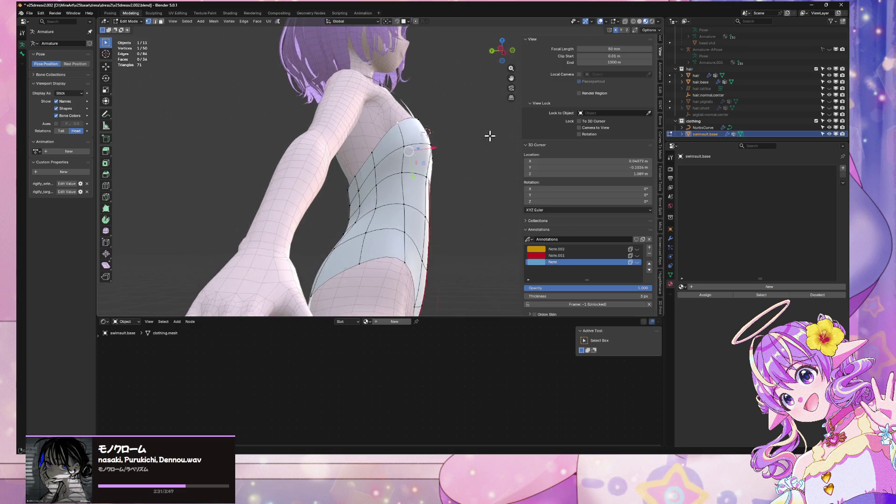
Slide a side vertex along its edge and shift it along X and Y
{"action": "mouse_move", "coordinate": [404, 199]}
{"action": "middle_mouse_down"}
{"action": "mouse_move", "coordinate": [418, 196]}
{"action": "mouse_move", "coordinate": [349, 207]}
{"action": "mouse_move", "coordinate": [369, 218]}
{"action": "middle_mouse_up"}
{"action": "key", "text": "shift+v"}
{"action": "left_click", "coordinate": [358, 212]}
{"action": "key", "text": "shift+v"}
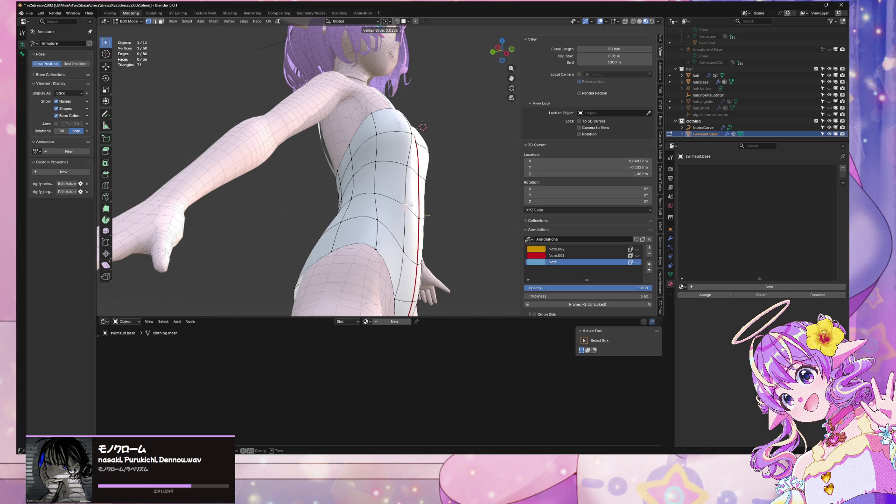
{"action": "key", "text": "x"}
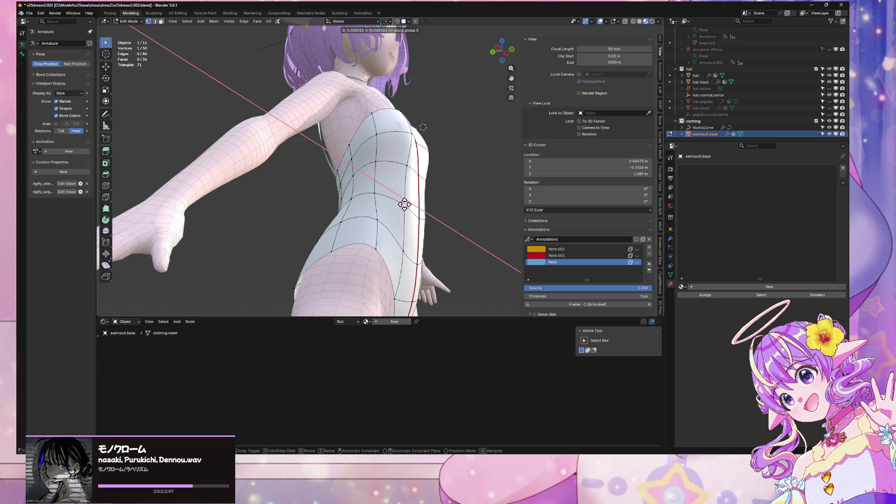
{"action": "left_click", "coordinate": [408, 204]}
{"action": "key", "text": "g"}
{"action": "key", "text": "y"}
{"action": "left_click", "coordinate": [405, 203]}
{"action": "middle_click_drag", "start_coordinate": [405, 203], "coordinate": [331, 205]}
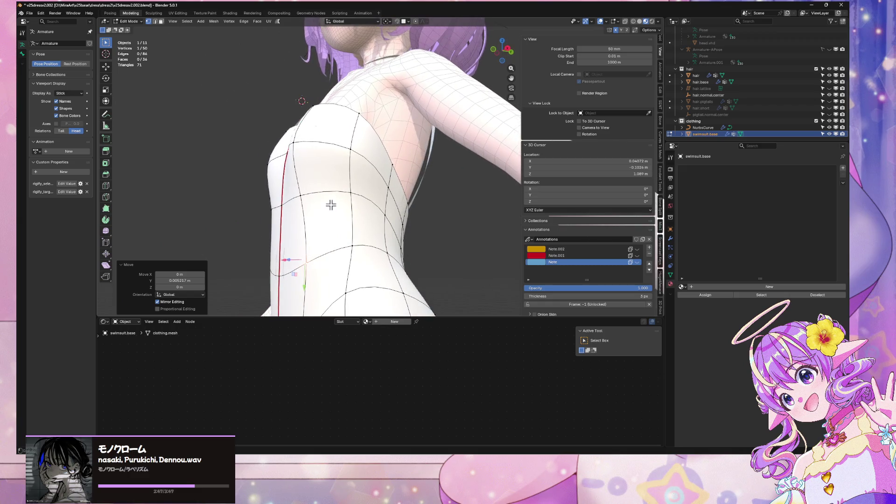
After cancelling a trial move, shift a side vertex along X and then Y
{"action": "key", "text": "g"}
{"action": "key", "text": "g"}
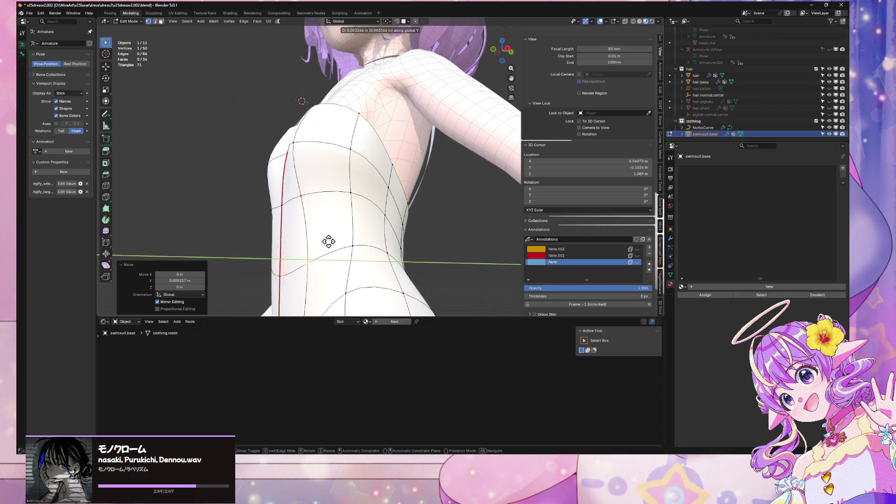
{"action": "right_click", "coordinate": [328, 240]}
{"action": "mouse_move", "coordinate": [339, 257]}
{"action": "middle_mouse_down"}
{"action": "mouse_move", "coordinate": [316, 259]}
{"action": "mouse_move", "coordinate": [295, 192]}
{"action": "middle_mouse_up"}
{"action": "key", "text": "g"}
{"action": "key", "text": "x"}
{"action": "left_click", "coordinate": [307, 198]}
{"action": "key", "text": "g"}
{"action": "key", "text": "y"}
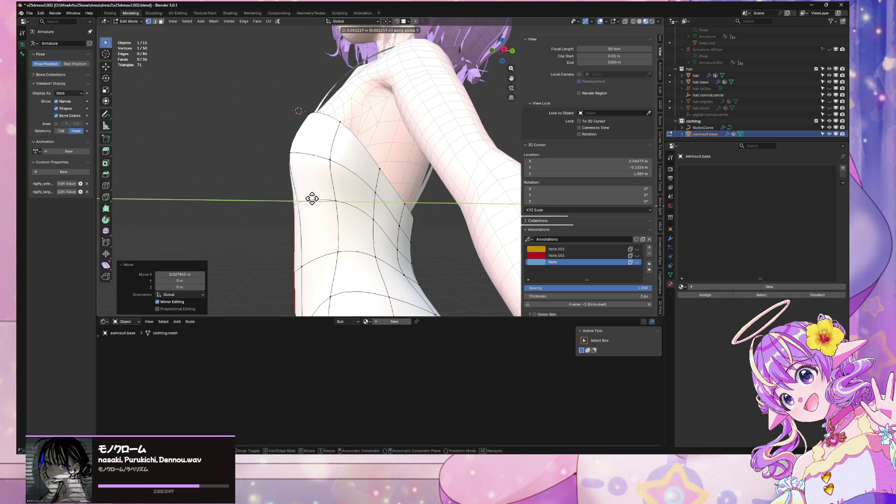
{"action": "left_click", "coordinate": [316, 199]}
{"action": "mouse_move", "coordinate": [316, 198]}
{"action": "middle_mouse_down"}
{"action": "mouse_move", "coordinate": [294, 190]}
{"action": "mouse_move", "coordinate": [365, 201]}
{"action": "middle_mouse_up"}
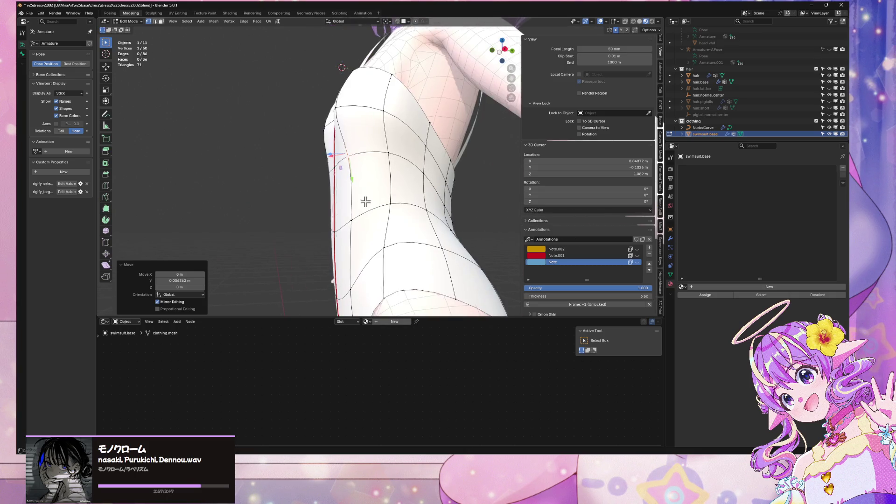
From the front, move a vertex along Y and slide it along its edge
{"action": "mouse_move", "coordinate": [335, 229]}
{"action": "middle_mouse_down"}
{"action": "mouse_move", "coordinate": [400, 226]}
{"action": "mouse_move", "coordinate": [387, 221]}
{"action": "middle_mouse_up"}
{"action": "key", "text": "g"}
{"action": "key", "text": "y"}
{"action": "left_click", "coordinate": [400, 226]}
{"action": "key", "text": "shift+v"}
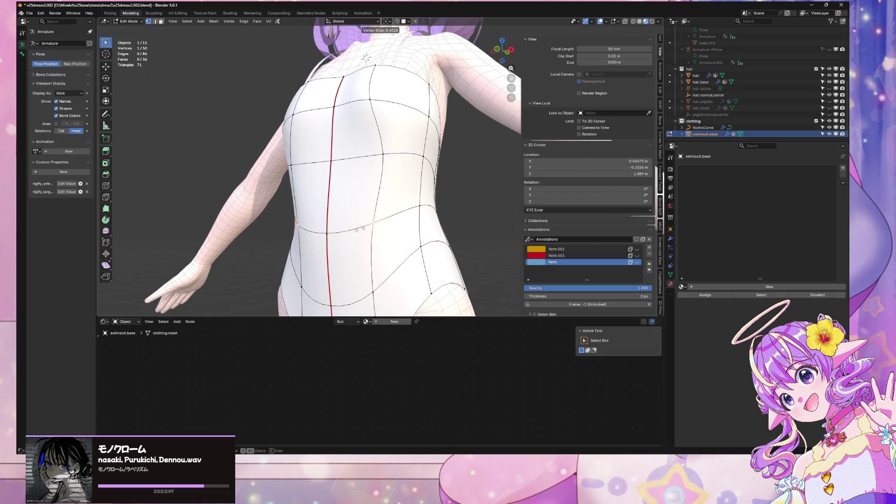
{"action": "left_click", "coordinate": [367, 224]}
{"action": "middle_click_drag", "start_coordinate": [367, 224], "coordinate": [456, 222]}
{"action": "scroll", "coordinate": [390, 222], "scroll_direction": "down", "scroll_amount": 4}
{"action": "scroll", "coordinate": [389, 222], "scroll_direction": "up", "scroll_amount": 5}
Cancel a trial axis move, then shift the vertex along Y
{"action": "key", "text": "g"}
{"action": "key", "text": "y"}
{"action": "key", "text": "z"}
{"action": "key", "text": "x"}
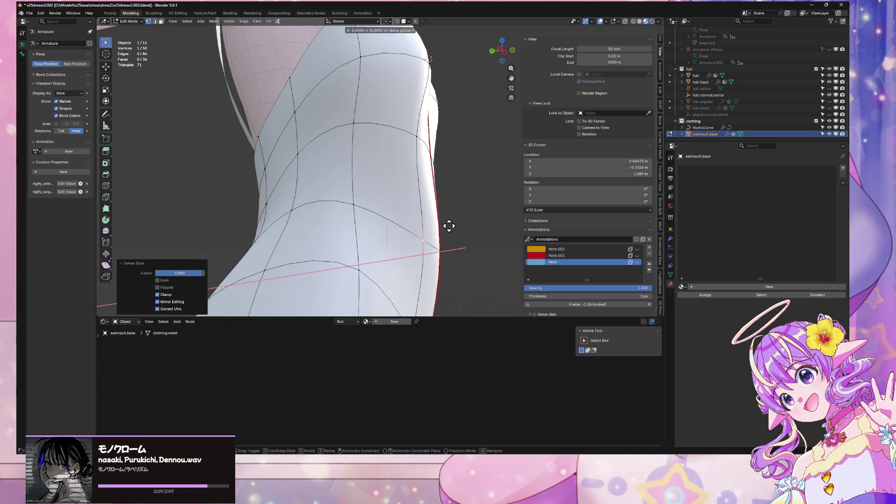
{"action": "right_click", "coordinate": [440, 226]}
{"action": "mouse_move", "coordinate": [448, 225]}
{"action": "middle_mouse_down"}
{"action": "mouse_move", "coordinate": [452, 232]}
{"action": "mouse_move", "coordinate": [332, 229]}
{"action": "mouse_move", "coordinate": [352, 234]}
{"action": "mouse_move", "coordinate": [348, 250]}
{"action": "middle_mouse_up"}
{"action": "key", "text": "g"}
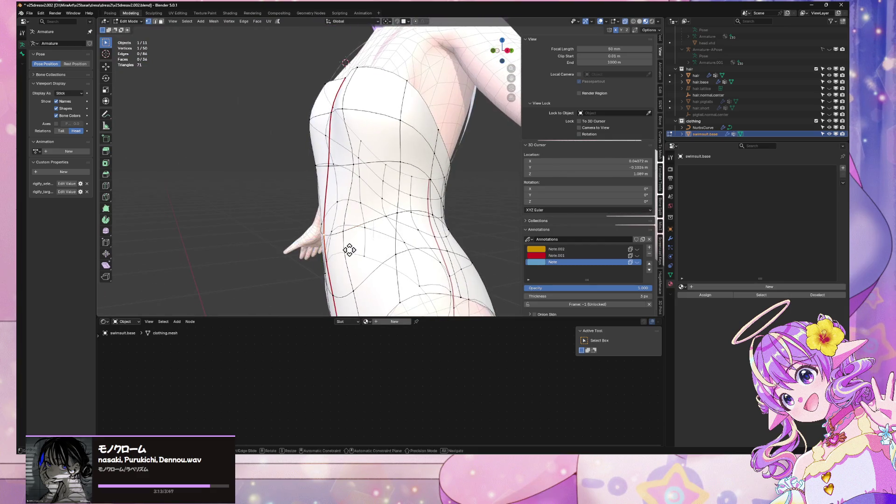
{"action": "key", "text": "y"}
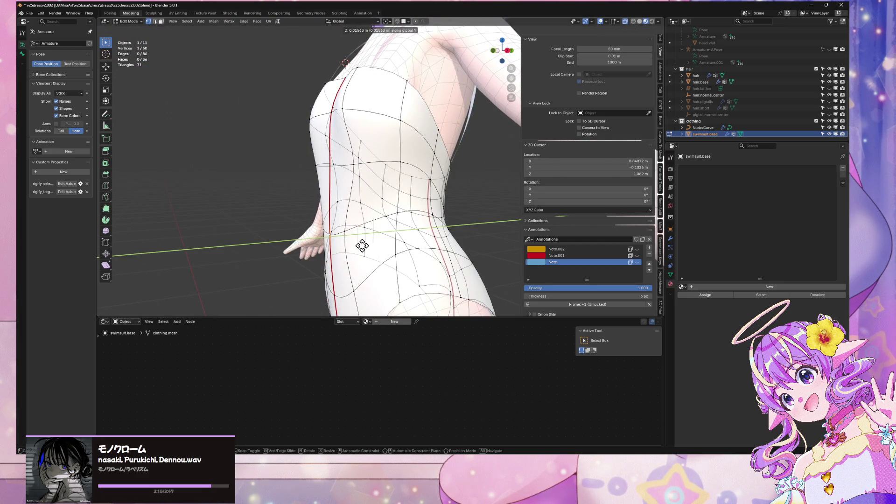
{"action": "left_click", "coordinate": [367, 239]}
Switch to an orthographic side view with colourful shading and begin another Y-axis vertex move
{"action": "middle_click_drag", "start_coordinate": [367, 240], "coordinate": [433, 172]}
{"action": "key", "text": "KP_3"}
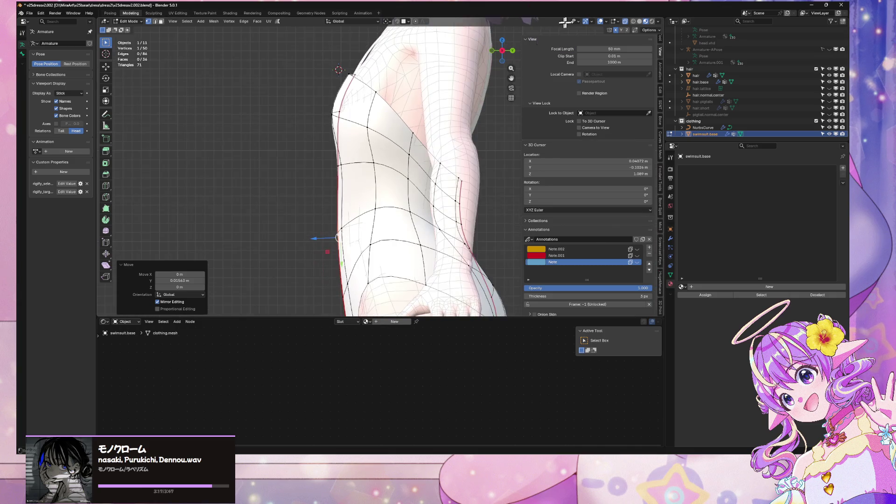
{"action": "left_click", "coordinate": [638, 21]}
{"action": "scroll", "coordinate": [460, 194], "scroll_direction": "up", "scroll_amount": 2}
{"action": "key", "text": "g"}
{"action": "key", "text": "y"}
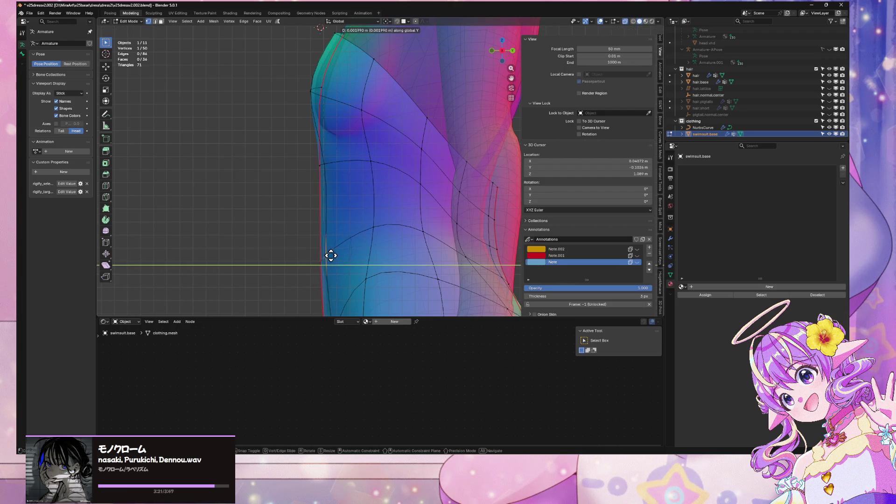
Finish the Y move, then shift the waist vertex along X, checked from the front
{"action": "left_click", "coordinate": [331, 255]}
{"action": "key", "text": "g"}
{"action": "key", "text": "x"}
{"action": "middle_click_drag", "start_coordinate": [360, 247], "coordinate": [448, 229], "text": "alt"}
{"action": "left_click", "coordinate": [458, 227]}
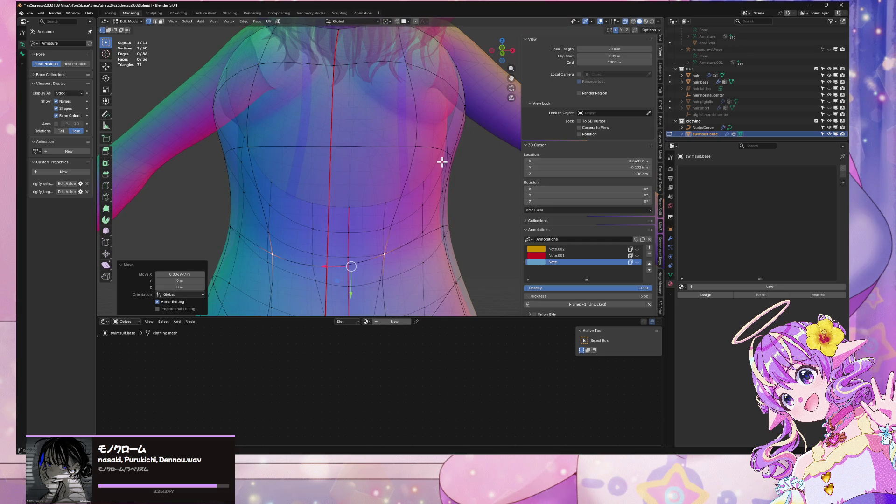
{"action": "scroll", "coordinate": [439, 159], "scroll_direction": "down", "scroll_amount": 2}
Tuck two underbust vertices in with constrained X and Y moves
{"action": "left_click", "coordinate": [402, 149]}
{"action": "key", "text": "g"}
{"action": "key", "text": "x"}
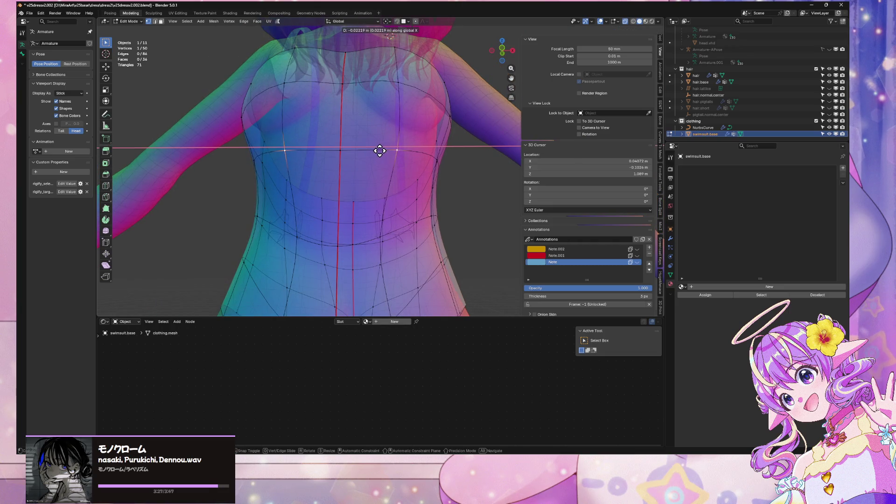
{"action": "mouse_move", "coordinate": [380, 150]}
{"action": "middle_mouse_down", "text": "alt"}
{"action": "mouse_move", "coordinate": [356, 162]}
{"action": "mouse_move", "coordinate": [372, 194]}
{"action": "mouse_move", "coordinate": [410, 191]}
{"action": "mouse_move", "coordinate": [350, 246]}
{"action": "middle_mouse_up", "text": "alt"}
{"action": "key", "text": "y"}
{"action": "left_click", "coordinate": [355, 163]}
{"action": "left_click", "coordinate": [350, 247]}
{"action": "key", "text": "g"}
{"action": "key", "text": "y"}
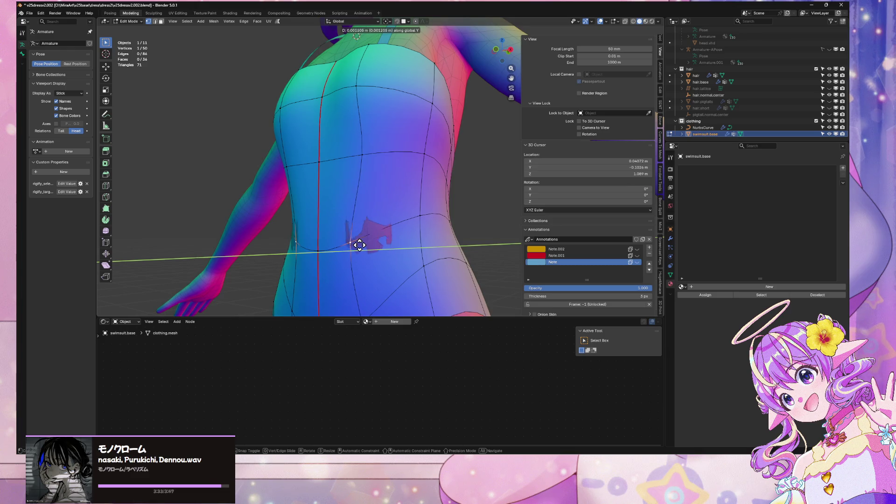
{"action": "key", "text": "x"}
{"action": "left_click", "coordinate": [359, 245]}
Check the swimsuit fit in Object Mode, then reselect the swimsuit mesh
{"action": "key", "text": "Tab"}
{"action": "left_click", "coordinate": [511, 206]}
{"action": "scroll", "coordinate": [510, 206], "scroll_direction": "down", "scroll_amount": 5}
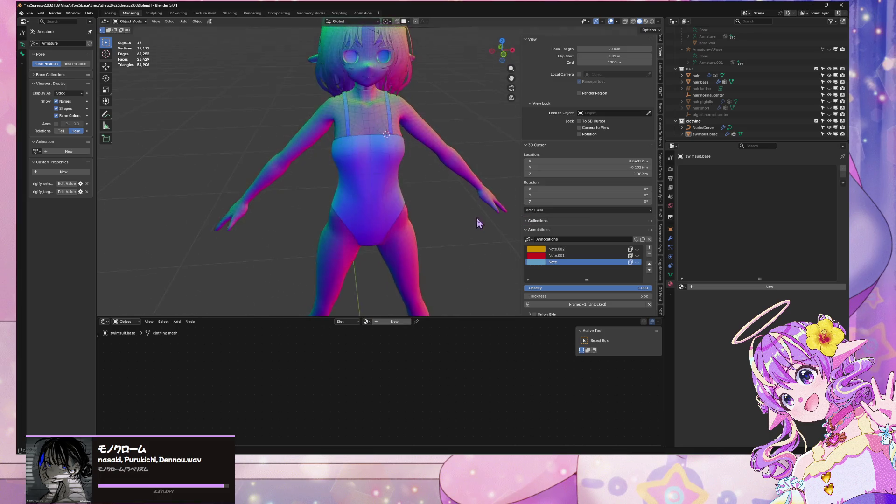
{"action": "scroll", "coordinate": [479, 223], "scroll_direction": "up", "scroll_amount": 8}
{"action": "left_click", "coordinate": [366, 196]}
Lower the waist vertex along Z in three successive adjustments
{"action": "key", "text": "Tab"}
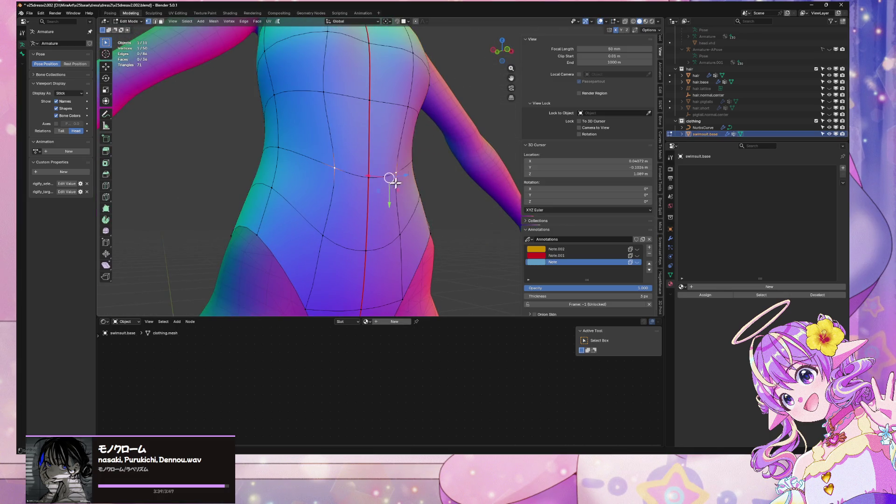
{"action": "key", "text": "g"}
{"action": "key", "text": "z"}
{"action": "left_click", "coordinate": [375, 191]}
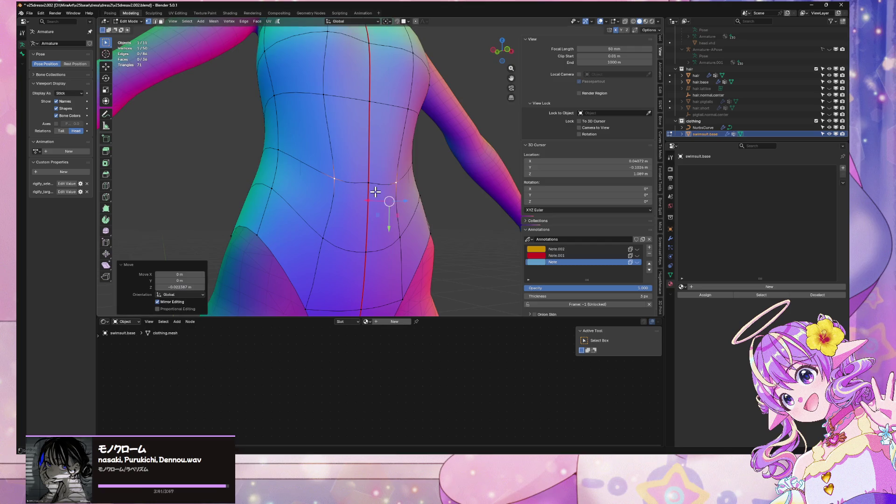
{"action": "key", "text": "g"}
{"action": "key", "text": "z"}
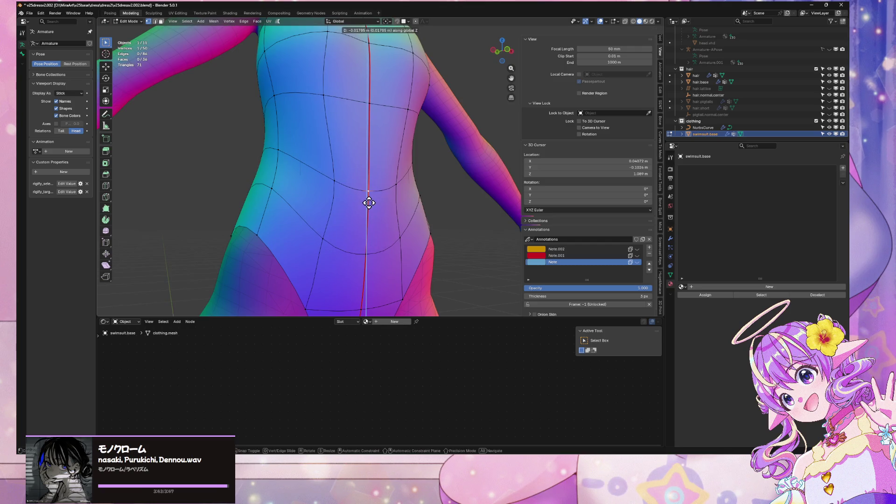
{"action": "left_click", "coordinate": [368, 202]}
{"action": "key", "text": "g"}
{"action": "key", "text": "z"}
{"action": "left_click", "coordinate": [402, 217]}
Review the lowered waistline in Object Mode, then re-enter Edit Mode facing the torso
{"action": "key", "text": "Tab"}
{"action": "scroll", "coordinate": [432, 239], "scroll_direction": "down", "scroll_amount": 8}
{"action": "left_click", "coordinate": [432, 239]}
{"action": "scroll", "coordinate": [443, 226], "scroll_direction": "up", "scroll_amount": 6}
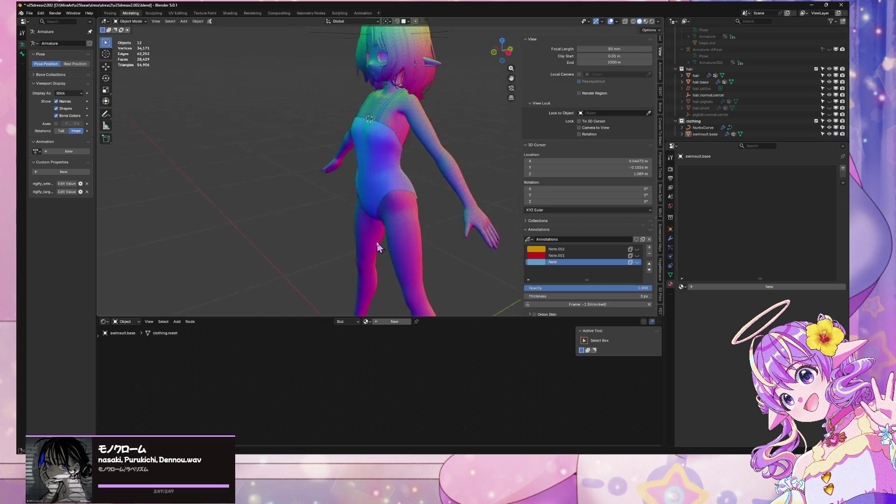
{"action": "left_click", "coordinate": [394, 183]}
{"action": "key", "text": "Tab"}
{"action": "middle_click_drag", "start_coordinate": [418, 202], "coordinate": [407, 186]}
Pull a waist vertex inward along X in two moves, then return to Object Mode
{"action": "left_click", "coordinate": [387, 172]}
{"action": "key", "text": "g"}
{"action": "key", "text": "x"}
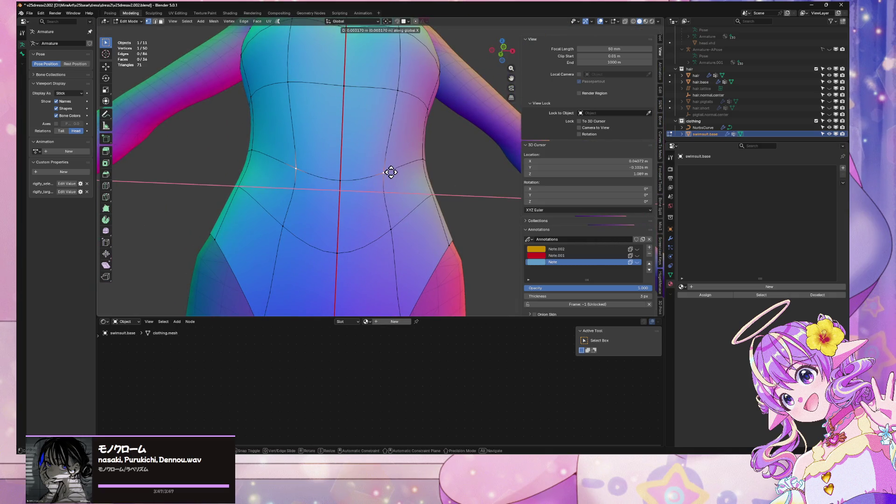
{"action": "left_click", "coordinate": [394, 172]}
{"action": "key", "text": "g"}
{"action": "key", "text": "x"}
{"action": "left_click", "coordinate": [374, 236]}
{"action": "mouse_move", "coordinate": [374, 236]}
{"action": "middle_mouse_down"}
{"action": "mouse_move", "coordinate": [426, 215]}
{"action": "mouse_move", "coordinate": [460, 241]}
{"action": "mouse_move", "coordinate": [398, 212]}
{"action": "mouse_move", "coordinate": [347, 246]}
{"action": "mouse_move", "coordinate": [370, 226]}
{"action": "mouse_move", "coordinate": [372, 206]}
{"action": "mouse_move", "coordinate": [384, 208]}
{"action": "mouse_move", "coordinate": [376, 185]}
{"action": "middle_mouse_up"}
{"action": "key", "text": "Tab"}
{"action": "key", "text": "Tab"}
Try several X-axis moves on waist vertices, cancelling each one
{"action": "key", "text": "g"}
{"action": "key", "text": "x"}
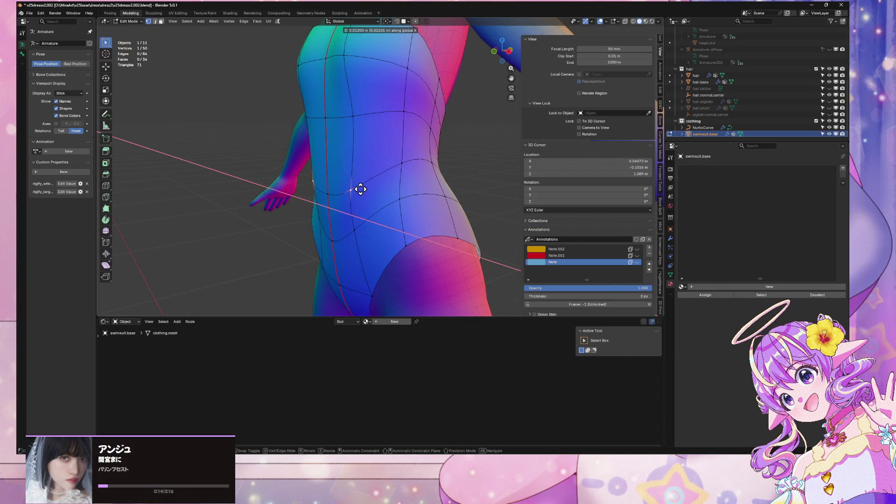
{"action": "key", "text": "Escape"}
{"action": "key", "text": "g"}
{"action": "key", "text": "x"}
{"action": "key", "text": "Escape"}
{"action": "key", "text": "g"}
{"action": "key", "text": "x"}
{"action": "key", "text": "Escape"}
{"action": "left_click", "coordinate": [355, 231]}
{"action": "key", "text": "g"}
{"action": "key", "text": "x"}
{"action": "key", "text": "Escape"}
Add an extra vertex from the context menu, undo it, and cancel a Y move
{"action": "right_click", "coordinate": [356, 230]}
{"action": "left_click", "coordinate": [355, 230]}
{"action": "key", "text": "y"}
{"action": "key", "text": "Escape"}
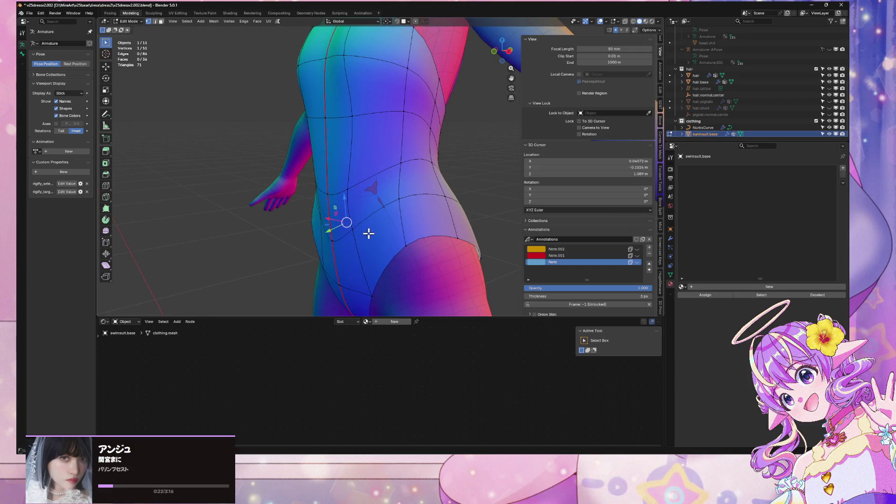
{"action": "key", "text": "ctrl+z"}
{"action": "key", "text": "g"}
{"action": "key", "text": "y"}
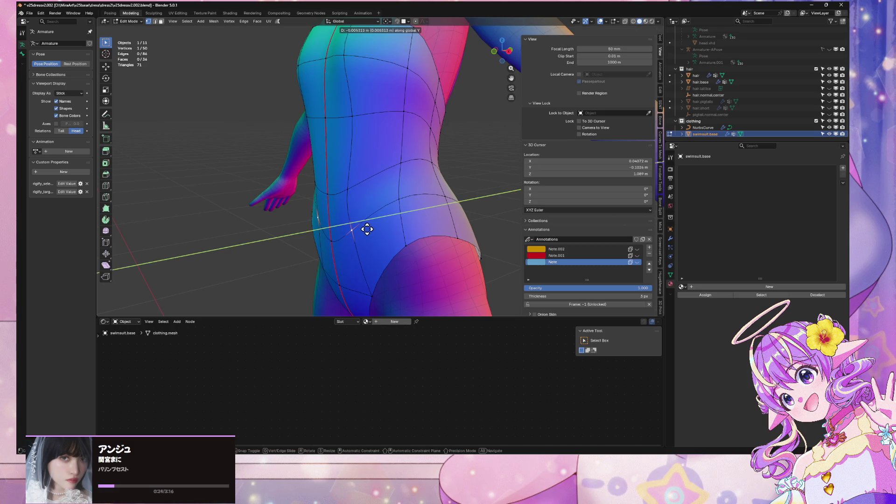
{"action": "key", "text": "Escape"}
Nudge two waist vertices front-to-back along Y
{"action": "left_click", "coordinate": [335, 239]}
{"action": "key", "text": "g"}
{"action": "key", "text": "y"}
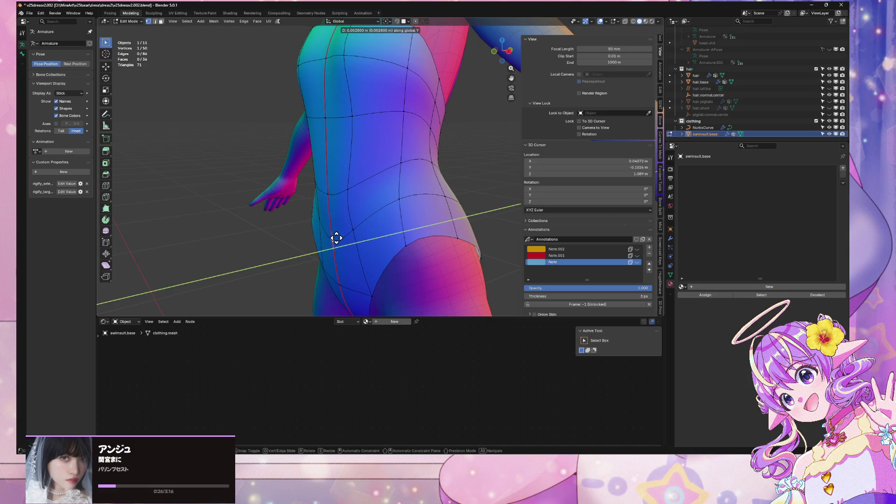
{"action": "left_click", "coordinate": [337, 237]}
{"action": "left_click", "coordinate": [330, 196]}
{"action": "key", "text": "g"}
{"action": "key", "text": "x"}
{"action": "key", "text": "y"}
{"action": "left_click", "coordinate": [333, 197]}
Pull another waist vertex back along Y twice, then adjust the next waist vertex along Y
{"action": "middle_click_drag", "start_coordinate": [401, 160], "coordinate": [392, 169]}
{"action": "key", "text": "g"}
{"action": "key", "text": "y"}
{"action": "left_click", "coordinate": [388, 113]}
{"action": "key", "text": "g"}
{"action": "key", "text": "x"}
{"action": "key", "text": "y"}
{"action": "left_click", "coordinate": [379, 116]}
{"action": "left_click", "coordinate": [382, 212]}
{"action": "key", "text": "g"}
{"action": "key", "text": "y"}
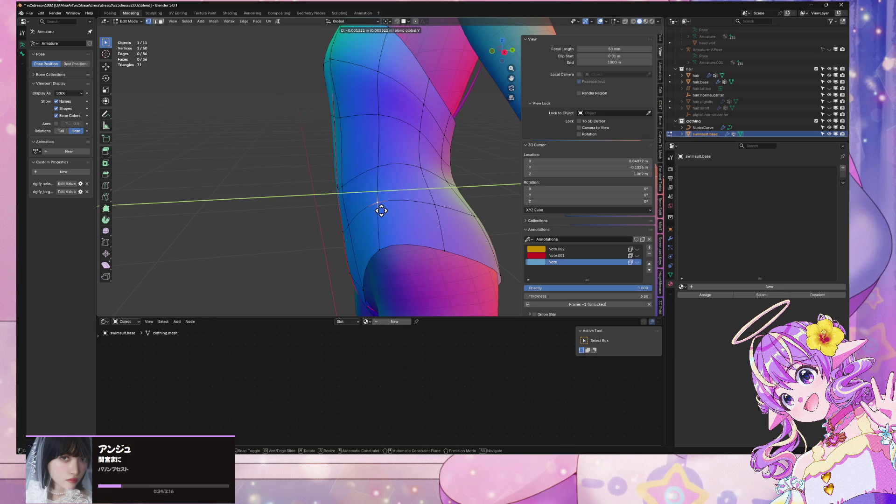
{"action": "left_click", "coordinate": [378, 206]}
Inspect the swimsuit fit in Object Mode from several angles, then reselect the swimsuit
{"action": "key", "text": "Tab"}
{"action": "scroll", "coordinate": [410, 186], "scroll_direction": "down", "scroll_amount": 5}
{"action": "mouse_move", "coordinate": [410, 186]}
{"action": "middle_mouse_down"}
{"action": "mouse_move", "coordinate": [479, 168]}
{"action": "mouse_move", "coordinate": [428, 181]}
{"action": "mouse_move", "coordinate": [365, 216]}
{"action": "mouse_move", "coordinate": [494, 188]}
{"action": "mouse_move", "coordinate": [416, 204]}
{"action": "mouse_move", "coordinate": [380, 254]}
{"action": "mouse_move", "coordinate": [300, 190]}
{"action": "mouse_move", "coordinate": [376, 198]}
{"action": "middle_mouse_up"}
{"action": "scroll", "coordinate": [478, 169], "scroll_direction": "down", "scroll_amount": 3}
{"action": "left_click", "coordinate": [458, 146]}
{"action": "scroll", "coordinate": [428, 180], "scroll_direction": "down", "scroll_amount": 3}
{"action": "scroll", "coordinate": [366, 216], "scroll_direction": "up", "scroll_amount": 3}
{"action": "scroll", "coordinate": [391, 228], "scroll_direction": "up", "scroll_amount": 3}
{"action": "scroll", "coordinate": [402, 164], "scroll_direction": "up", "scroll_amount": 4}
{"action": "left_click", "coordinate": [402, 164]}
{"action": "mouse_move", "coordinate": [403, 163]}
{"action": "middle_mouse_down"}
{"action": "mouse_move", "coordinate": [382, 146]}
{"action": "mouse_move", "coordinate": [357, 154]}
{"action": "mouse_move", "coordinate": [438, 198]}
{"action": "mouse_move", "coordinate": [402, 192]}
{"action": "middle_mouse_up"}
Raise a vertex on the swimsuit's side slightly along Z
{"action": "key", "text": "Tab"}
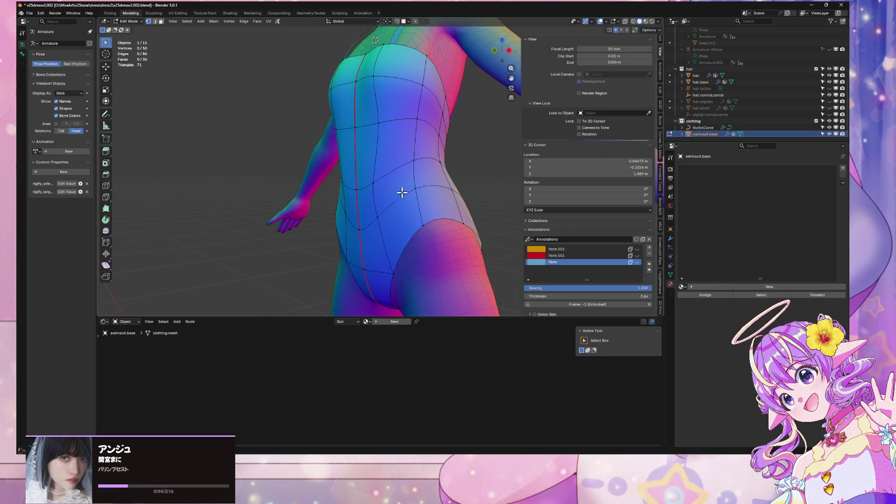
{"action": "left_click", "coordinate": [363, 230]}
{"action": "key", "text": "g"}
{"action": "key", "text": "z"}
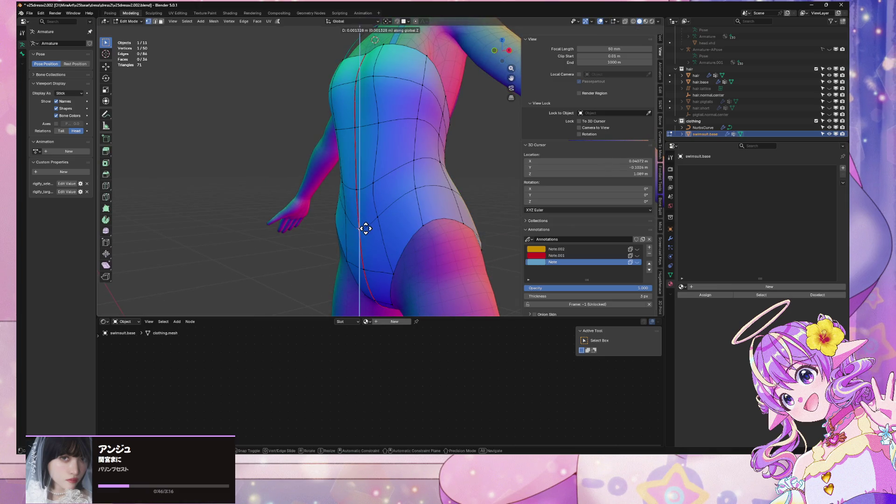
{"action": "left_click", "coordinate": [367, 225]}
Back in Object Mode, deselect everything and save the file as v25dressv2.002.blend
{"action": "key", "text": "Tab"}
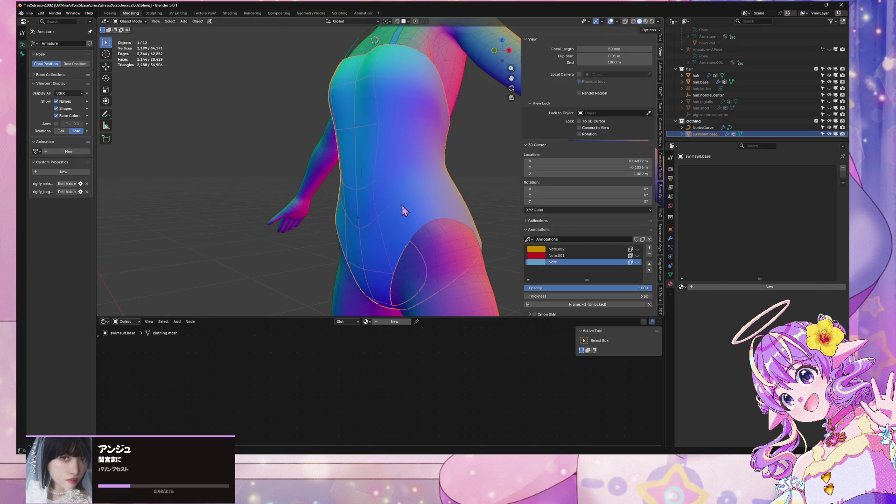
{"action": "mouse_move", "coordinate": [428, 204]}
{"action": "middle_mouse_down"}
{"action": "mouse_move", "coordinate": [362, 226]}
{"action": "mouse_move", "coordinate": [472, 180]}
{"action": "mouse_move", "coordinate": [382, 201]}
{"action": "mouse_move", "coordinate": [366, 195]}
{"action": "mouse_move", "coordinate": [422, 221]}
{"action": "mouse_move", "coordinate": [464, 161]}
{"action": "mouse_move", "coordinate": [472, 176]}
{"action": "middle_mouse_up"}
{"action": "scroll", "coordinate": [472, 180], "scroll_direction": "down", "scroll_amount": 4}
{"action": "key", "text": "alt+a"}
{"action": "key", "text": "ctrl+s"}
{"action": "scroll", "coordinate": [436, 166], "scroll_direction": "up", "scroll_amount": 5}
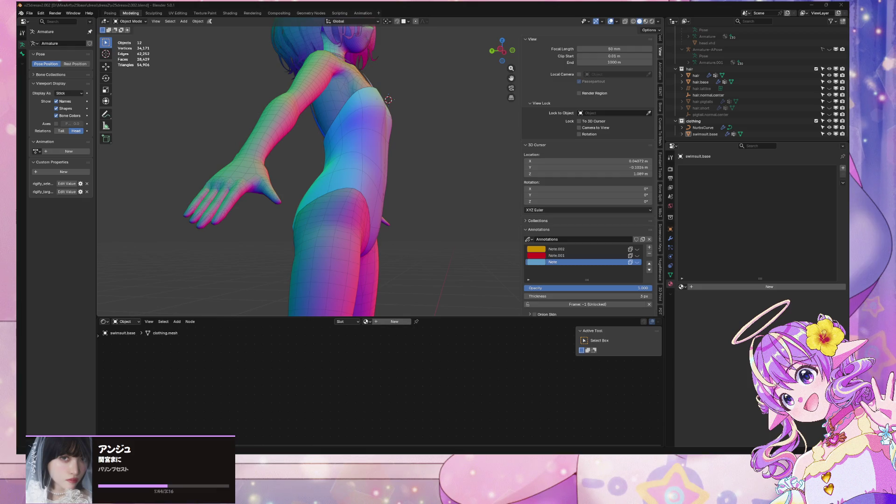
{"action": "mouse_move", "coordinate": [457, 173]}
{"action": "middle_mouse_down"}
{"action": "mouse_move", "coordinate": [415, 169]}
{"action": "mouse_move", "coordinate": [358, 180]}
{"action": "middle_mouse_up"}
In Edit Mode on swimsuit.base, nudge two front vertices front-to-back along Y
{"action": "scroll", "coordinate": [410, 168], "scroll_direction": "up", "scroll_amount": 3}
{"action": "key", "text": "Tab"}
{"action": "key", "text": "g"}
{"action": "key", "text": "x"}
{"action": "key", "text": "y"}
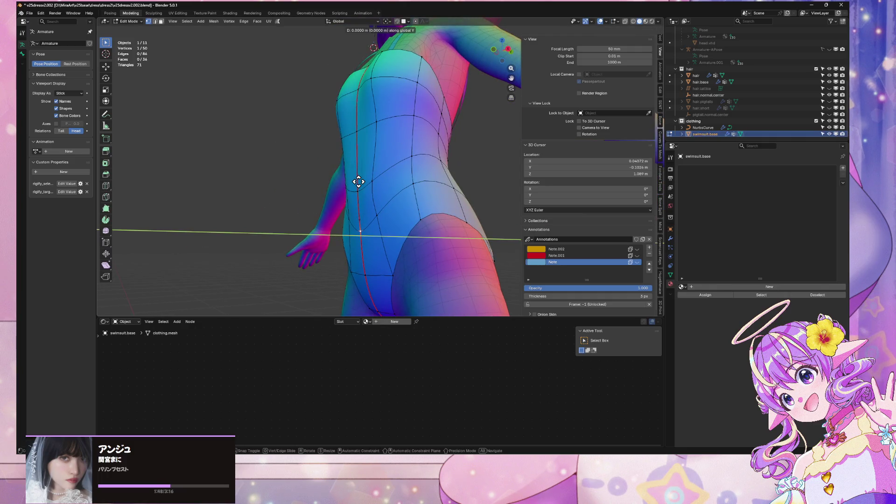
{"action": "left_click", "coordinate": [357, 181]}
{"action": "left_click", "coordinate": [372, 208]}
{"action": "key", "text": "g"}
{"action": "key", "text": "y"}
{"action": "left_click", "coordinate": [375, 208]}
Raise three vertices on the torso side slightly along Z
{"action": "middle_click_drag", "start_coordinate": [375, 208], "coordinate": [380, 214]}
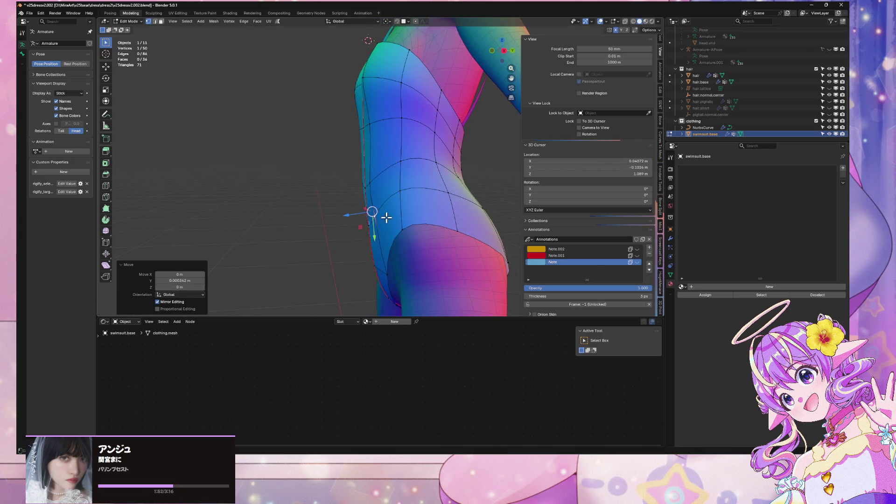
{"action": "key", "text": "g"}
{"action": "key", "text": "z"}
{"action": "left_click", "coordinate": [384, 210]}
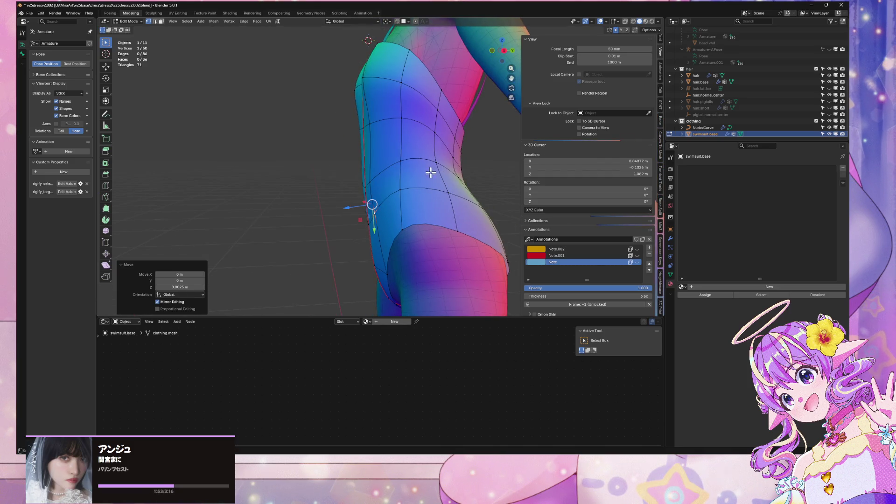
{"action": "left_click", "coordinate": [402, 187]}
{"action": "key", "text": "g"}
{"action": "key", "text": "z"}
{"action": "left_click", "coordinate": [400, 180]}
{"action": "left_click", "coordinate": [401, 157]}
{"action": "key", "text": "g"}
{"action": "key", "text": "z"}
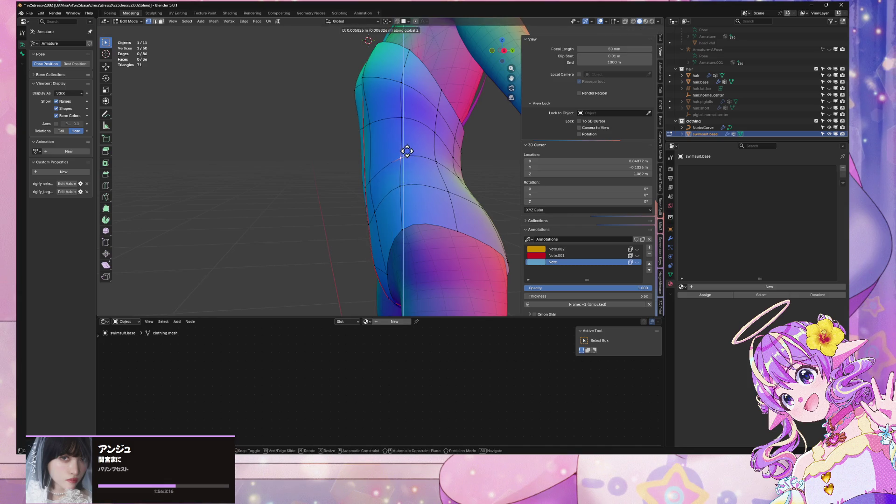
{"action": "left_click", "coordinate": [410, 151]}
Lower a waist vertex and a centre-seam vertex along Z
{"action": "mouse_move", "coordinate": [424, 152]}
{"action": "middle_mouse_down"}
{"action": "mouse_move", "coordinate": [472, 150]}
{"action": "mouse_move", "coordinate": [445, 160]}
{"action": "middle_mouse_up"}
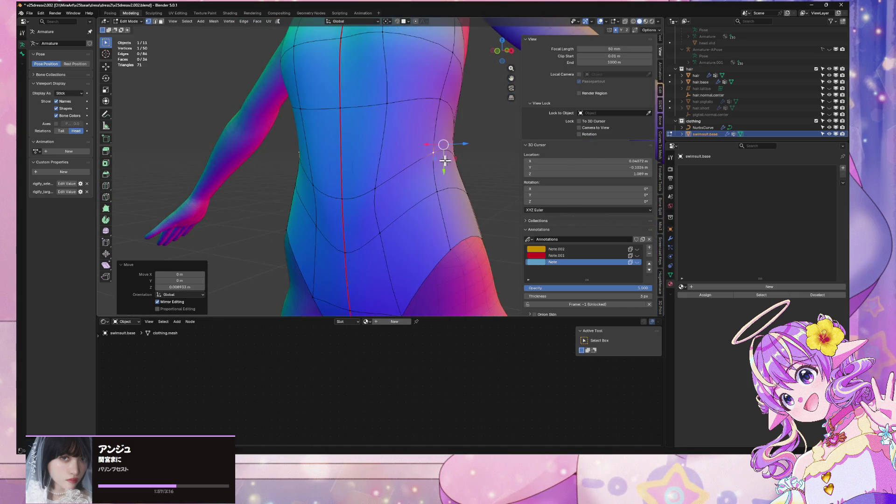
{"action": "left_click", "coordinate": [381, 185]}
{"action": "left_click", "coordinate": [388, 117]}
{"action": "key", "text": "g"}
{"action": "key", "text": "z"}
{"action": "left_click", "coordinate": [332, 114]}
{"action": "left_click", "coordinate": [342, 117]}
{"action": "key", "text": "g"}
{"action": "key", "text": "z"}
{"action": "left_click", "coordinate": [340, 124]}
Raise a vertex on the front of the torso along Z
{"action": "mouse_move", "coordinate": [408, 133]}
{"action": "middle_mouse_down"}
{"action": "mouse_move", "coordinate": [361, 135]}
{"action": "mouse_move", "coordinate": [394, 132]}
{"action": "mouse_move", "coordinate": [378, 182]}
{"action": "middle_mouse_up"}
{"action": "left_click", "coordinate": [340, 198]}
{"action": "key", "text": "g"}
{"action": "key", "text": "z"}
{"action": "left_click", "coordinate": [342, 191]}
From a side view, shift a torso-side vertex twice along X
{"action": "middle_click_drag", "start_coordinate": [342, 191], "coordinate": [487, 180]}
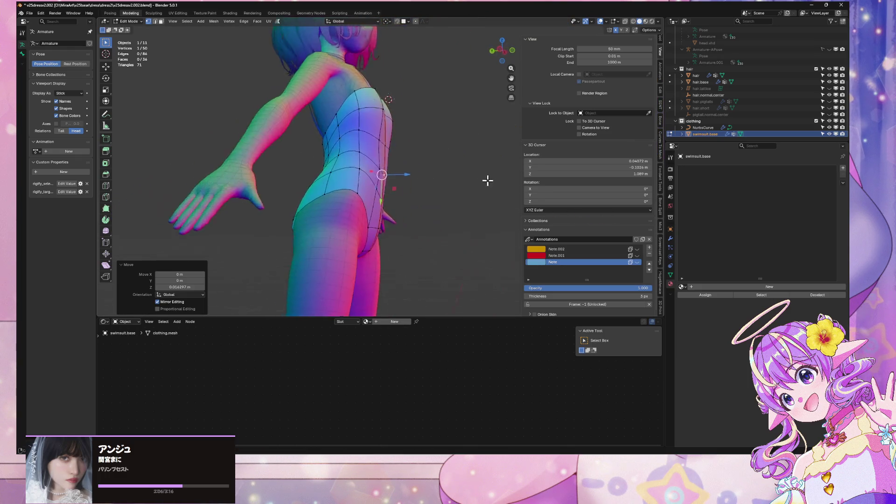
{"action": "scroll", "coordinate": [487, 180], "scroll_direction": "up", "scroll_amount": 3}
{"action": "scroll", "coordinate": [410, 224], "scroll_direction": "up", "scroll_amount": 2}
{"action": "left_click", "coordinate": [357, 258]}
{"action": "key", "text": "g"}
{"action": "key", "text": "x"}
{"action": "key", "text": "x"}
{"action": "left_click", "coordinate": [355, 257]}
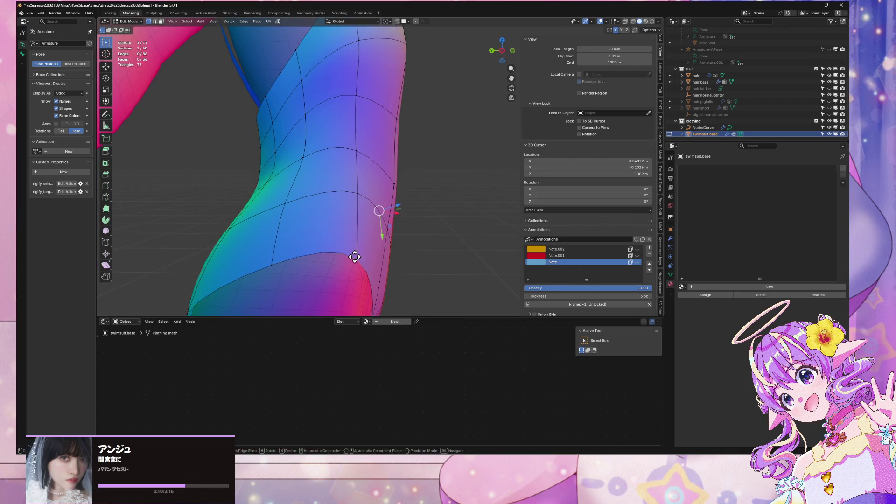
{"action": "key", "text": "g"}
{"action": "key", "text": "x"}
{"action": "key", "text": "x"}
{"action": "left_click", "coordinate": [358, 246]}
Nudge the selected vertex front-to-back along Y twice
{"action": "scroll", "coordinate": [419, 240], "scroll_direction": "down", "scroll_amount": 4}
{"action": "mouse_move", "coordinate": [418, 239]}
{"action": "middle_mouse_down"}
{"action": "mouse_move", "coordinate": [350, 246]}
{"action": "mouse_move", "coordinate": [311, 172]}
{"action": "mouse_move", "coordinate": [294, 168]}
{"action": "mouse_move", "coordinate": [342, 176]}
{"action": "middle_mouse_up"}
{"action": "scroll", "coordinate": [311, 173], "scroll_direction": "up", "scroll_amount": 3}
{"action": "key", "text": "g"}
{"action": "key", "text": "y"}
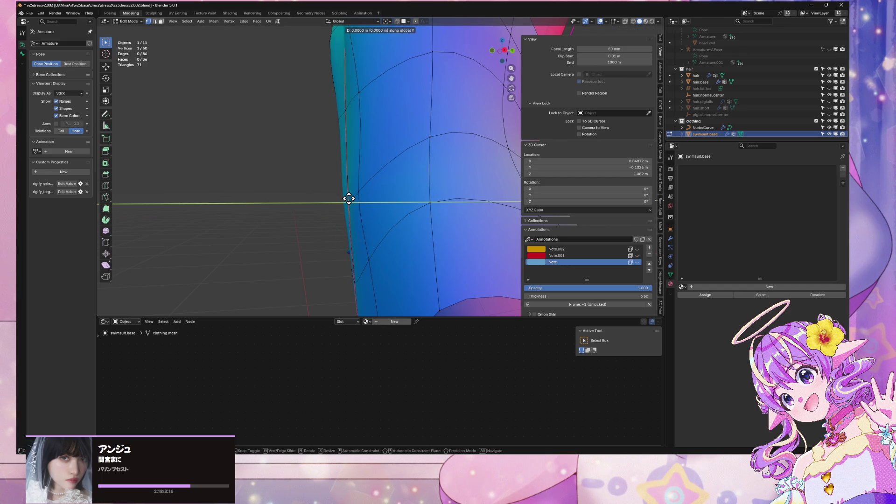
{"action": "left_click", "coordinate": [348, 199]}
{"action": "key", "text": "g"}
{"action": "key", "text": "y"}
{"action": "left_click", "coordinate": [381, 254]}
From the front view, slide the vertex along its edge twice with Shift+V
{"action": "key", "text": "g"}
{"action": "key", "text": "y"}
{"action": "key", "text": "KP_1"}
{"action": "key", "text": "shift+v"}
{"action": "left_click", "coordinate": [439, 174]}
{"action": "key", "text": "shift+v"}
{"action": "left_click", "coordinate": [405, 155]}
Pull the vertex back slightly along Y
{"action": "key", "text": "g"}
{"action": "key", "text": "y"}
{"action": "left_click", "coordinate": [399, 155]}
{"action": "mouse_move", "coordinate": [399, 155]}
{"action": "middle_mouse_down"}
{"action": "mouse_move", "coordinate": [412, 198]}
{"action": "mouse_move", "coordinate": [378, 208]}
{"action": "mouse_move", "coordinate": [380, 238]}
{"action": "middle_mouse_up"}
Move another torso vertex front-to-back along Y in two passes
{"action": "left_click", "coordinate": [379, 239]}
{"action": "key", "text": "g"}
{"action": "key", "text": "y"}
{"action": "left_click", "coordinate": [367, 236]}
{"action": "key", "text": "g"}
{"action": "key", "text": "x"}
{"action": "key", "text": "y"}
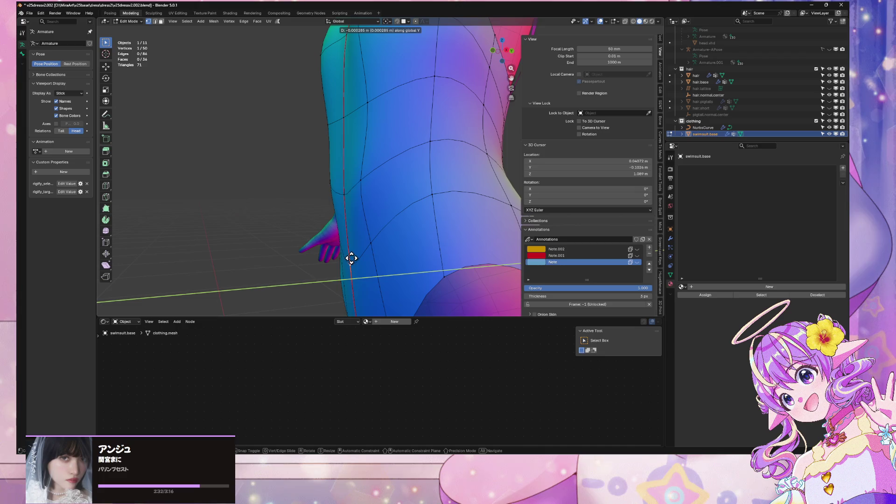
{"action": "left_click", "coordinate": [351, 258]}
{"action": "scroll", "coordinate": [345, 256], "scroll_direction": "down", "scroll_amount": 5}
In Object Mode, inspect the suit around the hip and back
{"action": "key", "text": "Tab"}
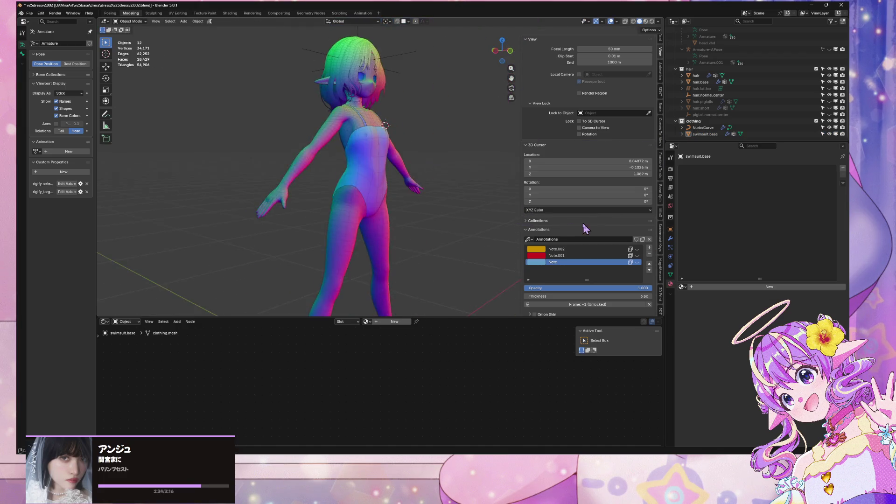
{"action": "scroll", "coordinate": [483, 200], "scroll_direction": "up", "scroll_amount": 5}
{"action": "mouse_move", "coordinate": [483, 200]}
{"action": "middle_mouse_down"}
{"action": "mouse_move", "coordinate": [464, 168]}
{"action": "mouse_move", "coordinate": [392, 170]}
{"action": "mouse_move", "coordinate": [457, 198]}
{"action": "mouse_move", "coordinate": [440, 209]}
{"action": "mouse_move", "coordinate": [418, 186]}
{"action": "mouse_move", "coordinate": [392, 222]}
{"action": "mouse_move", "coordinate": [220, 201]}
{"action": "mouse_move", "coordinate": [240, 186]}
{"action": "middle_mouse_up"}
{"action": "scroll", "coordinate": [418, 187], "scroll_direction": "down", "scroll_amount": 4}
{"action": "scroll", "coordinate": [298, 174], "scroll_direction": "down", "scroll_amount": 4}
{"action": "mouse_move", "coordinate": [298, 174]}
{"action": "middle_mouse_down"}
{"action": "mouse_move", "coordinate": [409, 173]}
{"action": "mouse_move", "coordinate": [442, 187]}
{"action": "middle_mouse_up"}
{"action": "scroll", "coordinate": [426, 186], "scroll_direction": "up", "scroll_amount": 6}
Pull the waist and lower waist vertices inward along X
{"action": "key", "text": "Tab"}
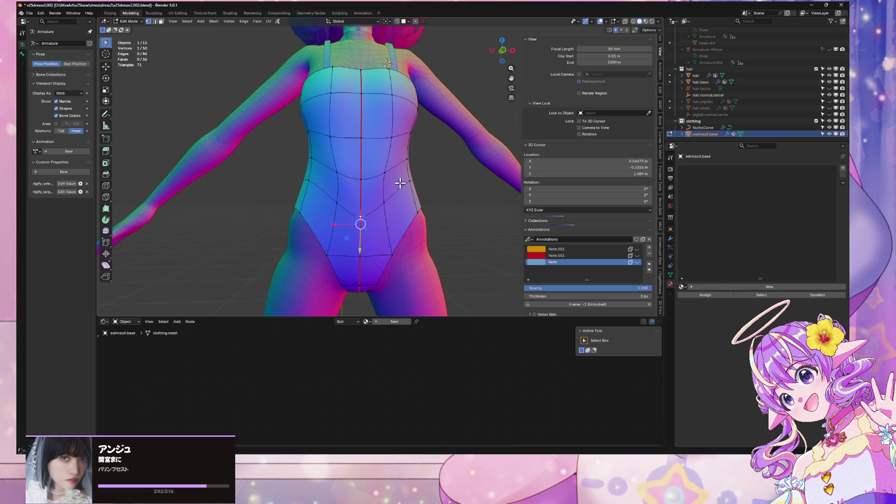
{"action": "scroll", "coordinate": [400, 183], "scroll_direction": "up", "scroll_amount": 2}
{"action": "left_click", "coordinate": [381, 181]}
{"action": "key", "text": "g"}
{"action": "key", "text": "x"}
{"action": "left_click", "coordinate": [394, 196]}
{"action": "left_click", "coordinate": [389, 218]}
{"action": "key", "text": "g"}
{"action": "key", "text": "x"}
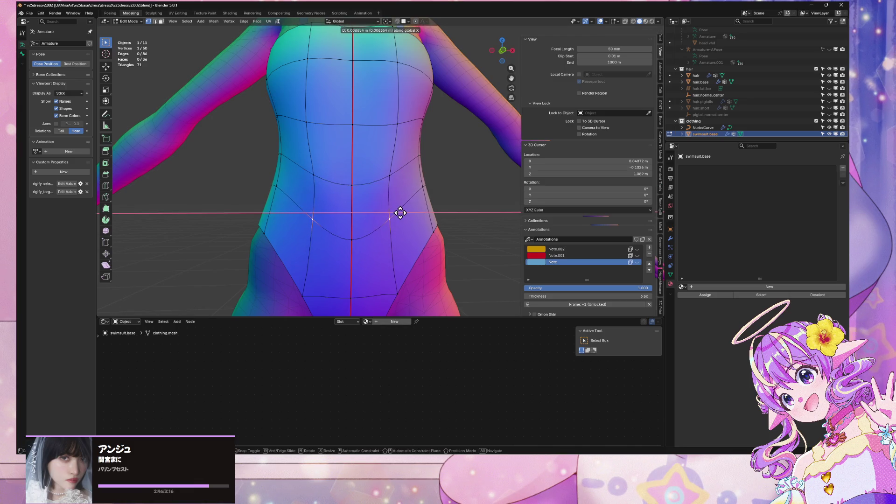
{"action": "left_click", "coordinate": [400, 213]}
{"action": "mouse_move", "coordinate": [390, 210]}
{"action": "middle_mouse_down"}
{"action": "mouse_move", "coordinate": [466, 208]}
{"action": "mouse_move", "coordinate": [436, 226]}
{"action": "mouse_move", "coordinate": [400, 211]}
{"action": "middle_mouse_up"}
In Object Mode, check the suit's shape from the exact right side view
{"action": "key", "text": "Tab"}
{"action": "scroll", "coordinate": [472, 206], "scroll_direction": "down", "scroll_amount": 5}
{"action": "scroll", "coordinate": [412, 205], "scroll_direction": "up", "scroll_amount": 5}
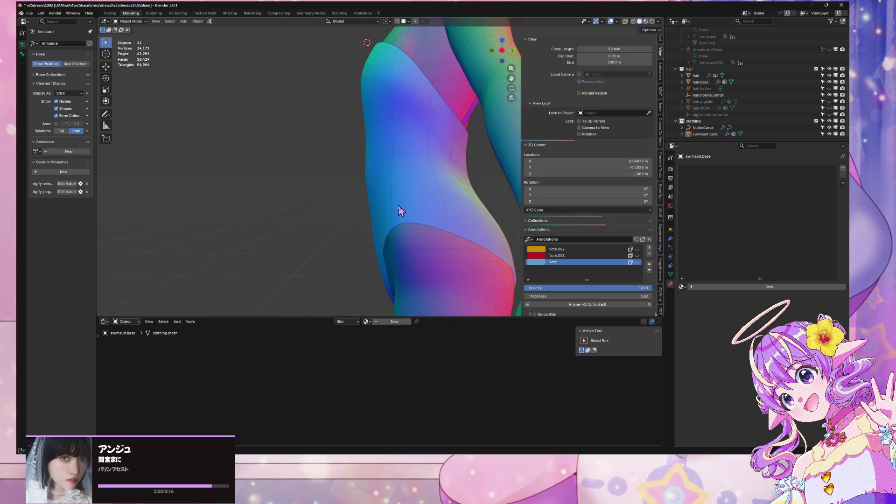
{"action": "scroll", "coordinate": [400, 210], "scroll_direction": "up", "scroll_amount": 3}
{"action": "left_click", "coordinate": [502, 50]}
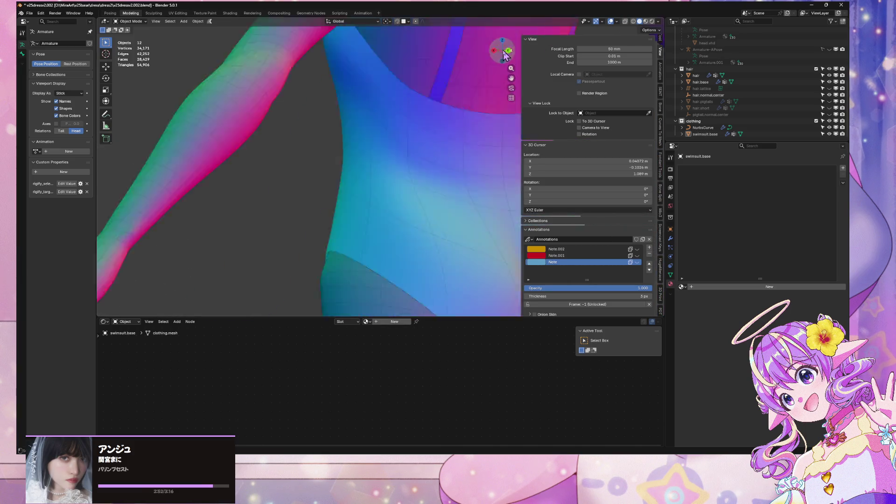
{"action": "mouse_move", "coordinate": [434, 188]}
{"action": "middle_mouse_down"}
{"action": "mouse_move", "coordinate": [432, 196]}
{"action": "mouse_move", "coordinate": [396, 184]}
{"action": "mouse_move", "coordinate": [370, 248]}
{"action": "middle_mouse_up"}
Move a torso-front vertex and a centre-seam vertex along Y, then slide the seam vertex
{"action": "key", "text": "Tab"}
{"action": "left_click", "coordinate": [404, 176]}
{"action": "key", "text": "g"}
{"action": "key", "text": "y"}
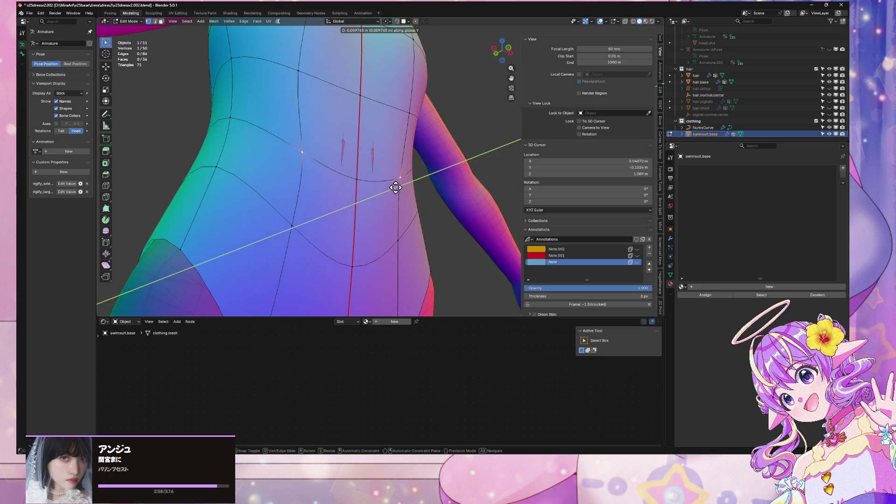
{"action": "left_click", "coordinate": [399, 185]}
{"action": "left_click", "coordinate": [355, 179]}
{"action": "key", "text": "g"}
{"action": "key", "text": "y"}
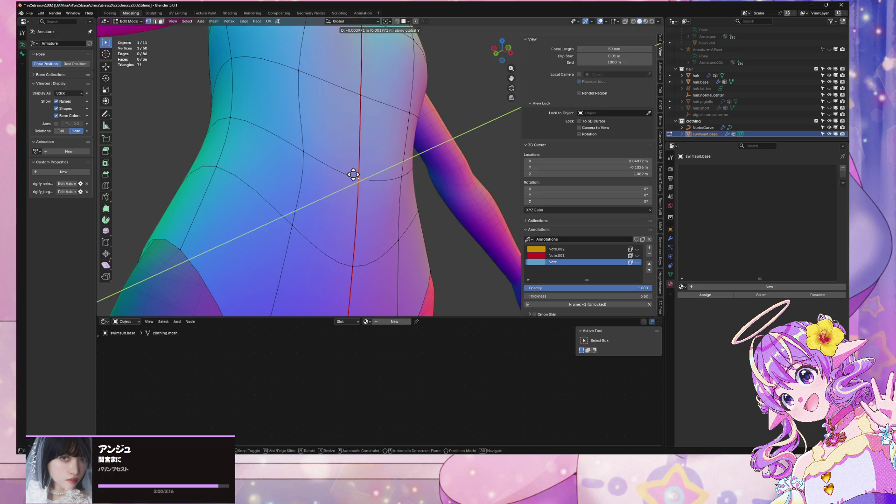
{"action": "left_click", "coordinate": [354, 173]}
{"action": "key", "text": "g"}
{"action": "key", "text": "g"}
{"action": "left_click", "coordinate": [392, 108]}
Undo a seam vertex slide, then reposition it along Y and slide it down the seam
{"action": "left_click", "coordinate": [360, 93]}
{"action": "key", "text": "g"}
{"action": "key", "text": "g"}
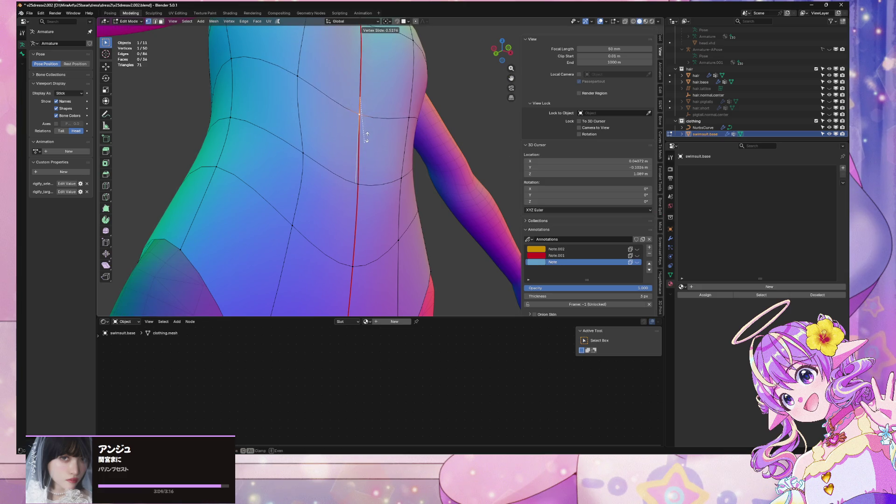
{"action": "scroll", "coordinate": [369, 159], "scroll_direction": "down", "scroll_amount": 5}
{"action": "scroll", "coordinate": [372, 156], "scroll_direction": "up", "scroll_amount": 5}
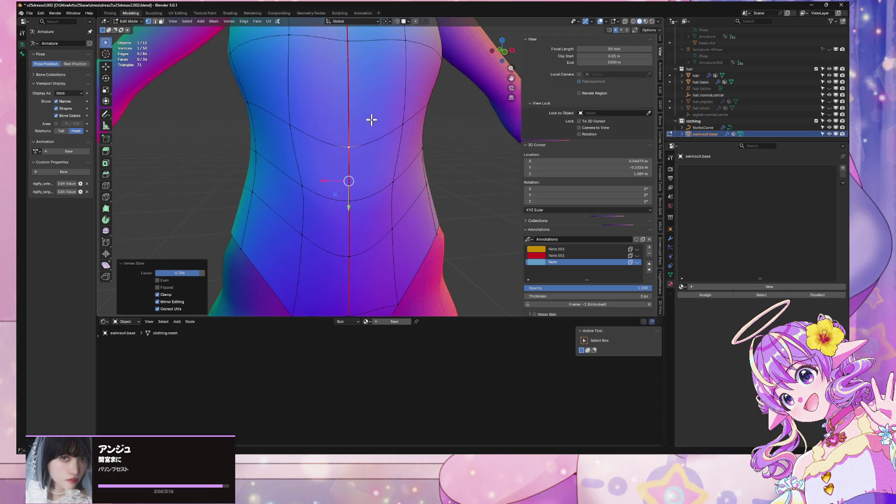
{"action": "left_click", "coordinate": [348, 96]}
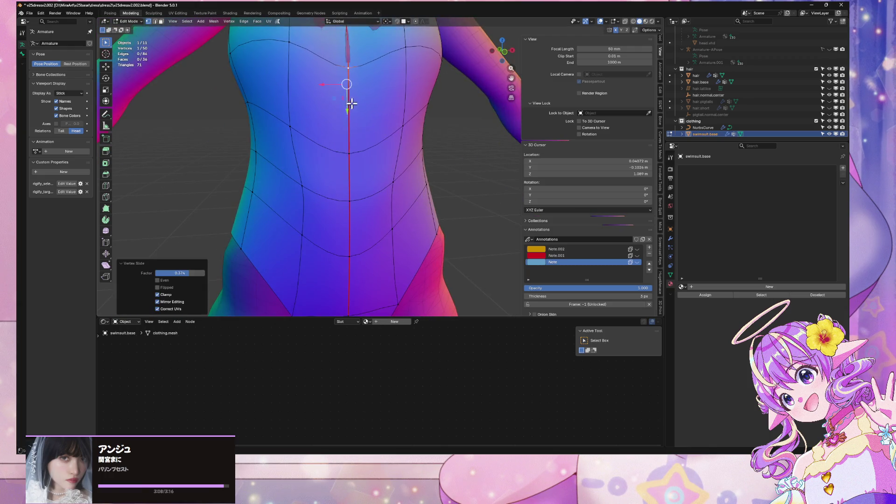
{"action": "scroll", "coordinate": [362, 140], "scroll_direction": "down", "scroll_amount": 4}
{"action": "scroll", "coordinate": [366, 155], "scroll_direction": "up", "scroll_amount": 3}
{"action": "key", "text": "ctrl+z"}
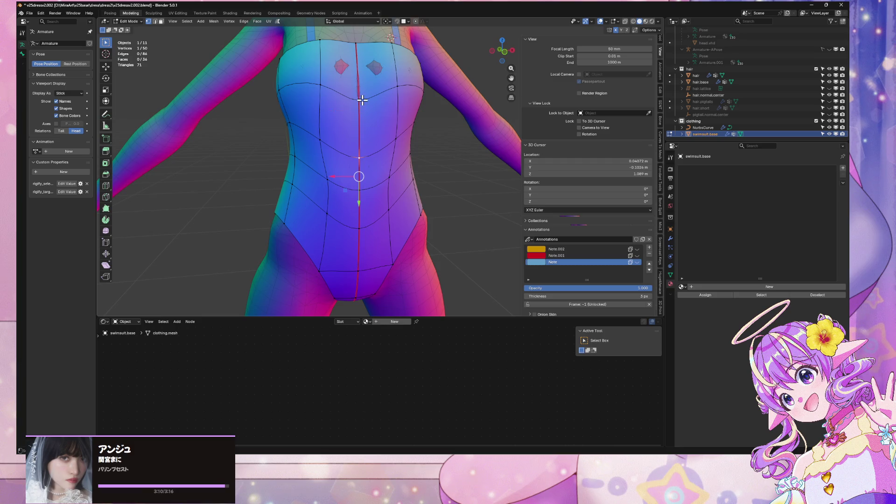
{"action": "key", "text": "g"}
{"action": "key", "text": "y"}
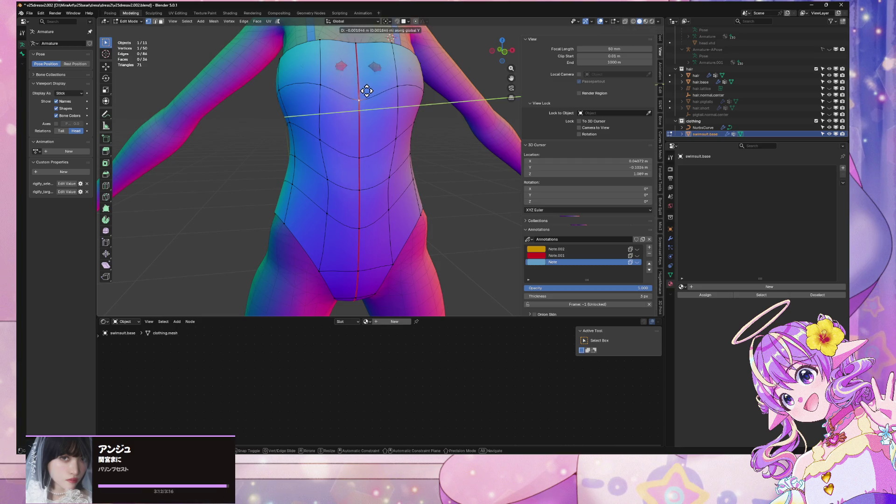
{"action": "left_click", "coordinate": [360, 136]}
{"action": "key", "text": "g"}
{"action": "key", "text": "g"}
{"action": "left_click", "coordinate": [363, 147]}
In Object Mode, look down at the body to check the suit
{"action": "key", "text": "Tab"}
{"action": "scroll", "coordinate": [438, 169], "scroll_direction": "down", "scroll_amount": 5}
{"action": "scroll", "coordinate": [438, 169], "scroll_direction": "up", "scroll_amount": 4}
{"action": "mouse_move", "coordinate": [436, 166]}
{"action": "middle_mouse_down"}
{"action": "mouse_move", "coordinate": [415, 210]}
{"action": "mouse_move", "coordinate": [357, 187]}
{"action": "mouse_move", "coordinate": [371, 173]}
{"action": "mouse_move", "coordinate": [392, 208]}
{"action": "mouse_move", "coordinate": [410, 196]}
{"action": "mouse_move", "coordinate": [386, 186]}
{"action": "middle_mouse_up"}
{"action": "scroll", "coordinate": [366, 196], "scroll_direction": "up", "scroll_amount": 4}
Give a side vertex two small Y-axis nudges, then return to Object Mode
{"action": "key", "text": "Tab"}
{"action": "key", "text": "g"}
{"action": "key", "text": "x"}
{"action": "key", "text": "y"}
{"action": "key", "text": "Escape"}
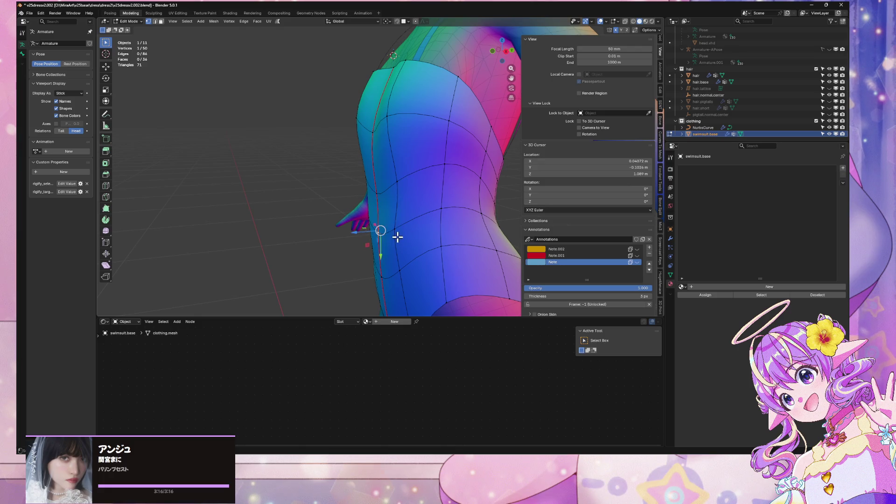
{"action": "middle_click_drag", "start_coordinate": [396, 236], "coordinate": [404, 190]}
{"action": "key", "text": "g"}
{"action": "key", "text": "y"}
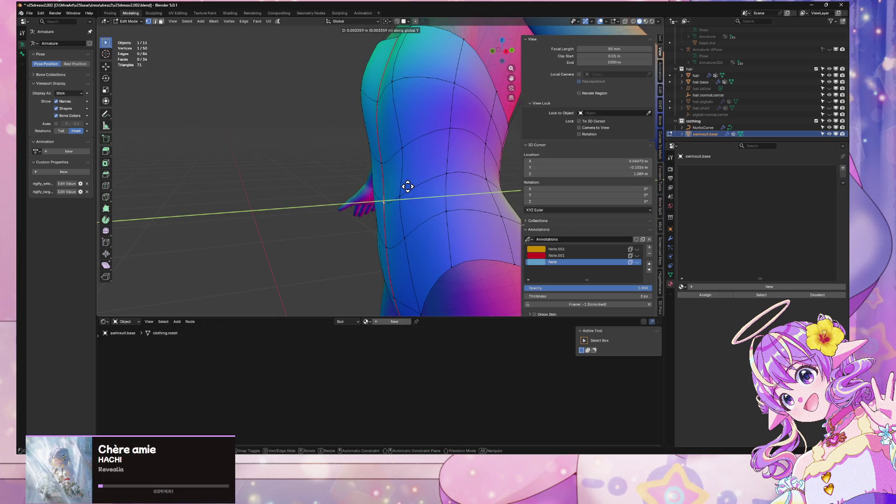
{"action": "left_click", "coordinate": [407, 187]}
{"action": "key", "text": "g"}
{"action": "key", "text": "y"}
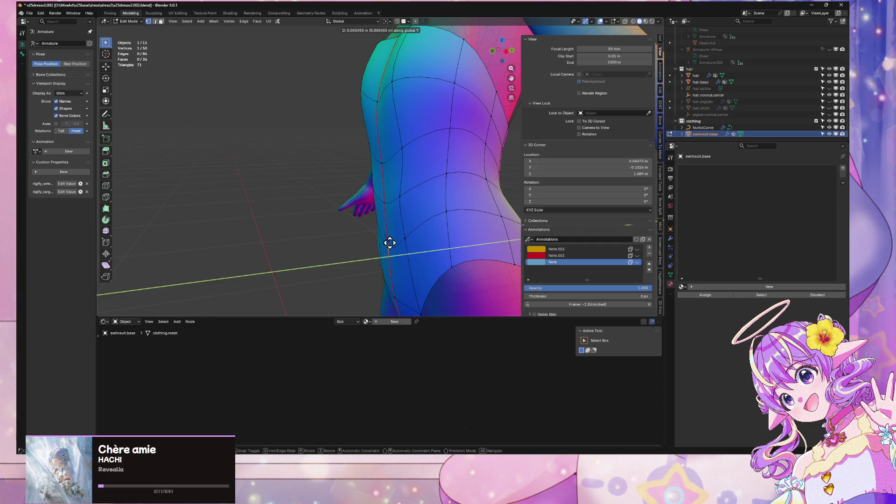
{"action": "left_click", "coordinate": [388, 242]}
{"action": "scroll", "coordinate": [387, 229], "scroll_direction": "down", "scroll_amount": 3}
{"action": "key", "text": "Tab"}
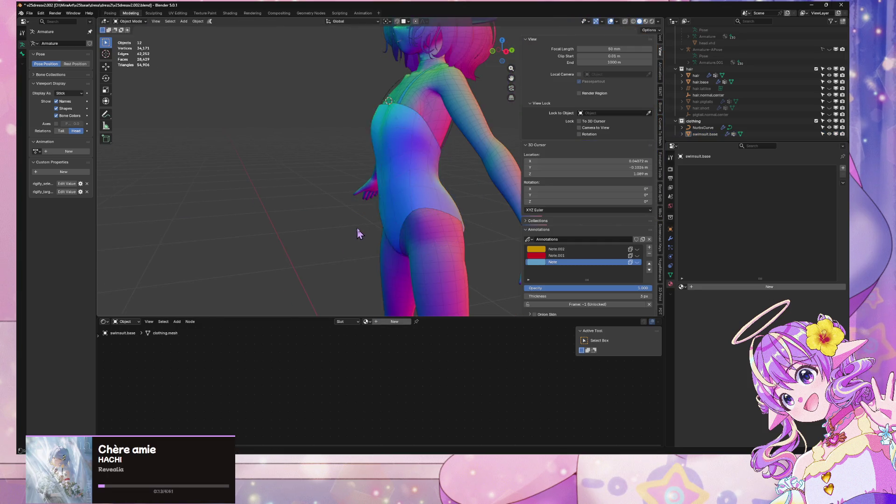
Orbit and zoom around the figure to frame the swimsuit's torso and waist
{"action": "scroll", "coordinate": [386, 228], "scroll_direction": "down", "scroll_amount": 5}
{"action": "mouse_move", "coordinate": [397, 224]}
{"action": "middle_mouse_down"}
{"action": "mouse_move", "coordinate": [447, 193]}
{"action": "mouse_move", "coordinate": [478, 236]}
{"action": "mouse_move", "coordinate": [458, 267]}
{"action": "mouse_move", "coordinate": [392, 256]}
{"action": "mouse_move", "coordinate": [395, 196]}
{"action": "mouse_move", "coordinate": [364, 236]}
{"action": "mouse_move", "coordinate": [278, 187]}
{"action": "middle_mouse_up"}
{"action": "scroll", "coordinate": [396, 196], "scroll_direction": "up", "scroll_amount": 4}
{"action": "scroll", "coordinate": [397, 196], "scroll_direction": "up", "scroll_amount": 3}
{"action": "scroll", "coordinate": [288, 156], "scroll_direction": "down", "scroll_amount": 5}
{"action": "middle_click_drag", "start_coordinate": [287, 154], "coordinate": [234, 166]}
{"action": "scroll", "coordinate": [348, 96], "scroll_direction": "up", "scroll_amount": 4}
{"action": "mouse_move", "coordinate": [348, 96]}
{"action": "middle_mouse_down"}
{"action": "mouse_move", "coordinate": [248, 152]}
{"action": "mouse_move", "coordinate": [273, 89]}
{"action": "mouse_move", "coordinate": [230, 56]}
{"action": "mouse_move", "coordinate": [252, 100]}
{"action": "mouse_move", "coordinate": [239, 80]}
{"action": "mouse_move", "coordinate": [176, 70]}
{"action": "mouse_move", "coordinate": [106, 101]}
{"action": "mouse_move", "coordinate": [439, 105]}
{"action": "mouse_move", "coordinate": [460, 87]}
{"action": "middle_mouse_up"}
{"action": "scroll", "coordinate": [448, 106], "scroll_direction": "down", "scroll_amount": 4}
{"action": "scroll", "coordinate": [461, 84], "scroll_direction": "up", "scroll_amount": 5}
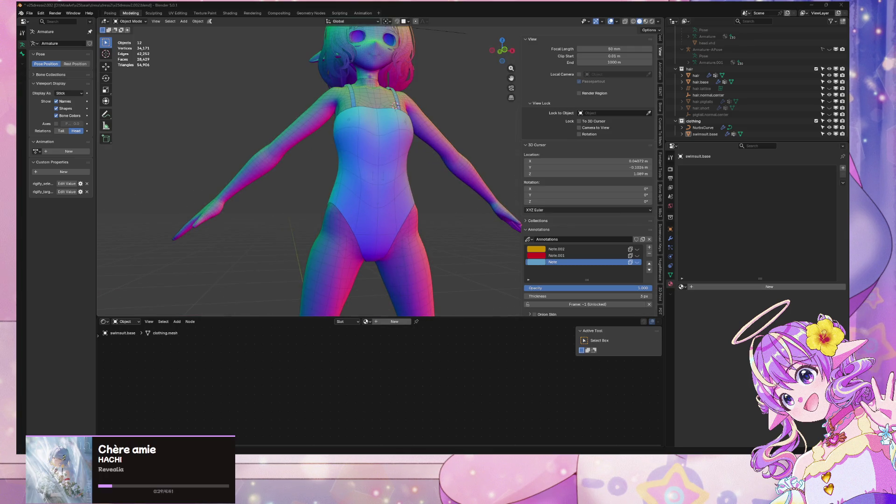
{"action": "middle_click_drag", "start_coordinate": [431, 151], "coordinate": [406, 199]}
{"action": "scroll", "coordinate": [406, 199], "scroll_direction": "down", "scroll_amount": 4}
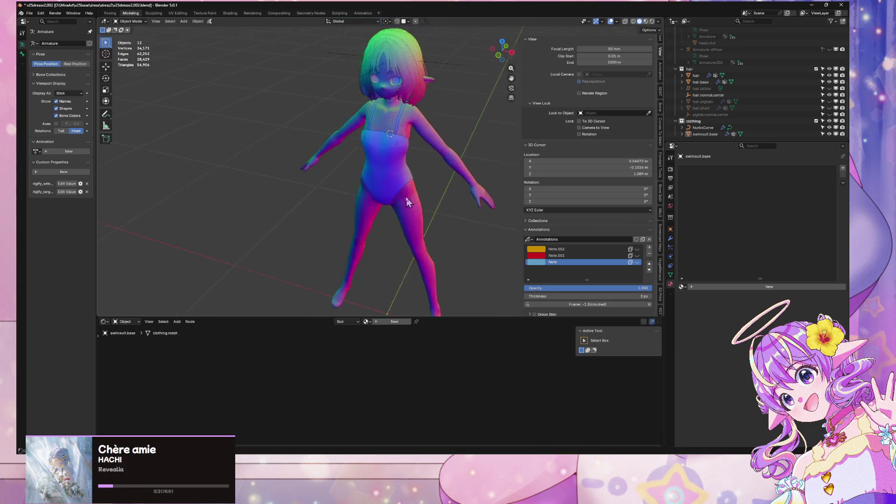
{"action": "scroll", "coordinate": [414, 200], "scroll_direction": "up", "scroll_amount": 6}
{"action": "scroll", "coordinate": [400, 145], "scroll_direction": "down", "scroll_amount": 3}
{"action": "scroll", "coordinate": [410, 152], "scroll_direction": "up", "scroll_amount": 6}
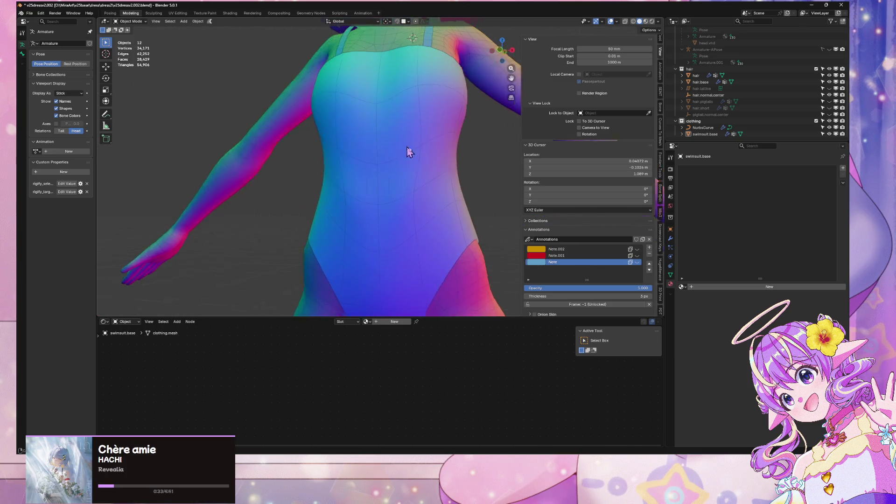
Enter Edit Mode on swimsuit.base and pick faces around the waist
{"action": "key", "text": "Tab"}
{"action": "left_click", "coordinate": [326, 184], "text": "alt"}
{"action": "left_click", "coordinate": [340, 216], "text": "alt"}
Apply Smooth Vertices to two adjacent waist face loops at a light 0.064 strength
{"action": "key", "text": "alt+a"}
{"action": "left_click", "coordinate": [418, 194], "text": "alt"}
{"action": "left_click", "coordinate": [417, 205], "text": "alt+shift"}
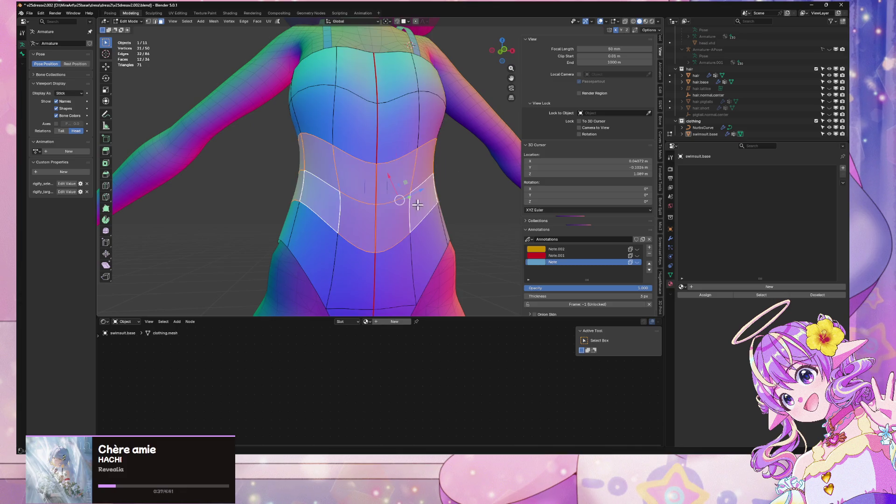
{"action": "right_click", "coordinate": [459, 201]}
{"action": "left_click", "coordinate": [497, 213]}
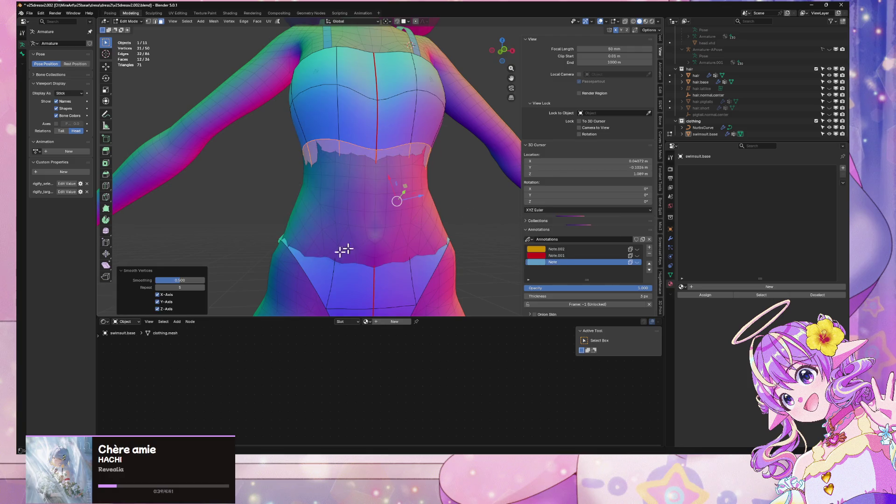
{"action": "left_click_drag", "start_coordinate": [186, 284], "coordinate": [159, 285]}
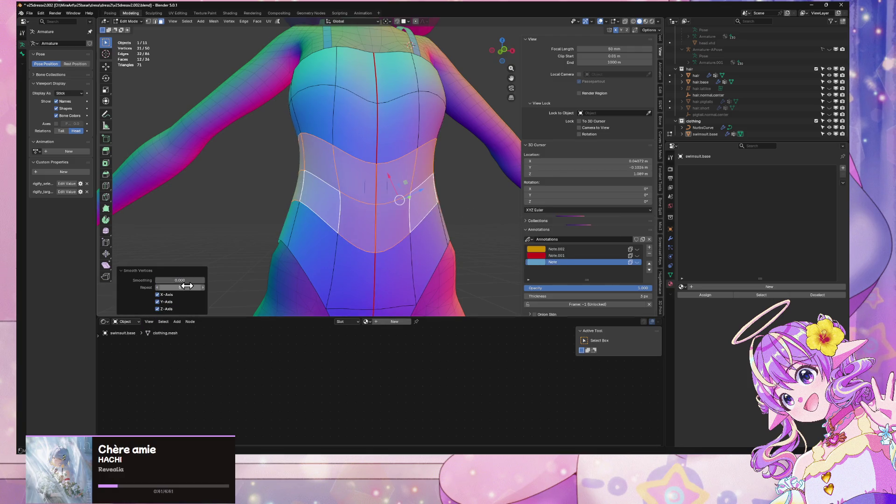
{"action": "left_click_drag", "start_coordinate": [180, 280], "coordinate": [181, 280]}
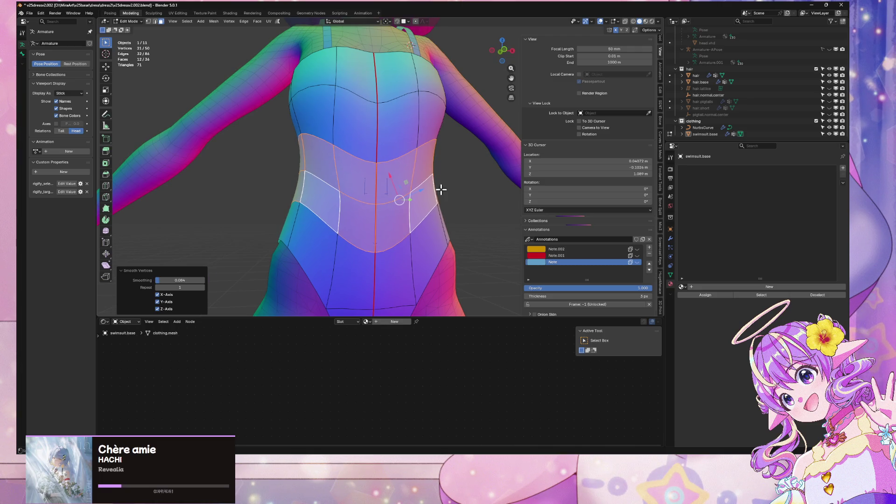
Return to Object Mode and reselect swimsuit.base from a side view
{"action": "key", "text": "Tab"}
{"action": "mouse_move", "coordinate": [468, 196]}
{"action": "middle_mouse_down"}
{"action": "mouse_move", "coordinate": [392, 224]}
{"action": "mouse_move", "coordinate": [337, 197]}
{"action": "mouse_move", "coordinate": [280, 196]}
{"action": "mouse_move", "coordinate": [458, 194]}
{"action": "mouse_move", "coordinate": [436, 210]}
{"action": "mouse_move", "coordinate": [438, 154]}
{"action": "mouse_move", "coordinate": [418, 172]}
{"action": "middle_mouse_up"}
{"action": "scroll", "coordinate": [326, 206], "scroll_direction": "down", "scroll_amount": 4}
{"action": "scroll", "coordinate": [432, 152], "scroll_direction": "up", "scroll_amount": 3}
{"action": "scroll", "coordinate": [418, 173], "scroll_direction": "down", "scroll_amount": 3}
{"action": "left_click", "coordinate": [419, 173]}
{"action": "scroll", "coordinate": [405, 132], "scroll_direction": "up", "scroll_amount": 2}
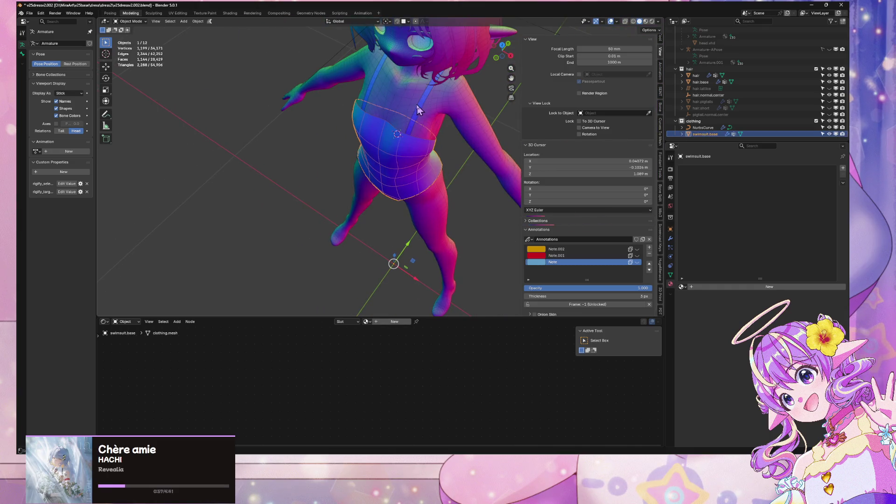
Rename the NurbsCurve strap object to swimsuit.strap
{"action": "left_click", "coordinate": [422, 107]}
{"action": "left_click", "coordinate": [704, 134]}
{"action": "double_click", "coordinate": [710, 126]}
{"action": "type", "text": "swimsuit.s"}
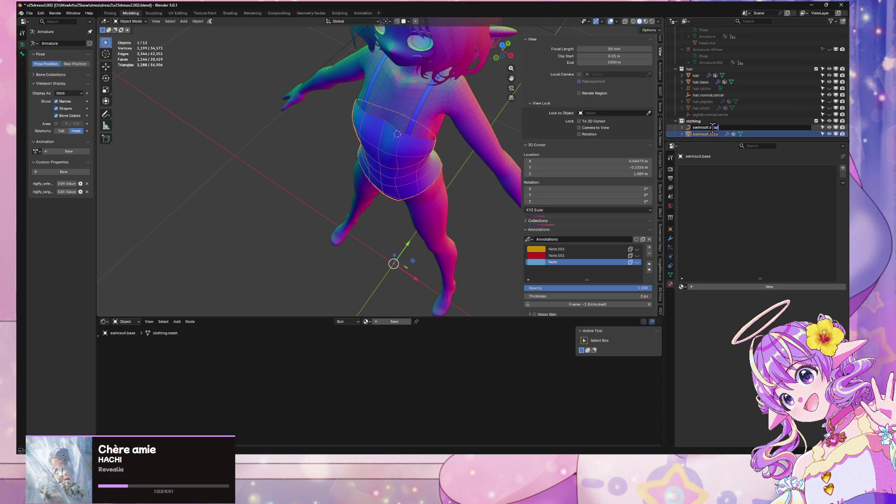
{"action": "key", "text": "Return"}
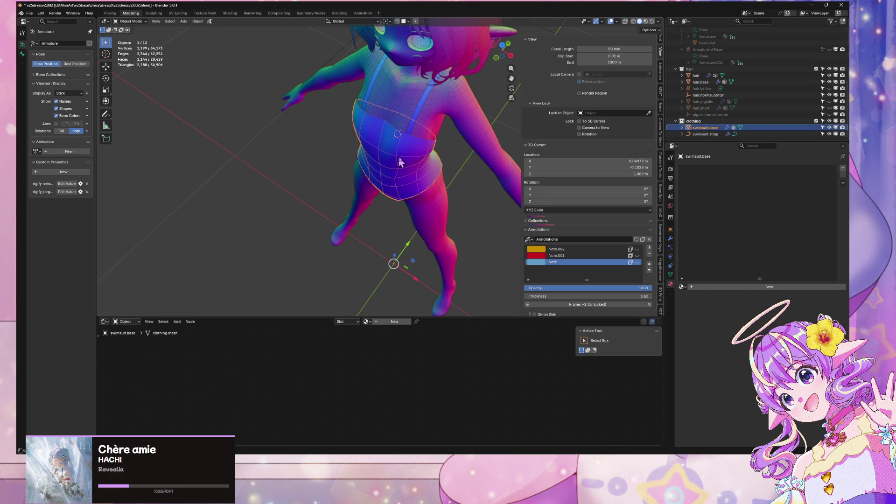
Give the strap a copy of the base.body material renamed 'swimsuit'
{"action": "left_click", "coordinate": [417, 109], "text": "shift"}
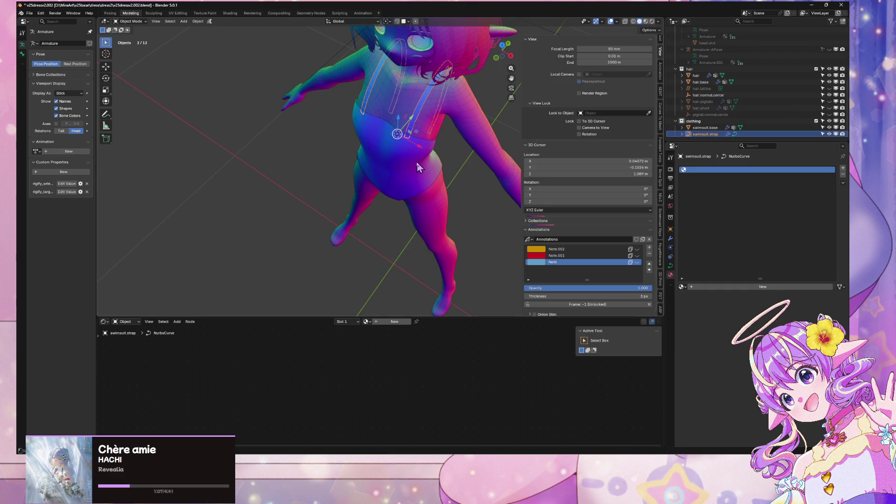
{"action": "left_click", "coordinate": [682, 287]}
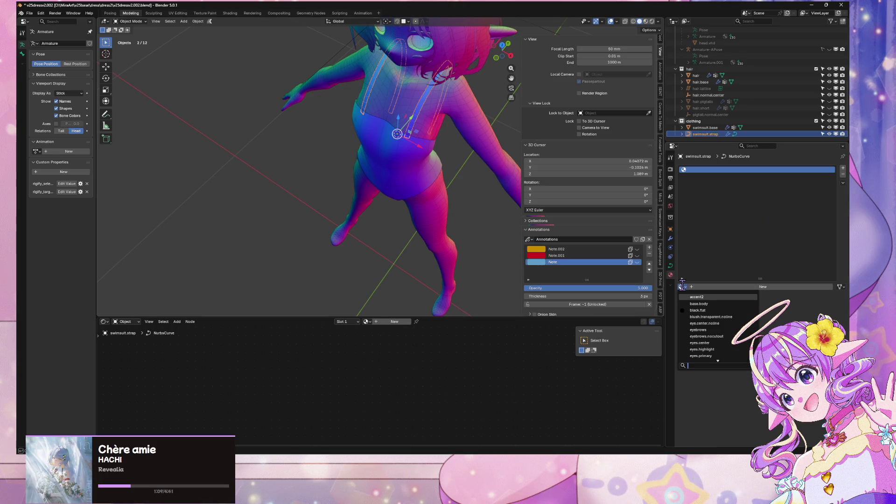
{"action": "left_click", "coordinate": [736, 299]}
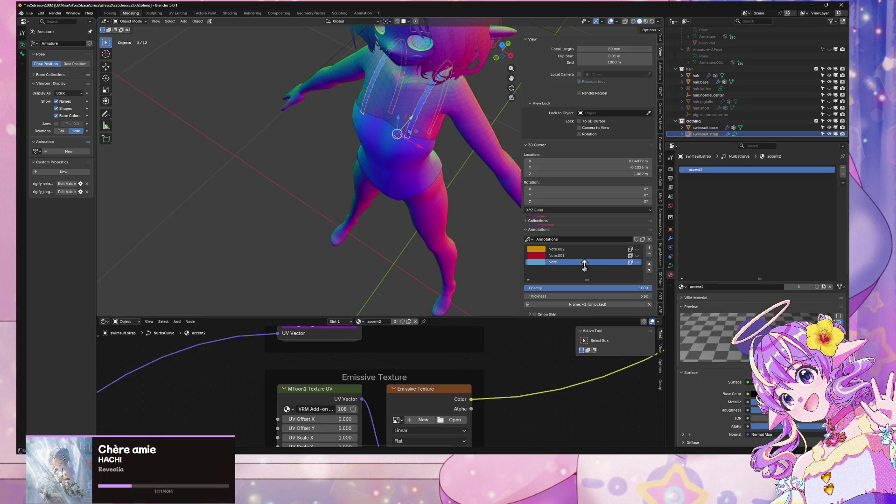
{"action": "left_click", "coordinate": [682, 286]}
{"action": "left_click", "coordinate": [699, 304]}
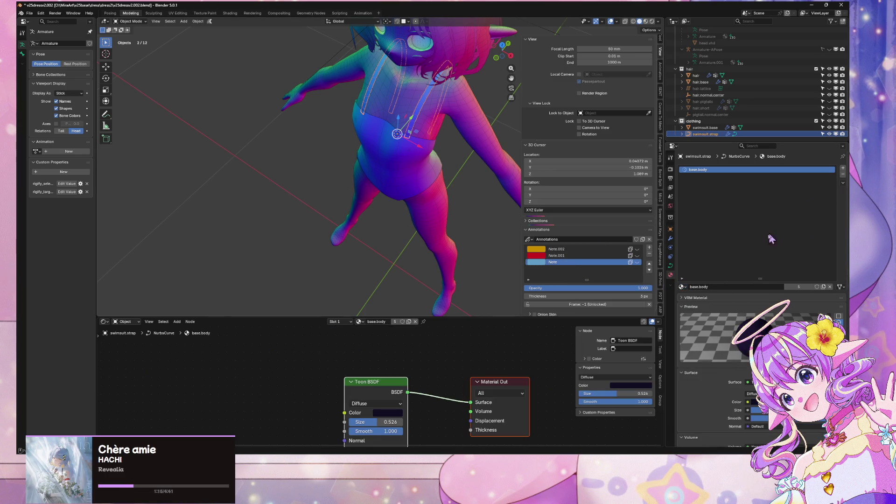
{"action": "left_click", "coordinate": [824, 287]}
{"action": "left_click", "coordinate": [716, 286]}
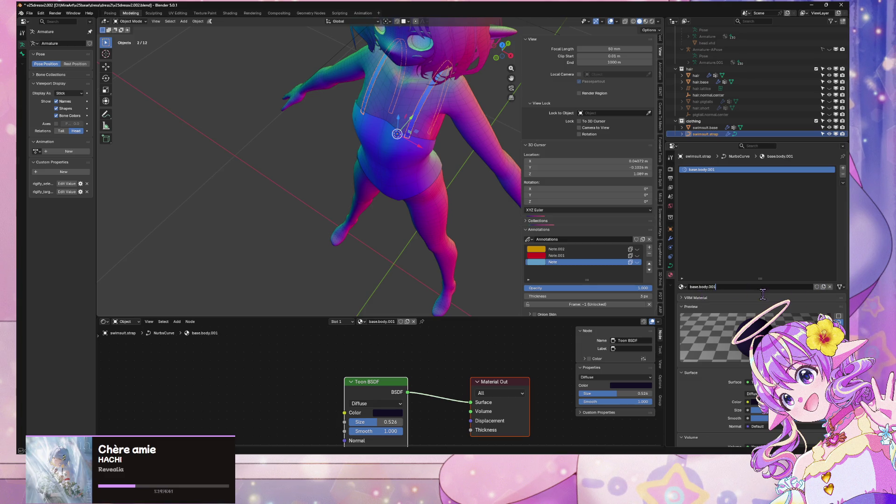
{"action": "key", "text": "Home"}
{"action": "key", "text": "Return"}
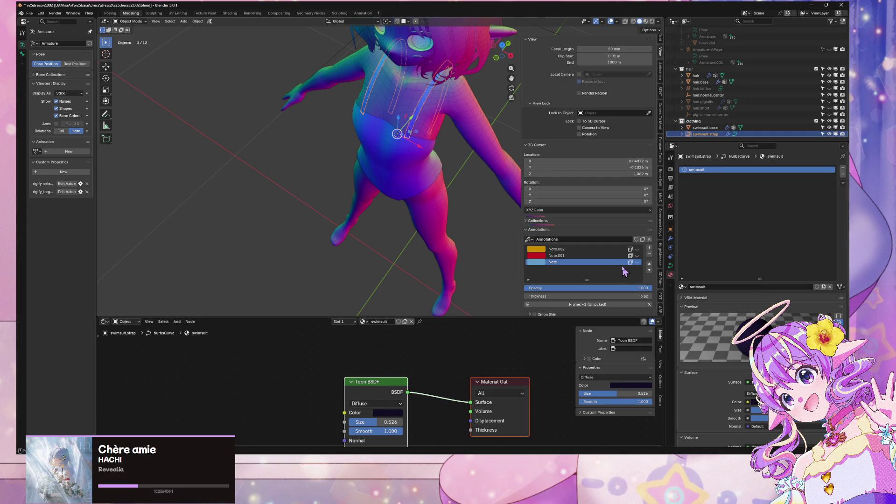
Assign the swimsuit material to a new material slot on swimsuit.base
{"action": "left_click", "coordinate": [417, 164]}
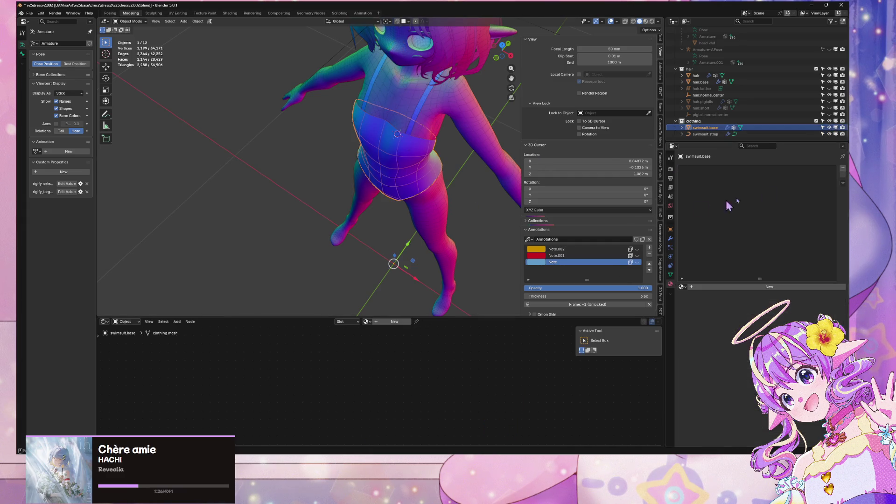
{"action": "left_click", "coordinate": [843, 168]}
{"action": "left_click", "coordinate": [682, 286]}
{"action": "type", "text": "sw"}
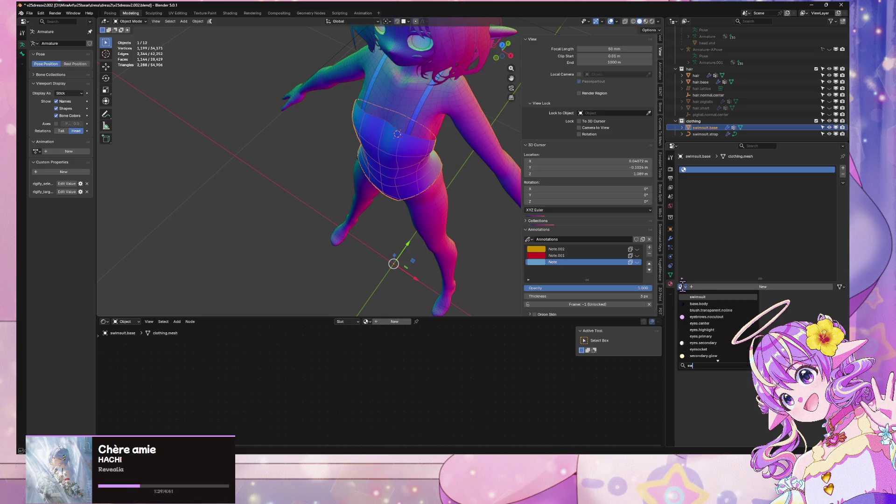
{"action": "key", "text": "Return"}
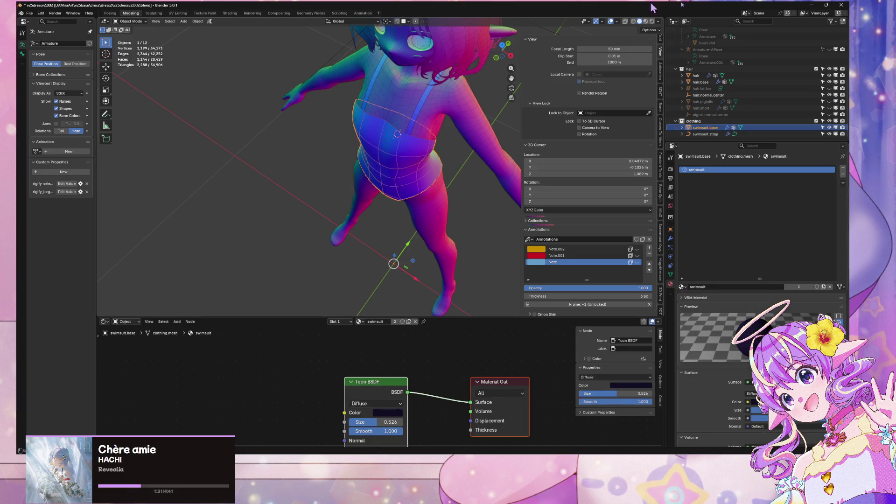
{"action": "left_click", "coordinate": [646, 21]}
Inspect the dark swimsuit and straps from front, back and three-quarter views in Material Preview
{"action": "key", "text": "KP_1"}
{"action": "scroll", "coordinate": [462, 123], "scroll_direction": "down", "scroll_amount": 3}
{"action": "left_click", "coordinate": [401, 224]}
{"action": "middle_click_drag", "start_coordinate": [498, 173], "coordinate": [472, 181]}
{"action": "scroll", "coordinate": [472, 180], "scroll_direction": "up", "scroll_amount": 4}
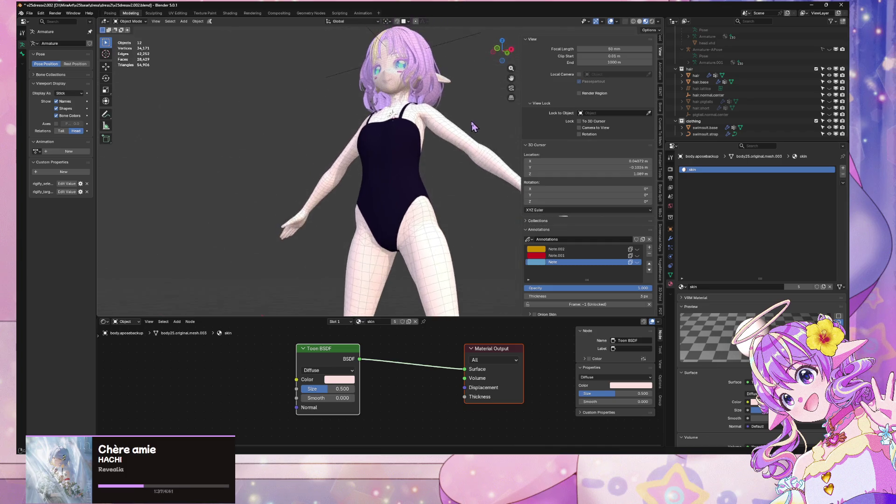
{"action": "key", "text": "ctrl+KP_1"}
{"action": "scroll", "coordinate": [351, 146], "scroll_direction": "up", "scroll_amount": 2}
{"action": "middle_click_drag", "start_coordinate": [351, 146], "coordinate": [473, 164]}
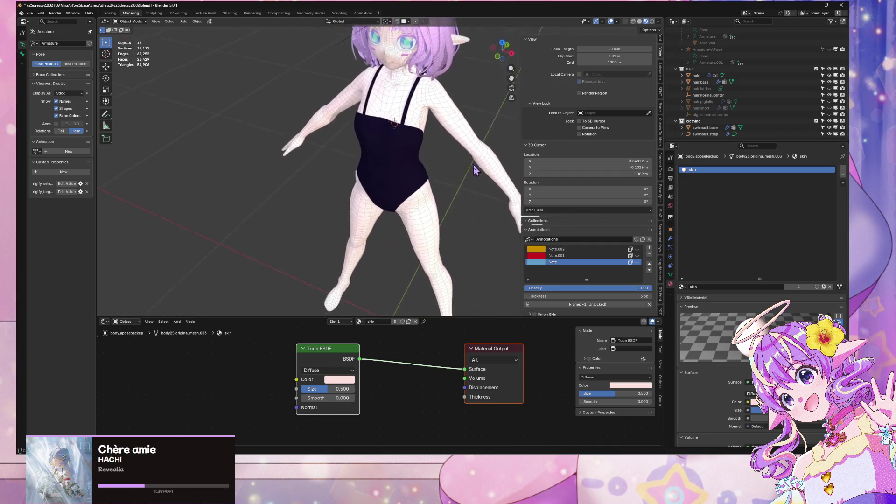
{"action": "scroll", "coordinate": [473, 164], "scroll_direction": "down", "scroll_amount": 4}
{"action": "scroll", "coordinate": [455, 150], "scroll_direction": "up", "scroll_amount": 8}
{"action": "scroll", "coordinate": [451, 152], "scroll_direction": "down", "scroll_amount": 4}
{"action": "scroll", "coordinate": [426, 141], "scroll_direction": "down", "scroll_amount": 3}
{"action": "mouse_move", "coordinate": [425, 141]}
{"action": "middle_mouse_down"}
{"action": "mouse_move", "coordinate": [444, 191]}
{"action": "mouse_move", "coordinate": [431, 202]}
{"action": "mouse_move", "coordinate": [266, 196]}
{"action": "middle_mouse_up"}
{"action": "scroll", "coordinate": [296, 185], "scroll_direction": "up", "scroll_amount": 5}
{"action": "scroll", "coordinate": [297, 182], "scroll_direction": "up", "scroll_amount": 2}
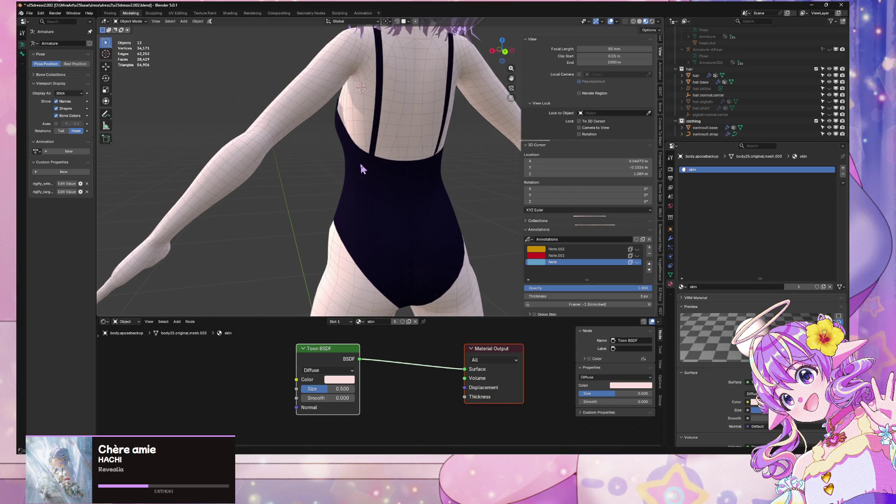
{"action": "scroll", "coordinate": [360, 161], "scroll_direction": "down", "scroll_amount": 5}
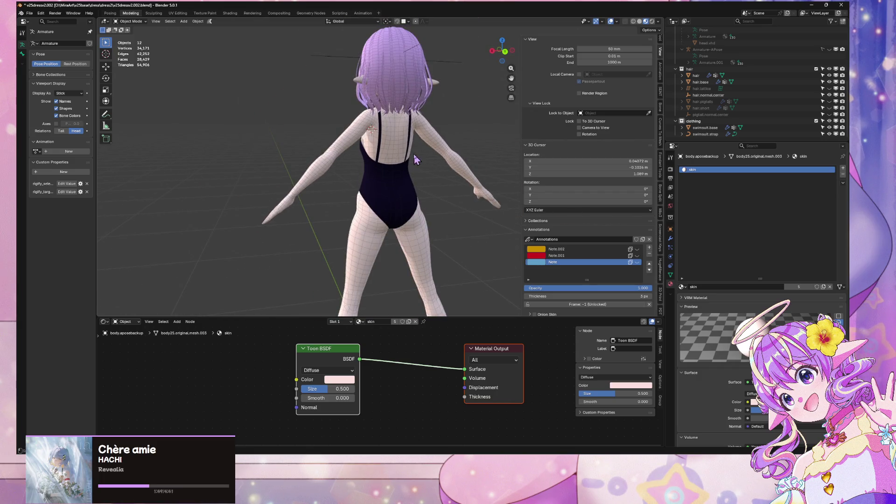
{"action": "middle_click_drag", "start_coordinate": [297, 112], "coordinate": [598, 41]}
Switch back to Solid shading and save the file as v25dressv2.002.blend
{"action": "left_click", "coordinate": [639, 21]}
{"action": "mouse_move", "coordinate": [495, 70]}
{"action": "middle_mouse_down"}
{"action": "mouse_move", "coordinate": [420, 91]}
{"action": "mouse_move", "coordinate": [261, 88]}
{"action": "mouse_move", "coordinate": [415, 103]}
{"action": "middle_mouse_up"}
{"action": "scroll", "coordinate": [422, 84], "scroll_direction": "down", "scroll_amount": 3}
{"action": "scroll", "coordinate": [425, 66], "scroll_direction": "up", "scroll_amount": 5}
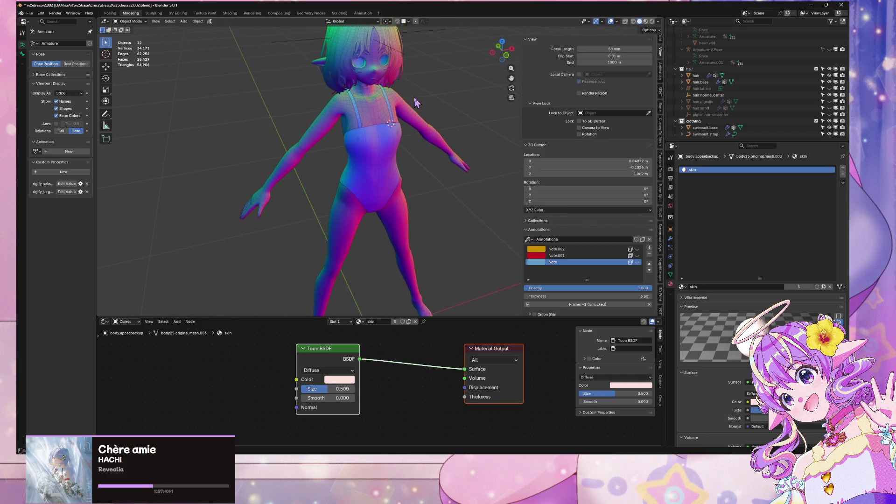
{"action": "key", "text": "ctrl+s"}
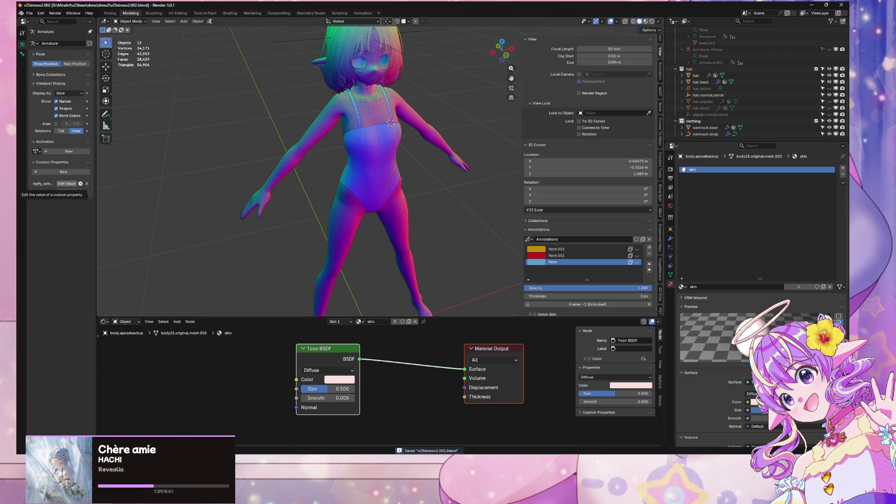
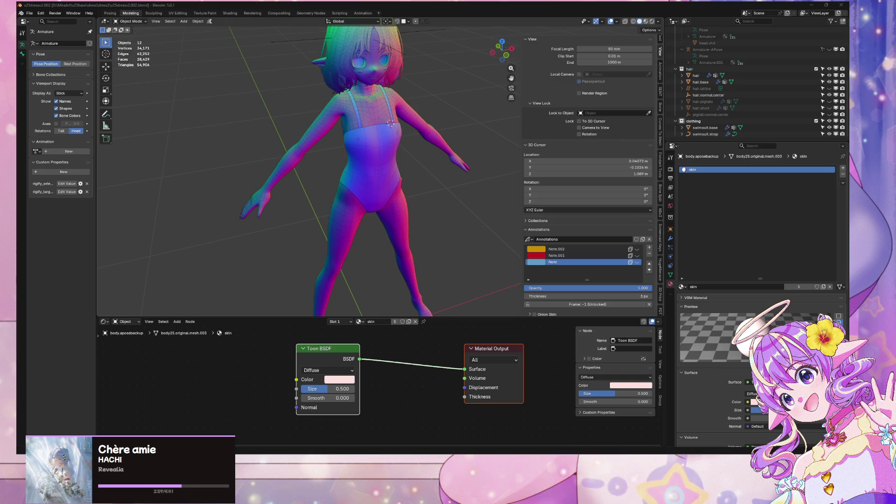
Switch the viewport to Material Preview and frame the character from the front
{"action": "middle_click_drag", "start_coordinate": [352, 201], "coordinate": [416, 175]}
{"action": "scroll", "coordinate": [310, 154], "scroll_direction": "down", "scroll_amount": 3}
{"action": "middle_click_drag", "start_coordinate": [310, 154], "coordinate": [416, 164]}
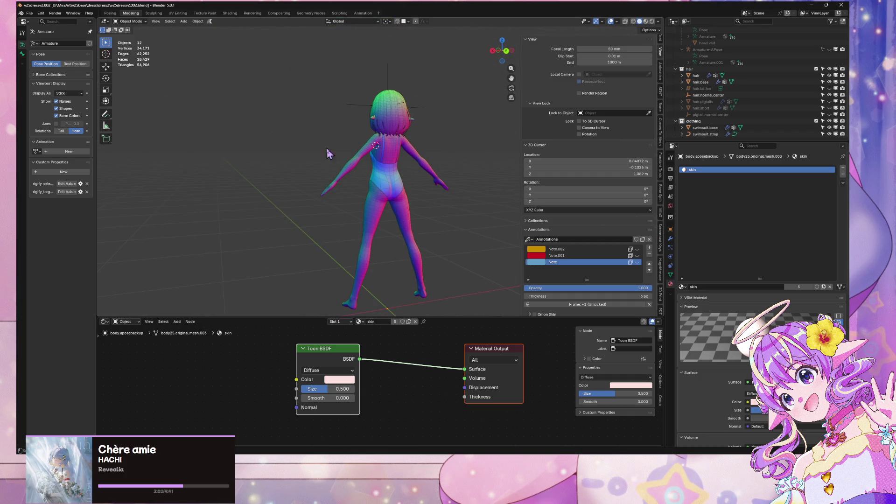
{"action": "left_click", "coordinate": [645, 22]}
{"action": "mouse_move", "coordinate": [448, 117]}
{"action": "middle_mouse_down"}
{"action": "mouse_move", "coordinate": [273, 110]}
{"action": "mouse_move", "coordinate": [410, 103]}
{"action": "mouse_move", "coordinate": [288, 104]}
{"action": "mouse_move", "coordinate": [322, 112]}
{"action": "mouse_move", "coordinate": [366, 182]}
{"action": "middle_mouse_up"}
{"action": "scroll", "coordinate": [308, 88], "scroll_direction": "up", "scroll_amount": 1}
{"action": "scroll", "coordinate": [350, 134], "scroll_direction": "up", "scroll_amount": 5}
{"action": "scroll", "coordinate": [365, 182], "scroll_direction": "down", "scroll_amount": 5}
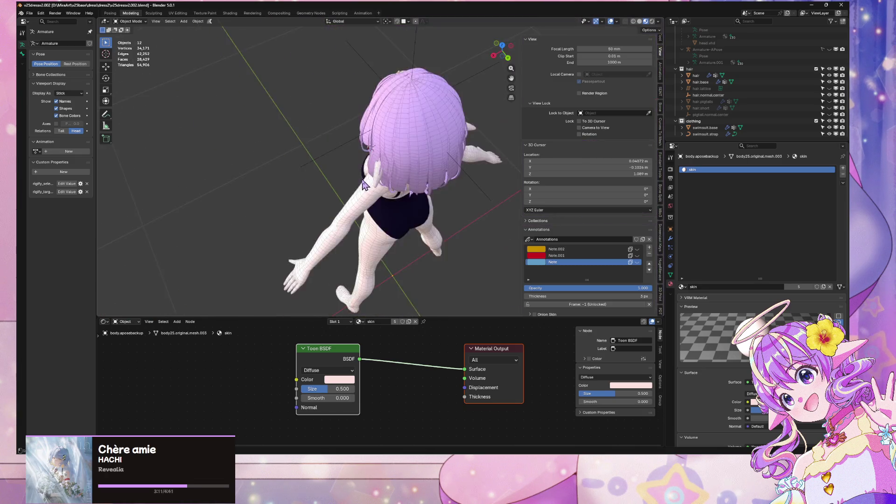
{"action": "key", "text": "KP_1"}
{"action": "scroll", "coordinate": [460, 150], "scroll_direction": "down", "scroll_amount": 2}
{"action": "scroll", "coordinate": [480, 125], "scroll_direction": "up", "scroll_amount": 2}
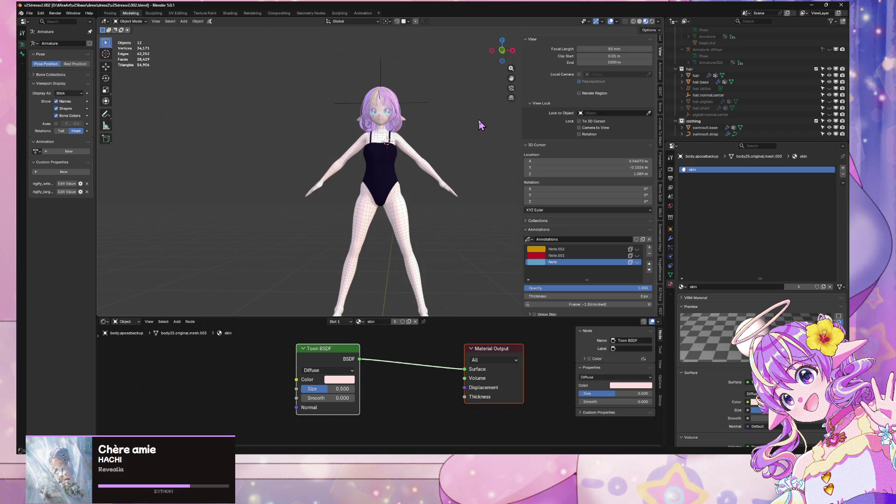
Toggle the Note.001 annotation layer off and back on to check the red sketch
{"action": "left_click", "coordinate": [636, 255]}
{"action": "left_click", "coordinate": [637, 256]}
{"action": "mouse_move", "coordinate": [458, 196]}
{"action": "middle_mouse_down"}
{"action": "mouse_move", "coordinate": [402, 201]}
{"action": "mouse_move", "coordinate": [382, 224]}
{"action": "mouse_move", "coordinate": [359, 221]}
{"action": "mouse_move", "coordinate": [390, 228]}
{"action": "middle_mouse_up"}
{"action": "scroll", "coordinate": [376, 206], "scroll_direction": "up", "scroll_amount": 4}
{"action": "scroll", "coordinate": [391, 227], "scroll_direction": "down", "scroll_amount": 6}
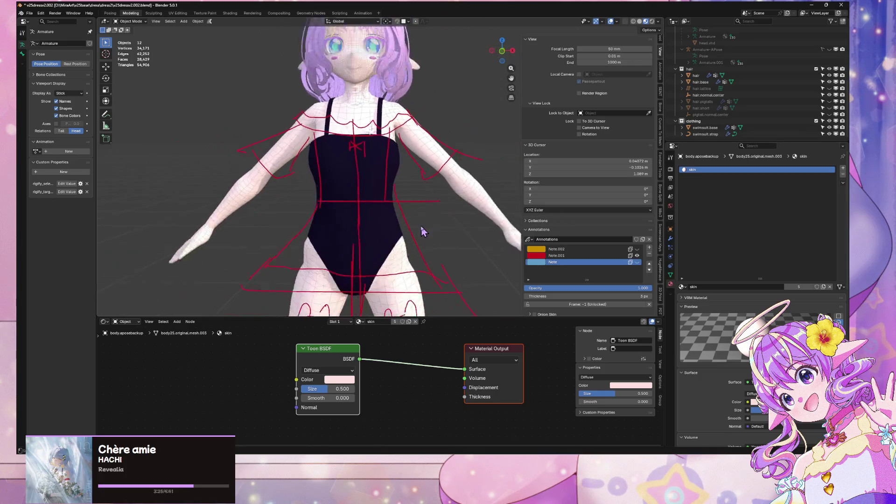
Check the character from the back, front and right side using the navigation gizmo
{"action": "left_click", "coordinate": [506, 53]}
{"action": "left_click", "coordinate": [506, 54]}
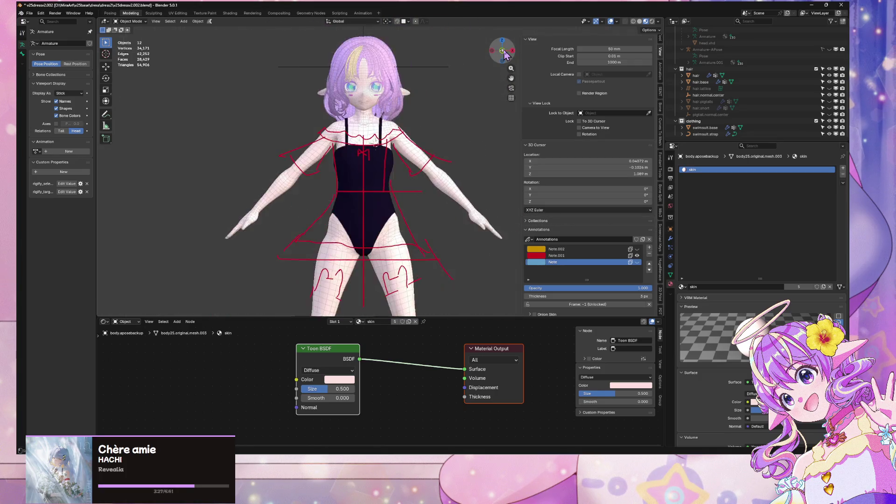
{"action": "left_click_drag", "start_coordinate": [506, 53], "coordinate": [256, 87]}
{"action": "left_click", "coordinate": [500, 51]}
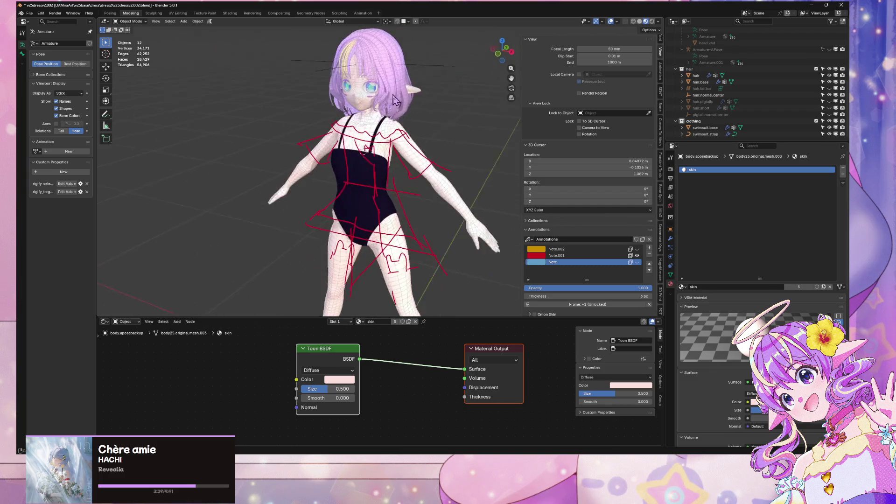
{"action": "left_click", "coordinate": [502, 51]}
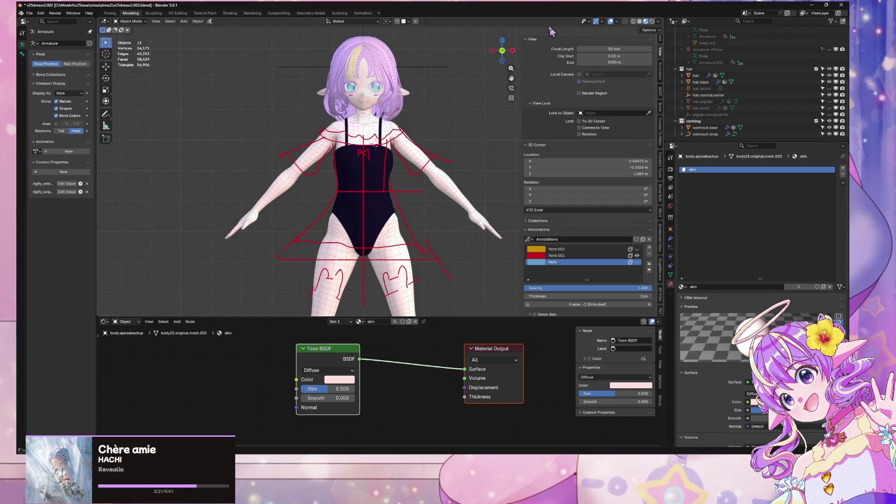
{"action": "left_click", "coordinate": [511, 52]}
{"action": "left_click", "coordinate": [511, 52]}
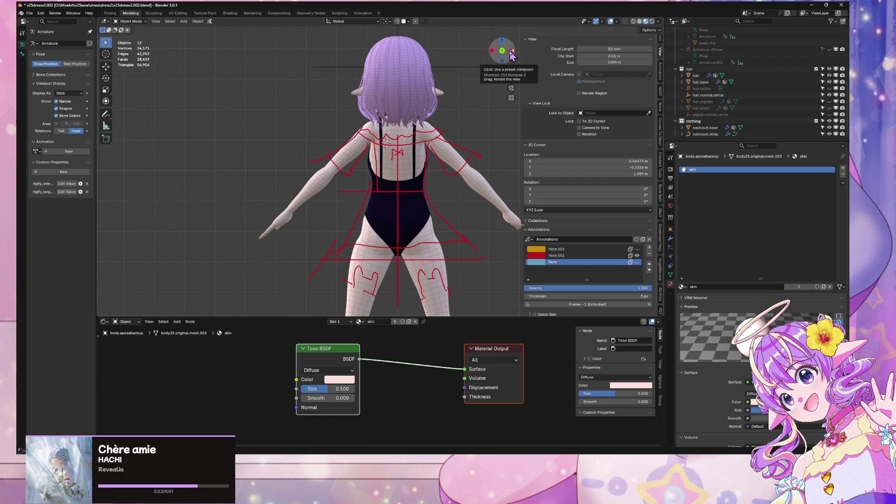
{"action": "left_click", "coordinate": [496, 54]}
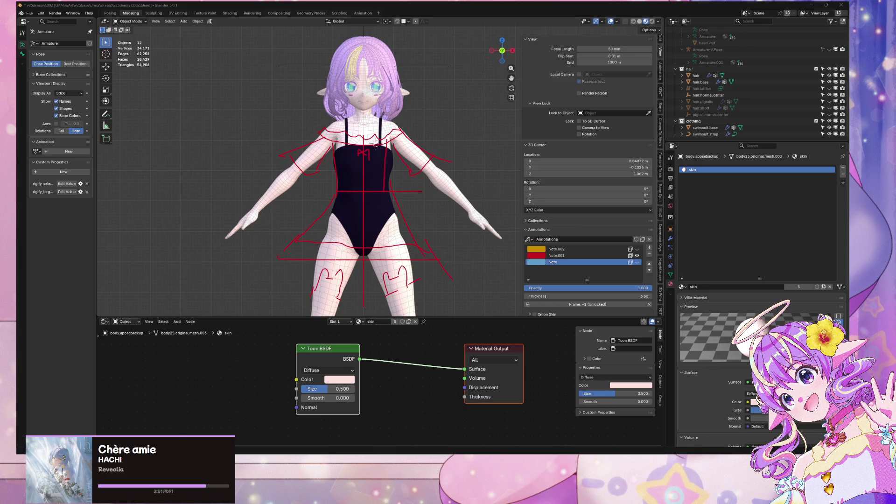
Maximize the Blender window and save the file as v25dressv2.002.blend
{"action": "key", "text": "super+Up"}
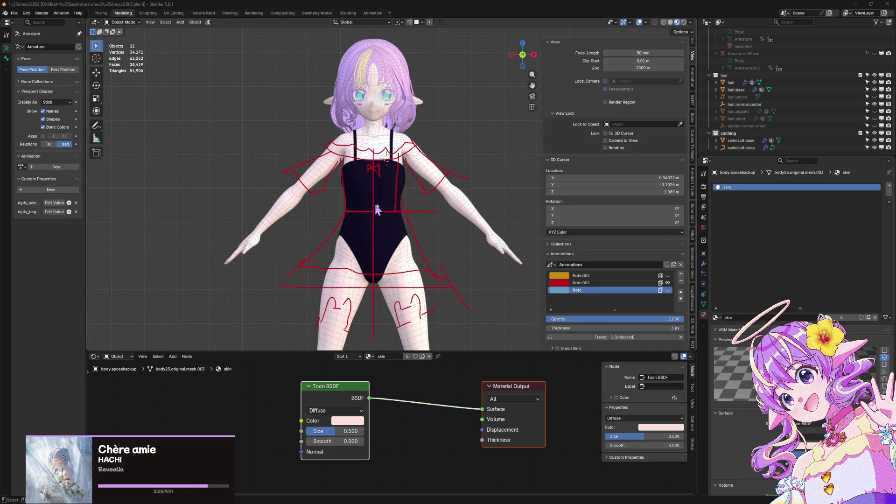
{"action": "key", "text": "ctrl+s"}
{"action": "scroll", "coordinate": [458, 164], "scroll_direction": "up", "scroll_amount": 4}
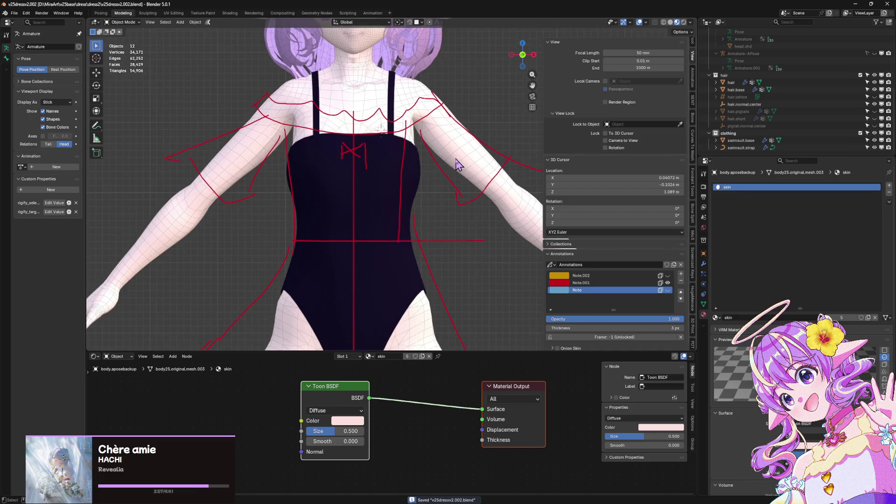
Select the swimsuit mesh, enter Edit Mode and switch to solid shading
{"action": "scroll", "coordinate": [457, 165], "scroll_direction": "down", "scroll_amount": 3}
{"action": "left_click", "coordinate": [381, 219]}
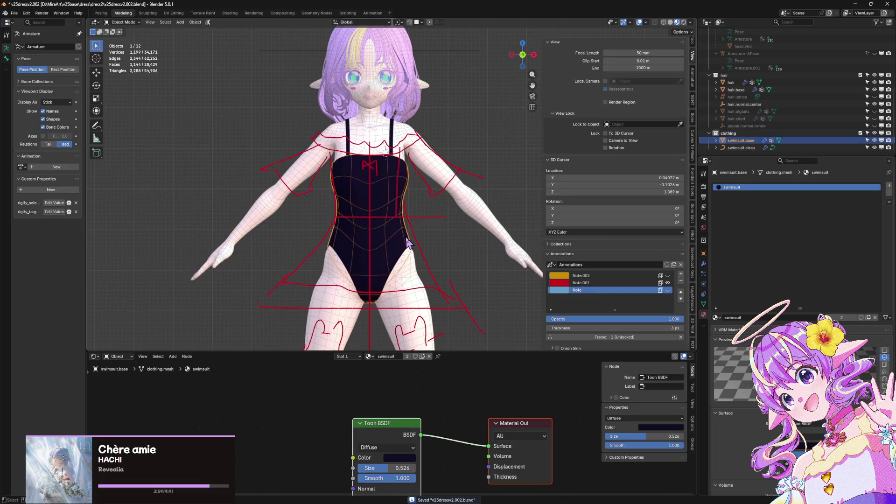
{"action": "scroll", "coordinate": [410, 261], "scroll_direction": "up", "scroll_amount": 3}
{"action": "scroll", "coordinate": [410, 286], "scroll_direction": "up", "scroll_amount": 4}
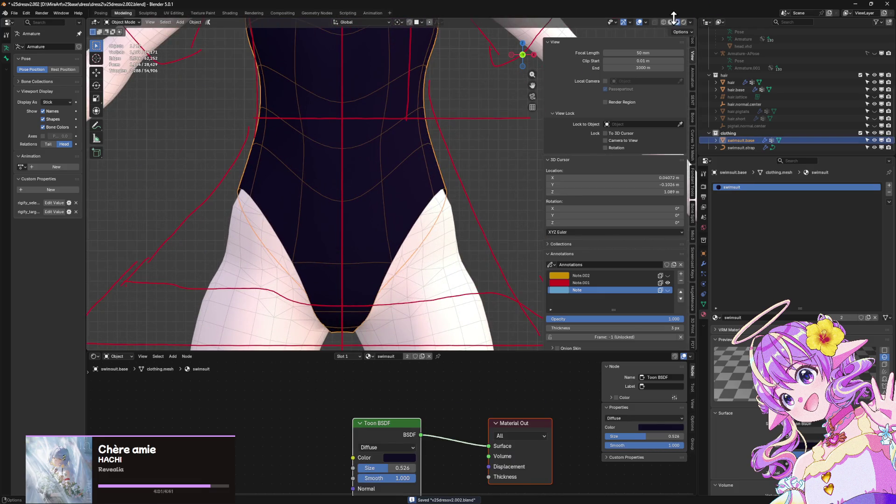
{"action": "key", "text": "Tab"}
{"action": "left_click", "coordinate": [672, 22]}
{"action": "scroll", "coordinate": [427, 208], "scroll_direction": "up", "scroll_amount": 5}
Slide a crotch-edge vertex along its edge, undoing and retrying until it sits right
{"action": "left_click", "coordinate": [335, 258]}
{"action": "key", "text": "shift+v"}
{"action": "left_click", "coordinate": [345, 231]}
{"action": "mouse_move", "coordinate": [344, 232]}
{"action": "middle_mouse_down"}
{"action": "mouse_move", "coordinate": [310, 258]}
{"action": "mouse_move", "coordinate": [314, 242]}
{"action": "mouse_move", "coordinate": [330, 258]}
{"action": "mouse_move", "coordinate": [334, 231]}
{"action": "middle_mouse_up"}
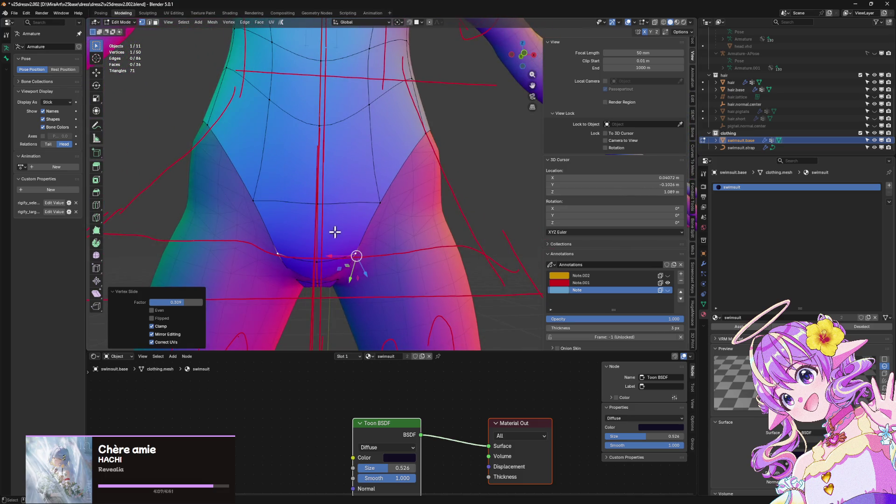
{"action": "key", "text": "shift+v"}
{"action": "left_click", "coordinate": [340, 217]}
{"action": "key", "text": "ctrl+z"}
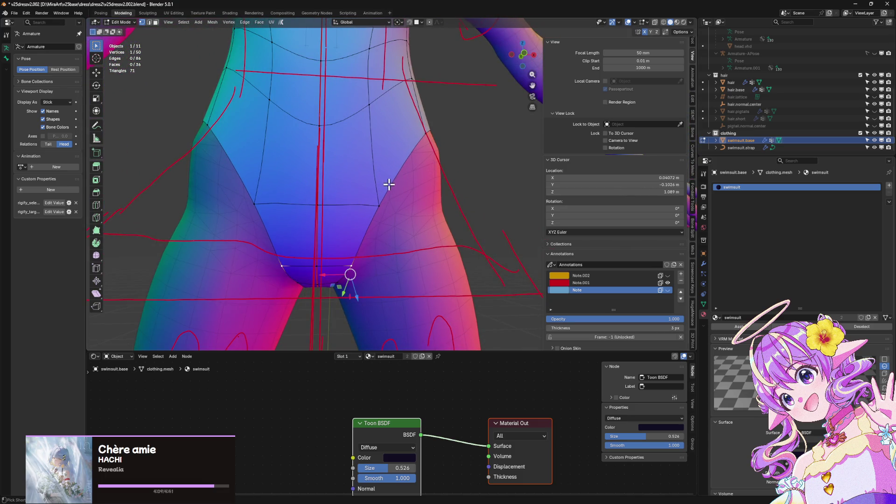
{"action": "key", "text": "shift+v"}
{"action": "right_click", "coordinate": [362, 260]}
{"action": "key", "text": "shift+v"}
{"action": "left_click", "coordinate": [376, 236]}
{"action": "mouse_move", "coordinate": [376, 237]}
{"action": "middle_mouse_down"}
{"action": "mouse_move", "coordinate": [317, 239]}
{"action": "mouse_move", "coordinate": [356, 234]}
{"action": "mouse_move", "coordinate": [324, 261]}
{"action": "middle_mouse_up"}
Nudge two crotch-edge vertices front-to-back along Y
{"action": "key", "text": "g"}
{"action": "key", "text": "y"}
{"action": "left_click", "coordinate": [316, 239]}
{"action": "left_click", "coordinate": [308, 284]}
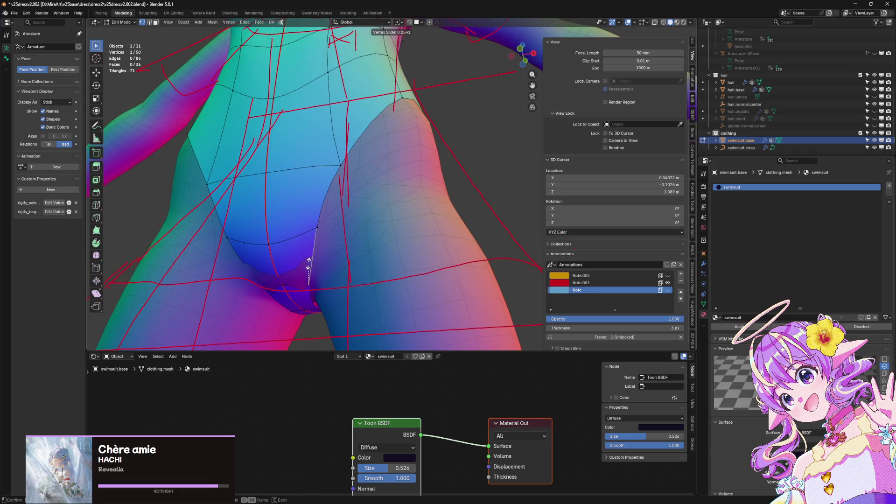
{"action": "left_click", "coordinate": [293, 280]}
{"action": "key", "text": "g"}
{"action": "key", "text": "y"}
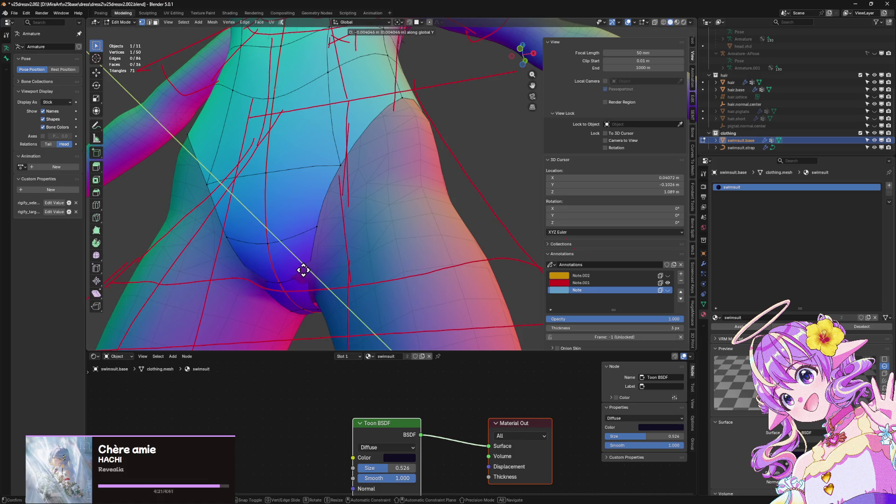
{"action": "left_click", "coordinate": [289, 265]}
Slide a crotch seam vertex along its edge and leave Edit Mode to check
{"action": "mouse_move", "coordinate": [289, 265]}
{"action": "middle_mouse_down"}
{"action": "mouse_move", "coordinate": [324, 286]}
{"action": "mouse_move", "coordinate": [286, 309]}
{"action": "mouse_move", "coordinate": [302, 279]}
{"action": "mouse_move", "coordinate": [374, 280]}
{"action": "mouse_move", "coordinate": [410, 262]}
{"action": "mouse_move", "coordinate": [448, 274]}
{"action": "mouse_move", "coordinate": [441, 284]}
{"action": "middle_mouse_up"}
{"action": "left_click", "coordinate": [282, 286]}
{"action": "key", "text": "shift+v"}
{"action": "left_click", "coordinate": [280, 270]}
{"action": "key", "text": "Tab"}
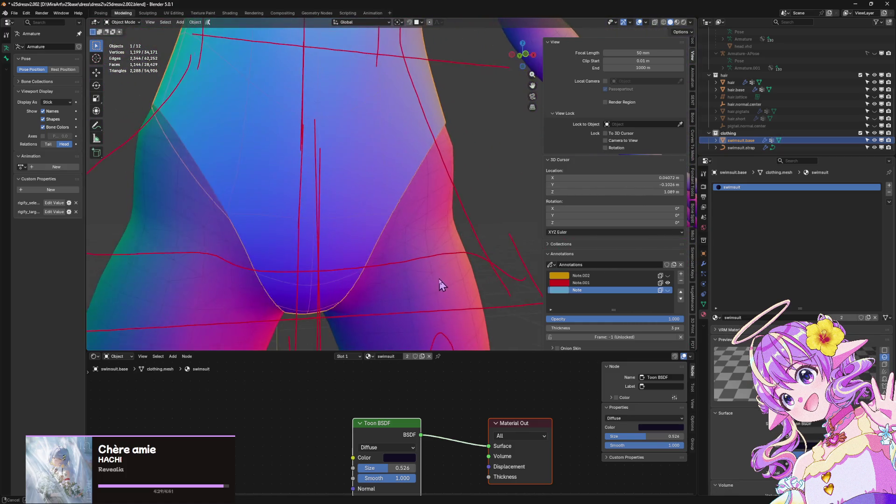
Back in Edit Mode, shift two crotch-edge vertices sideways along X
{"action": "key", "text": "Tab"}
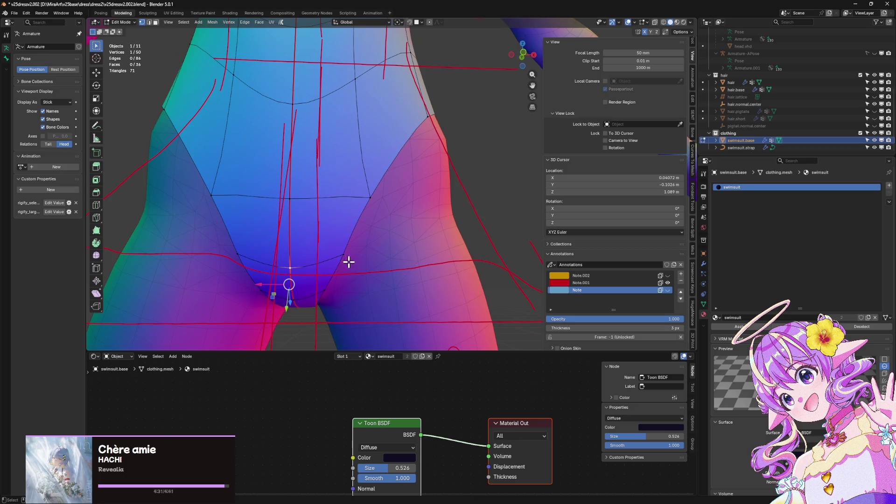
{"action": "left_click", "coordinate": [248, 254]}
{"action": "key", "text": "g"}
{"action": "key", "text": "x"}
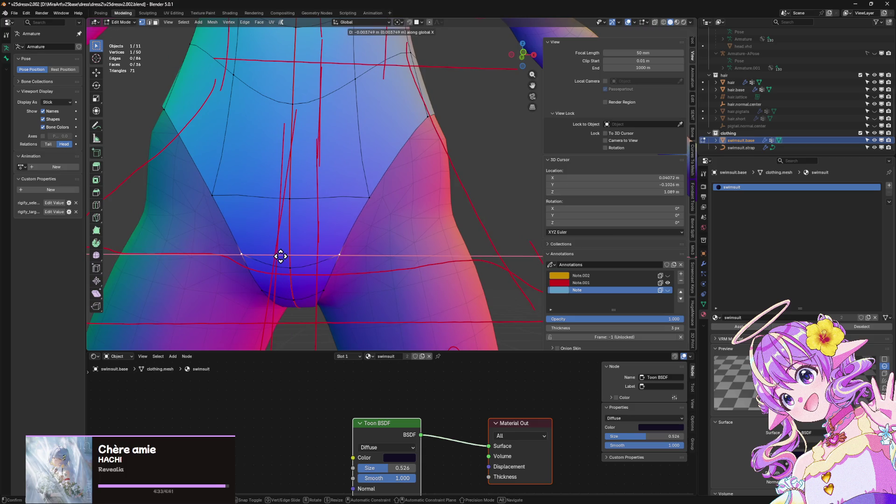
{"action": "left_click", "coordinate": [280, 256]}
{"action": "left_click", "coordinate": [325, 292]}
{"action": "key", "text": "g"}
{"action": "key", "text": "x"}
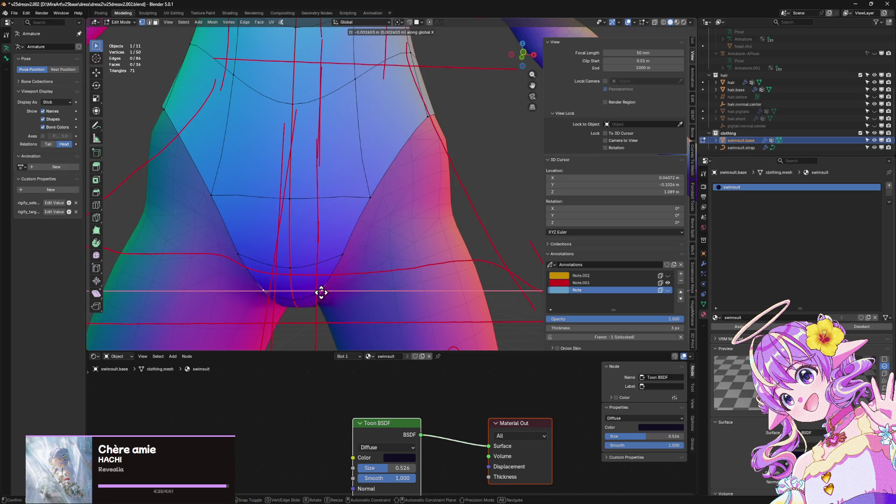
{"action": "left_click", "coordinate": [321, 293]}
{"action": "scroll", "coordinate": [316, 300], "scroll_direction": "down", "scroll_amount": 3}
{"action": "mouse_move", "coordinate": [330, 282]}
{"action": "middle_mouse_down"}
{"action": "mouse_move", "coordinate": [350, 277]}
{"action": "mouse_move", "coordinate": [363, 300]}
{"action": "mouse_move", "coordinate": [334, 302]}
{"action": "mouse_move", "coordinate": [323, 290]}
{"action": "middle_mouse_up"}
Move two leg-opening vertices sideways along X
{"action": "left_click", "coordinate": [363, 229]}
{"action": "key", "text": "g"}
{"action": "key", "text": "x"}
{"action": "left_click", "coordinate": [366, 230]}
{"action": "left_click", "coordinate": [374, 194]}
{"action": "key", "text": "g"}
{"action": "key", "text": "x"}
{"action": "left_click", "coordinate": [392, 198]}
Shift a hip vertex along X, lower it slightly along Z, then clear the selection
{"action": "left_click", "coordinate": [405, 158]}
{"action": "key", "text": "g"}
{"action": "key", "text": "x"}
{"action": "left_click", "coordinate": [410, 157]}
{"action": "key", "text": "g"}
{"action": "key", "text": "z"}
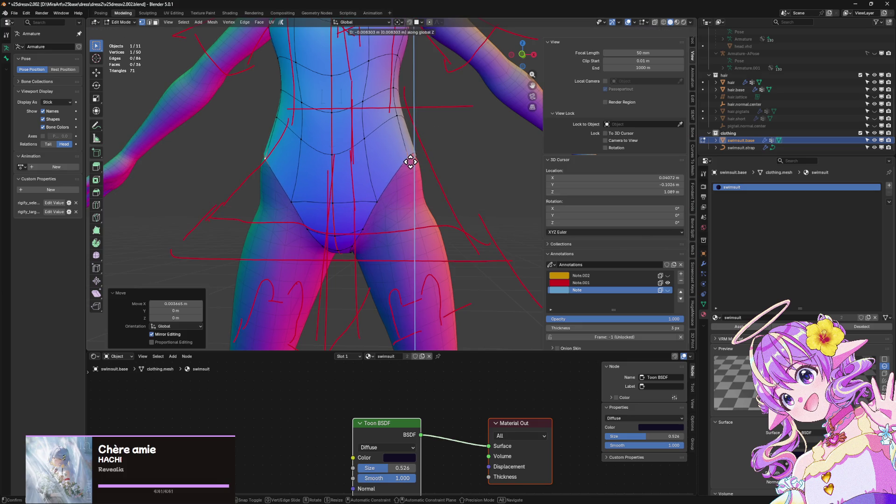
{"action": "left_click", "coordinate": [410, 162]}
{"action": "mouse_move", "coordinate": [413, 146]}
{"action": "middle_mouse_down"}
{"action": "mouse_move", "coordinate": [420, 190]}
{"action": "mouse_move", "coordinate": [454, 190]}
{"action": "mouse_move", "coordinate": [390, 187]}
{"action": "mouse_move", "coordinate": [360, 166]}
{"action": "mouse_move", "coordinate": [206, 194]}
{"action": "mouse_move", "coordinate": [376, 194]}
{"action": "middle_mouse_up"}
{"action": "key", "text": "alt+a"}
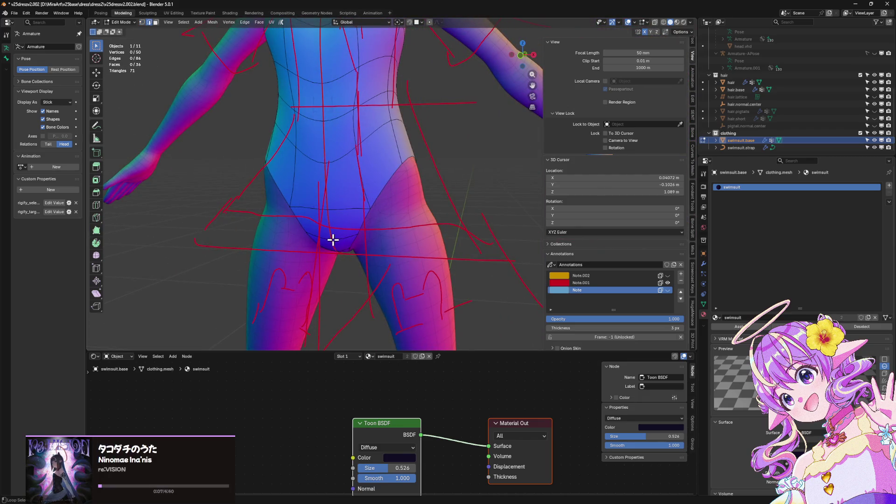
Slide one crotch vertex along its edge and leave Edit Mode to check
{"action": "mouse_move", "coordinate": [376, 242]}
{"action": "middle_mouse_down"}
{"action": "mouse_move", "coordinate": [434, 208]}
{"action": "mouse_move", "coordinate": [434, 196]}
{"action": "mouse_move", "coordinate": [410, 224]}
{"action": "mouse_move", "coordinate": [356, 210]}
{"action": "mouse_move", "coordinate": [377, 206]}
{"action": "mouse_move", "coordinate": [373, 214]}
{"action": "middle_mouse_up"}
{"action": "left_click", "coordinate": [343, 206]}
{"action": "key", "text": "shift+v"}
{"action": "left_click", "coordinate": [354, 229]}
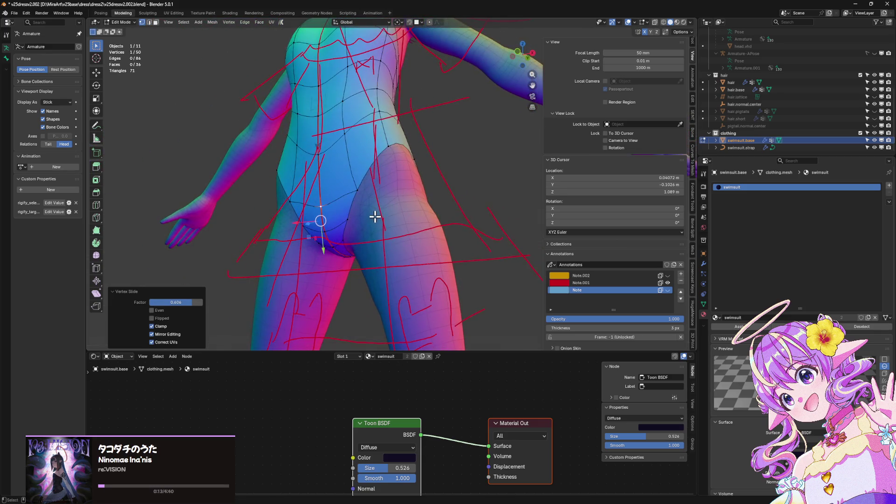
{"action": "key", "text": "Tab"}
Deselect, then reselect the swimsuit mesh and re-enter Edit Mode
{"action": "scroll", "coordinate": [513, 240], "scroll_direction": "down", "scroll_amount": 5}
{"action": "mouse_move", "coordinate": [516, 253]}
{"action": "middle_mouse_down"}
{"action": "mouse_move", "coordinate": [552, 262]}
{"action": "mouse_move", "coordinate": [401, 187]}
{"action": "mouse_move", "coordinate": [414, 140]}
{"action": "middle_mouse_up"}
{"action": "key", "text": "alt+a"}
{"action": "scroll", "coordinate": [420, 186], "scroll_direction": "up", "scroll_amount": 6}
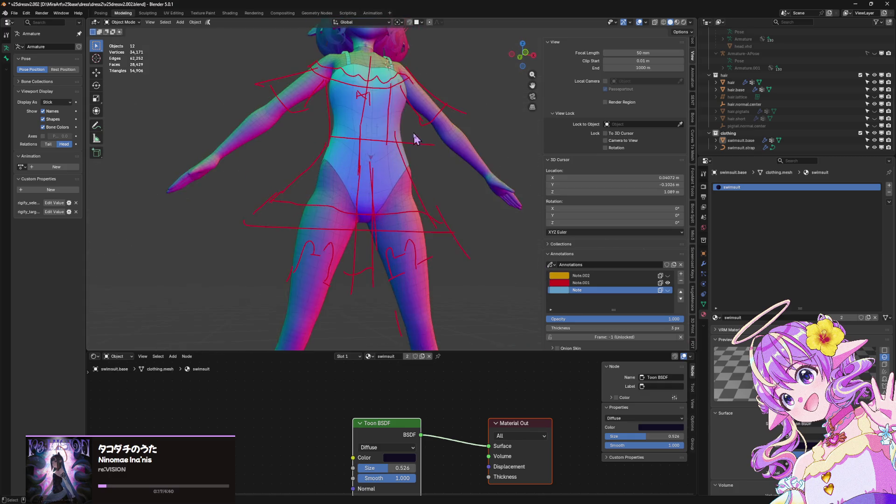
{"action": "middle_click_drag", "start_coordinate": [431, 223], "coordinate": [376, 230]}
{"action": "left_click", "coordinate": [376, 230]}
{"action": "key", "text": "Tab"}
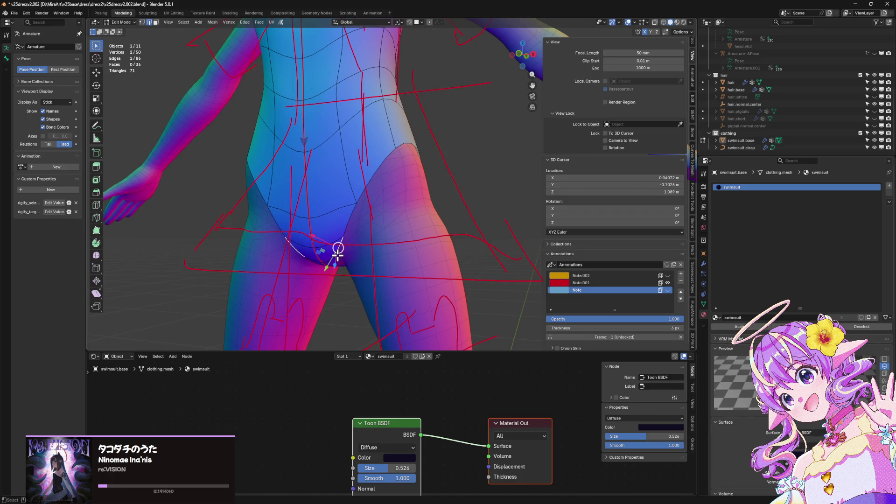
Try sideways X moves on two crotch vertices, cancelling both
{"action": "left_click", "coordinate": [336, 258]}
{"action": "key", "text": "g"}
{"action": "key", "text": "x"}
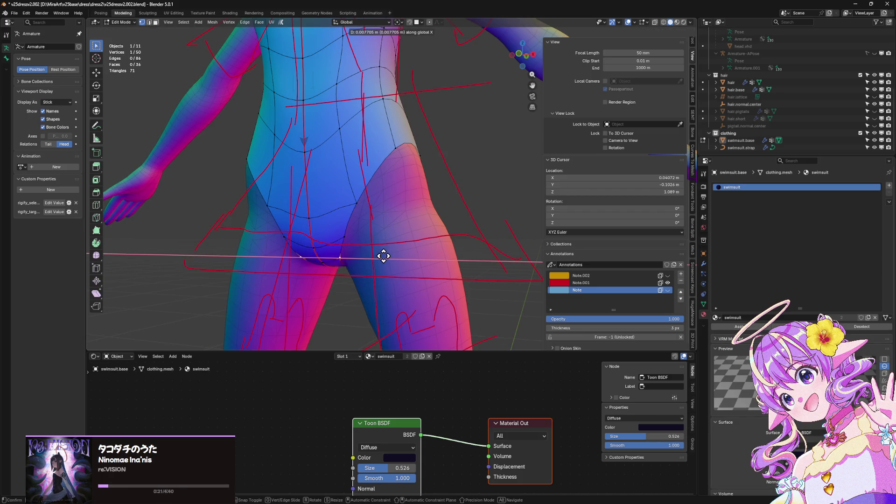
{"action": "right_click", "coordinate": [380, 254]}
{"action": "left_click", "coordinate": [344, 226]}
{"action": "key", "text": "g"}
{"action": "key", "text": "x"}
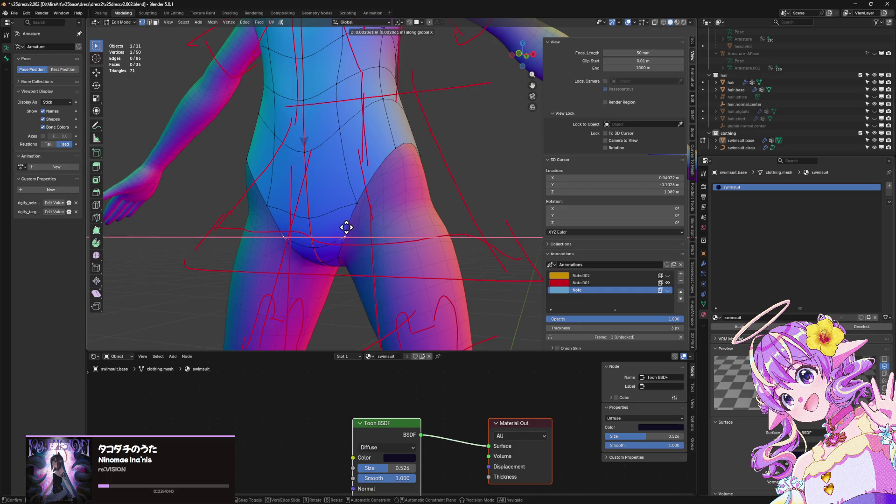
{"action": "right_click", "coordinate": [342, 240]}
Cancel a front-to-back move on a torso vertex and return to Object Mode
{"action": "left_click", "coordinate": [308, 157]}
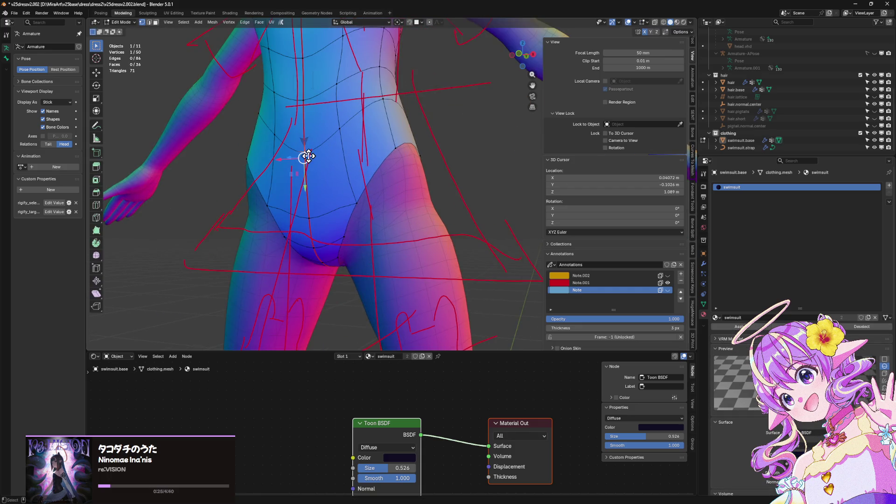
{"action": "key", "text": "g"}
{"action": "key", "text": "y"}
{"action": "right_click", "coordinate": [308, 156]}
{"action": "scroll", "coordinate": [484, 174], "scroll_direction": "down", "scroll_amount": 5}
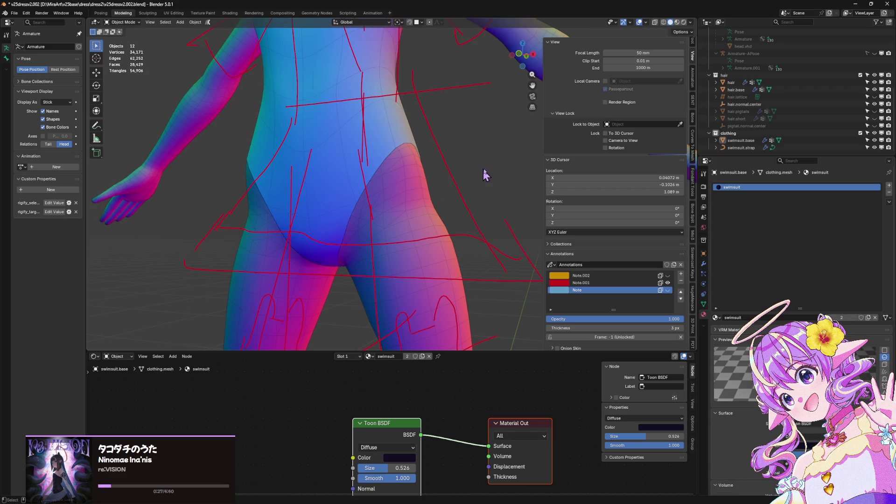
{"action": "key", "text": "Tab"}
{"action": "mouse_move", "coordinate": [509, 220]}
{"action": "middle_mouse_down"}
{"action": "mouse_move", "coordinate": [530, 260]}
{"action": "mouse_move", "coordinate": [536, 296]}
{"action": "mouse_move", "coordinate": [522, 300]}
{"action": "mouse_move", "coordinate": [330, 240]}
{"action": "mouse_move", "coordinate": [485, 224]}
{"action": "middle_mouse_up"}
{"action": "scroll", "coordinate": [354, 228], "scroll_direction": "down", "scroll_amount": 3}
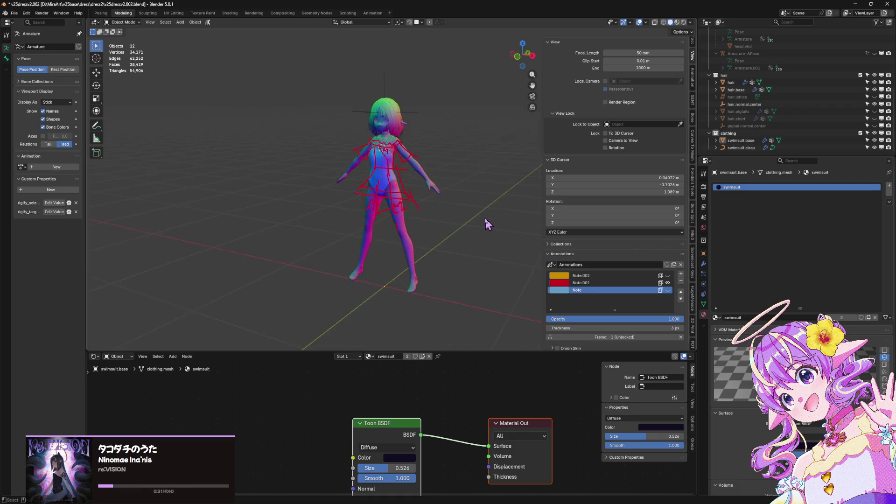
Switch the viewport to Material Preview through the Z shading menu
{"action": "scroll", "coordinate": [334, 146], "scroll_direction": "up", "scroll_amount": 5}
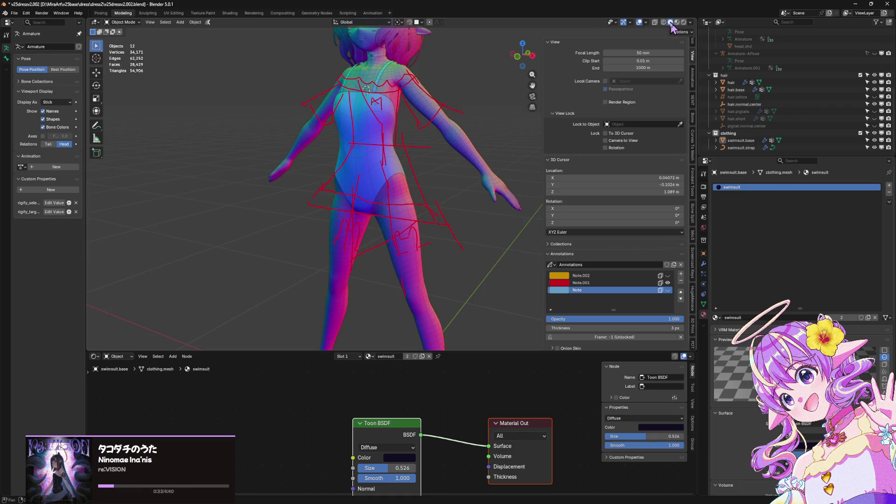
{"action": "scroll", "coordinate": [430, 146], "scroll_direction": "down", "scroll_amount": 3}
{"action": "middle_click_drag", "start_coordinate": [430, 146], "coordinate": [486, 124]}
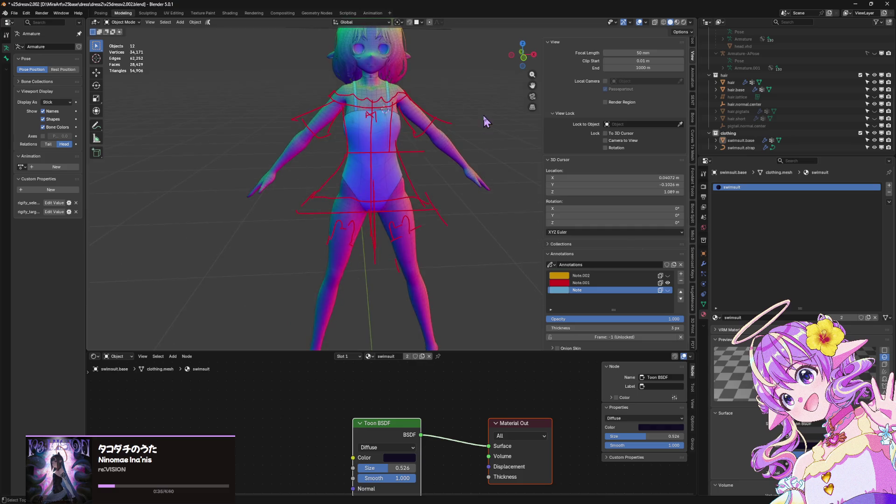
{"action": "scroll", "coordinate": [434, 164], "scroll_direction": "up", "scroll_amount": 2}
{"action": "key", "text": "z"}
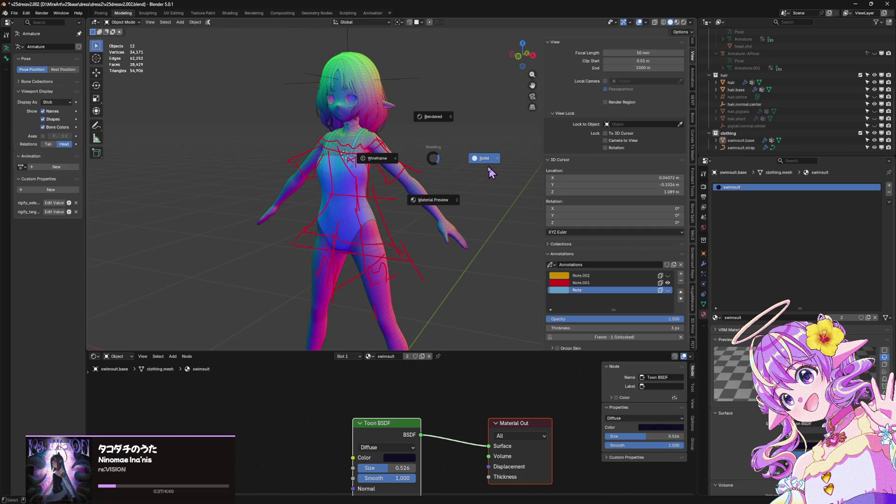
{"action": "left_click", "coordinate": [462, 215]}
{"action": "mouse_move", "coordinate": [461, 215]}
{"action": "middle_mouse_down"}
{"action": "mouse_move", "coordinate": [452, 225]}
{"action": "mouse_move", "coordinate": [464, 186]}
{"action": "mouse_move", "coordinate": [393, 213]}
{"action": "mouse_move", "coordinate": [411, 210]}
{"action": "mouse_move", "coordinate": [370, 207]}
{"action": "mouse_move", "coordinate": [409, 199]}
{"action": "middle_mouse_up"}
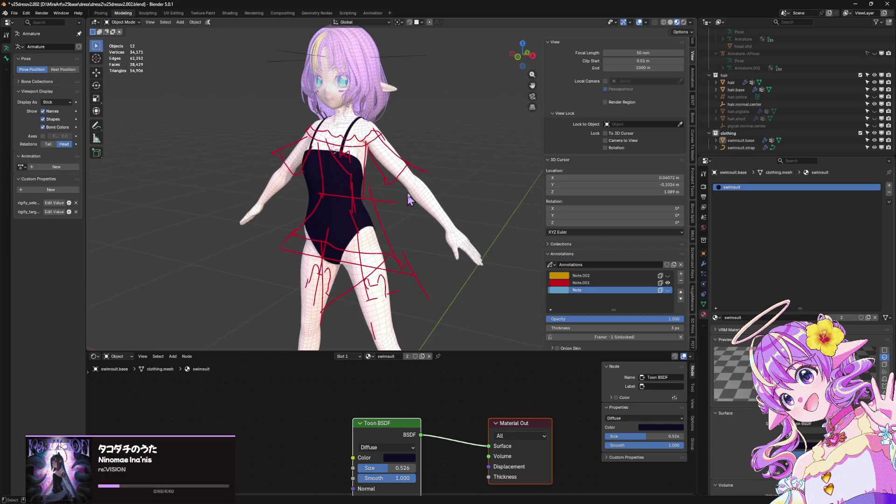
Turn off the Wireframe overlay, then disable Overlays entirely to hide the annotations
{"action": "left_click", "coordinate": [646, 23]}
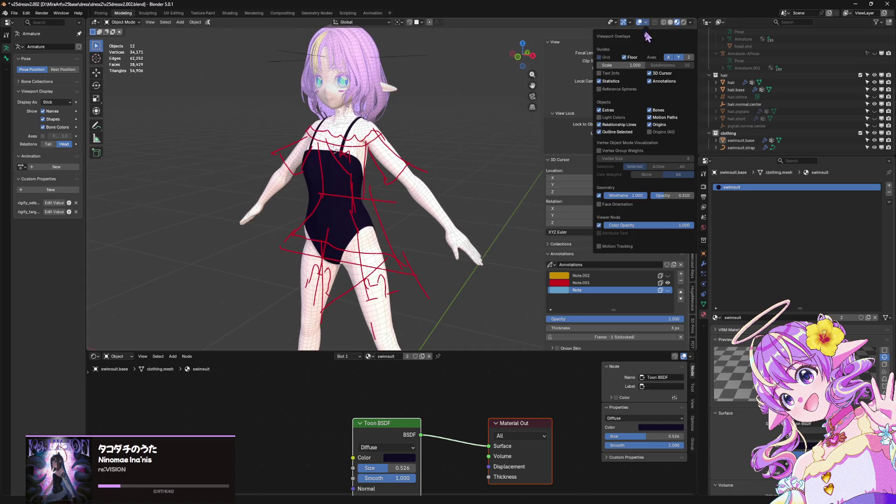
{"action": "left_click", "coordinate": [600, 196]}
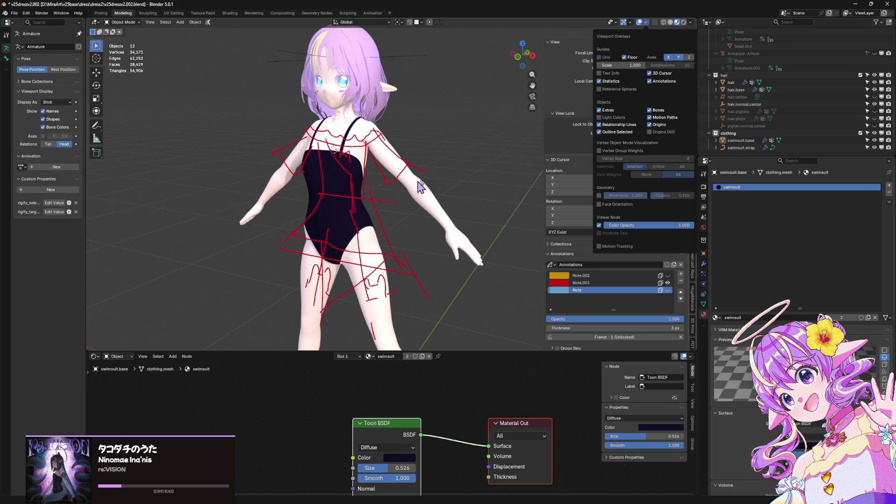
{"action": "left_click", "coordinate": [644, 23]}
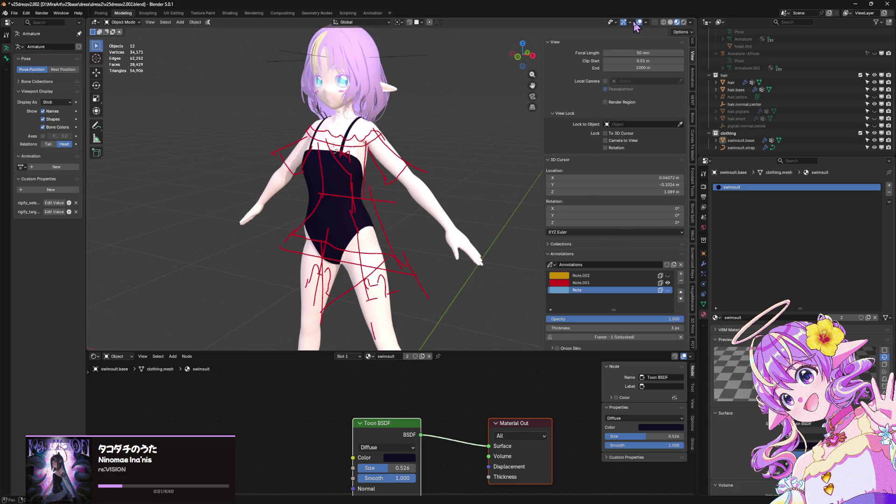
{"action": "left_click", "coordinate": [637, 24]}
{"action": "mouse_move", "coordinate": [457, 187]}
{"action": "middle_mouse_down"}
{"action": "mouse_move", "coordinate": [484, 208]}
{"action": "mouse_move", "coordinate": [427, 192]}
{"action": "middle_mouse_up"}
{"action": "scroll", "coordinate": [420, 182], "scroll_direction": "down", "scroll_amount": 5}
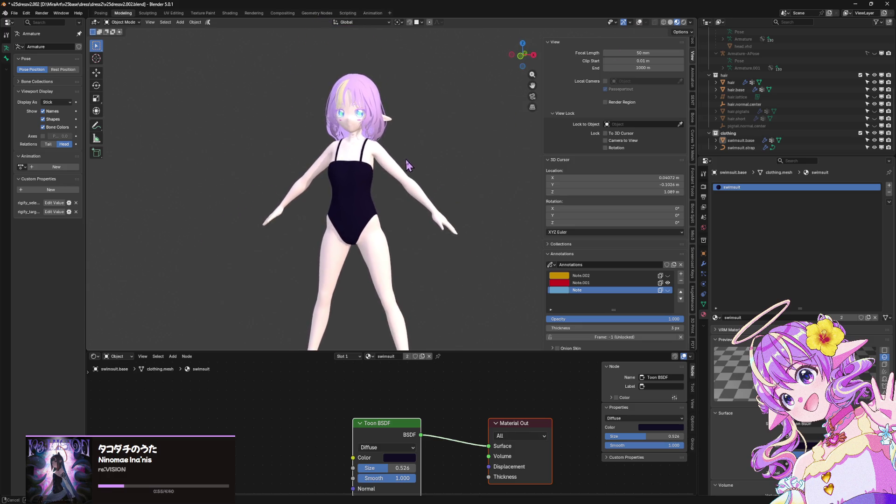
Like the playing song in Spotify, go to Home, and minimize Spotify back to Blender
{"action": "key", "text": "alt+Tab"}
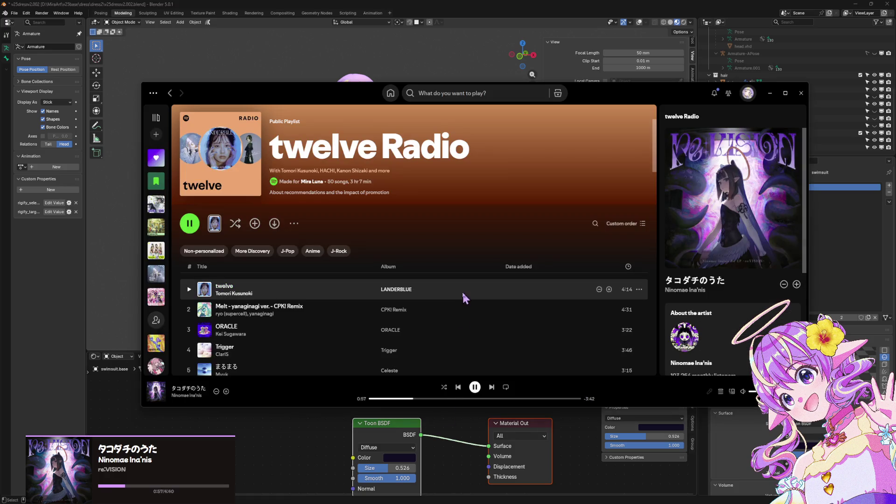
{"action": "left_click", "coordinate": [795, 288]}
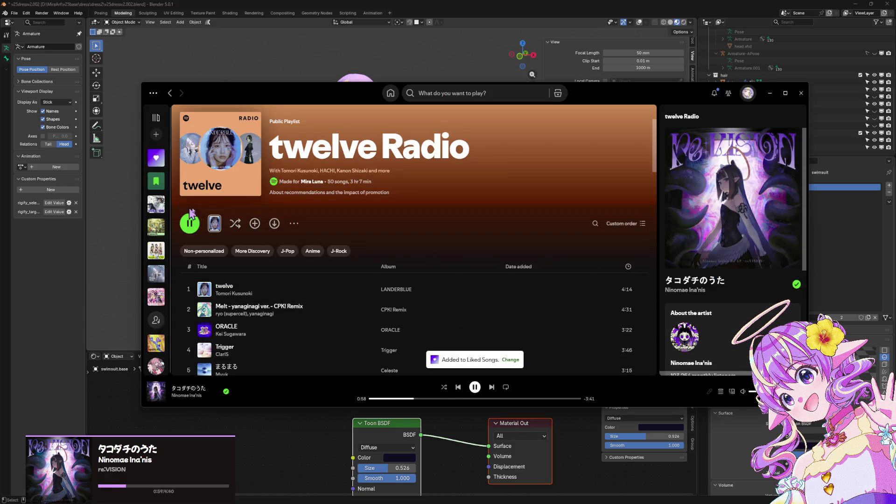
{"action": "left_click", "coordinate": [390, 93]}
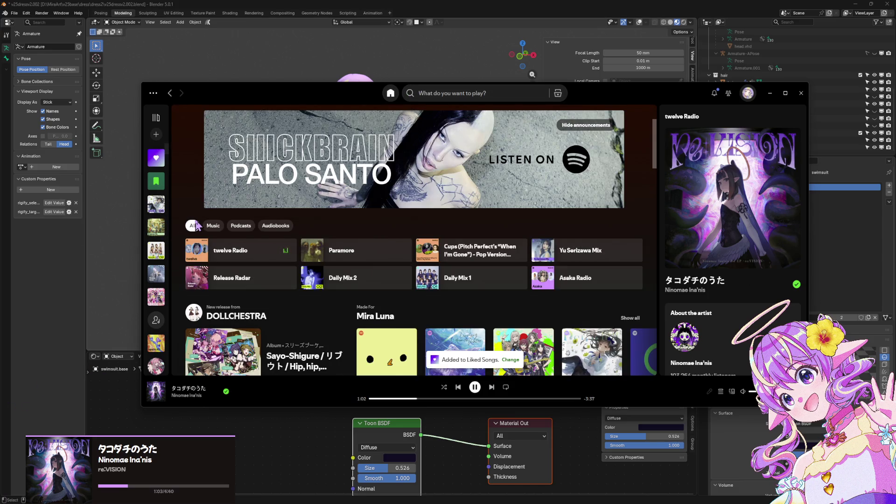
{"action": "left_click", "coordinate": [292, 58]}
{"action": "mouse_move", "coordinate": [267, 74]}
{"action": "middle_mouse_down"}
{"action": "mouse_move", "coordinate": [268, 100]}
{"action": "mouse_move", "coordinate": [364, 93]}
{"action": "mouse_move", "coordinate": [581, 9]}
{"action": "middle_mouse_up"}
{"action": "scroll", "coordinate": [325, 100], "scroll_direction": "up", "scroll_amount": 3}
Turn overlays on and move a vertex on swimsuit.base's back along the Y axis
{"action": "scroll", "coordinate": [364, 93], "scroll_direction": "up", "scroll_amount": 3}
{"action": "mouse_move", "coordinate": [652, 19]}
{"action": "middle_mouse_down"}
{"action": "mouse_move", "coordinate": [466, 80]}
{"action": "mouse_move", "coordinate": [475, 90]}
{"action": "mouse_move", "coordinate": [546, 39]}
{"action": "middle_mouse_up"}
{"action": "scroll", "coordinate": [475, 90], "scroll_direction": "up", "scroll_amount": 3}
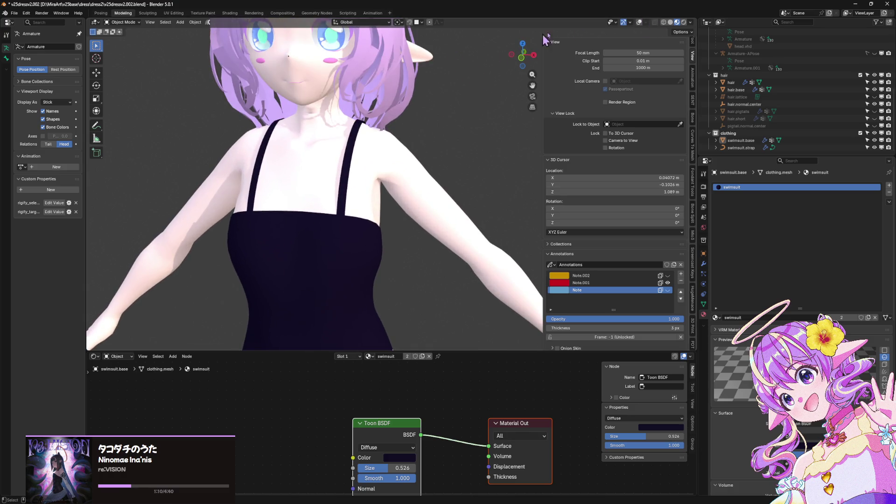
{"action": "left_click", "coordinate": [639, 23]}
{"action": "left_click", "coordinate": [340, 240]}
{"action": "key", "text": "Tab"}
{"action": "mouse_move", "coordinate": [325, 236]}
{"action": "middle_mouse_down"}
{"action": "mouse_move", "coordinate": [282, 220]}
{"action": "mouse_move", "coordinate": [268, 200]}
{"action": "mouse_move", "coordinate": [271, 231]}
{"action": "mouse_move", "coordinate": [250, 211]}
{"action": "middle_mouse_up"}
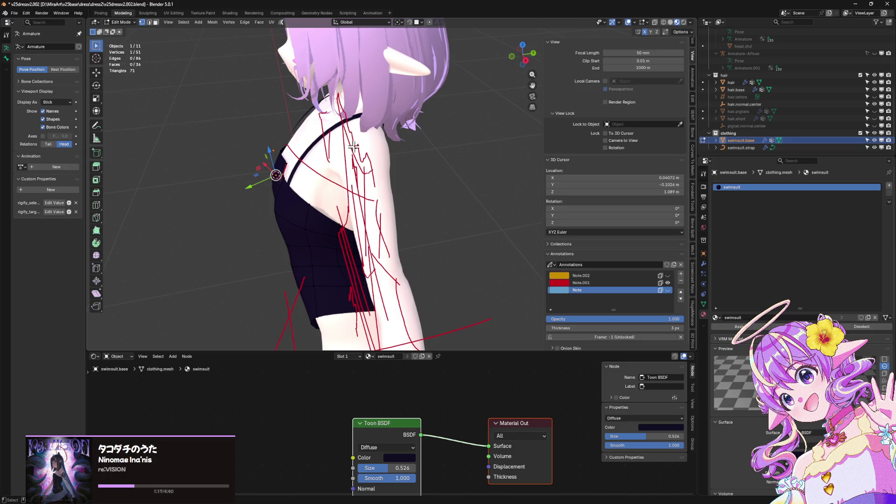
{"action": "key", "text": "g"}
{"action": "key", "text": "y"}
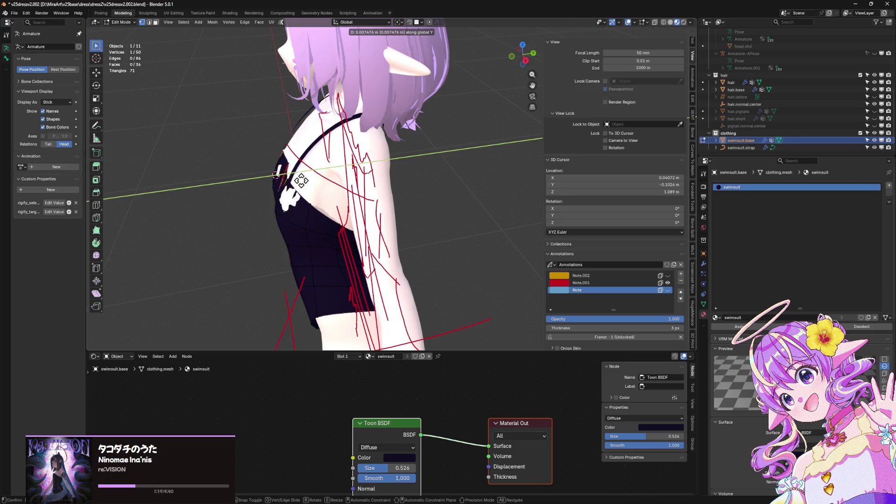
{"action": "left_click", "coordinate": [297, 180]}
{"action": "key", "text": "Tab"}
Hide the overlays and switch the viewport to solid shading with normal colours
{"action": "middle_click_drag", "start_coordinate": [298, 179], "coordinate": [466, 194]}
{"action": "left_click", "coordinate": [639, 22]}
{"action": "mouse_move", "coordinate": [354, 182]}
{"action": "middle_mouse_down"}
{"action": "mouse_move", "coordinate": [364, 183]}
{"action": "mouse_move", "coordinate": [349, 180]}
{"action": "mouse_move", "coordinate": [352, 196]}
{"action": "mouse_move", "coordinate": [185, 179]}
{"action": "middle_mouse_up"}
{"action": "scroll", "coordinate": [357, 184], "scroll_direction": "down", "scroll_amount": 3}
{"action": "scroll", "coordinate": [357, 184], "scroll_direction": "up", "scroll_amount": 5}
{"action": "scroll", "coordinate": [787, 191], "scroll_direction": "down", "scroll_amount": 1}
{"action": "mouse_move", "coordinate": [485, 196]}
{"action": "middle_mouse_down"}
{"action": "mouse_move", "coordinate": [454, 192]}
{"action": "mouse_move", "coordinate": [475, 164]}
{"action": "middle_mouse_up"}
{"action": "scroll", "coordinate": [480, 245], "scroll_direction": "up", "scroll_amount": 4}
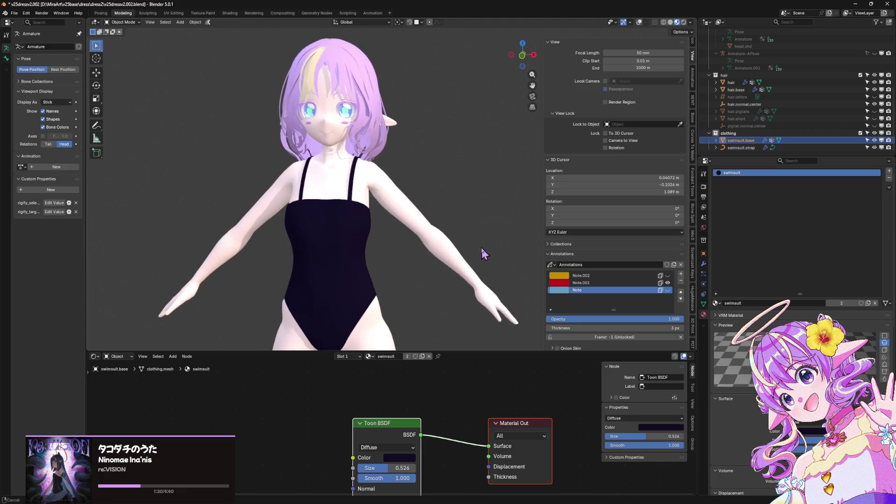
{"action": "left_click", "coordinate": [670, 22]}
{"action": "scroll", "coordinate": [338, 215], "scroll_direction": "up", "scroll_amount": 4}
{"action": "mouse_move", "coordinate": [340, 216]}
{"action": "middle_mouse_down"}
{"action": "mouse_move", "coordinate": [450, 176]}
{"action": "mouse_move", "coordinate": [406, 185]}
{"action": "mouse_move", "coordinate": [398, 211]}
{"action": "mouse_move", "coordinate": [407, 201]}
{"action": "middle_mouse_up"}
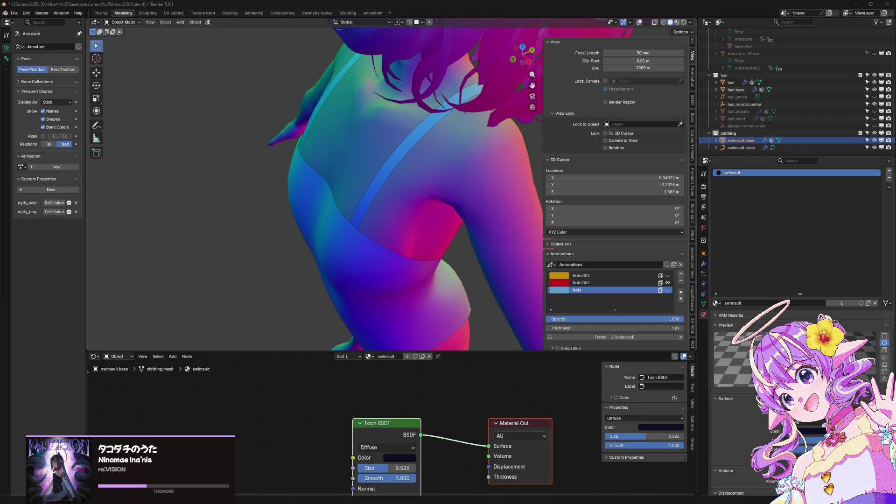
Put the swimsuit.strap curve in Edit Mode with overlays and annotations showing again
{"action": "mouse_move", "coordinate": [258, 233]}
{"action": "middle_mouse_down"}
{"action": "mouse_move", "coordinate": [280, 208]}
{"action": "mouse_move", "coordinate": [298, 212]}
{"action": "mouse_move", "coordinate": [276, 192]}
{"action": "mouse_move", "coordinate": [266, 198]}
{"action": "mouse_move", "coordinate": [422, 90]}
{"action": "mouse_move", "coordinate": [391, 109]}
{"action": "mouse_move", "coordinate": [474, 176]}
{"action": "mouse_move", "coordinate": [471, 91]}
{"action": "middle_mouse_up"}
{"action": "left_click", "coordinate": [433, 81]}
{"action": "key", "text": "Tab"}
{"action": "left_click", "coordinate": [628, 23]}
Shift the selected strap points slightly along one axis
{"action": "mouse_move", "coordinate": [436, 136]}
{"action": "middle_mouse_down"}
{"action": "mouse_move", "coordinate": [456, 114]}
{"action": "mouse_move", "coordinate": [444, 148]}
{"action": "middle_mouse_up"}
{"action": "key", "text": "y"}
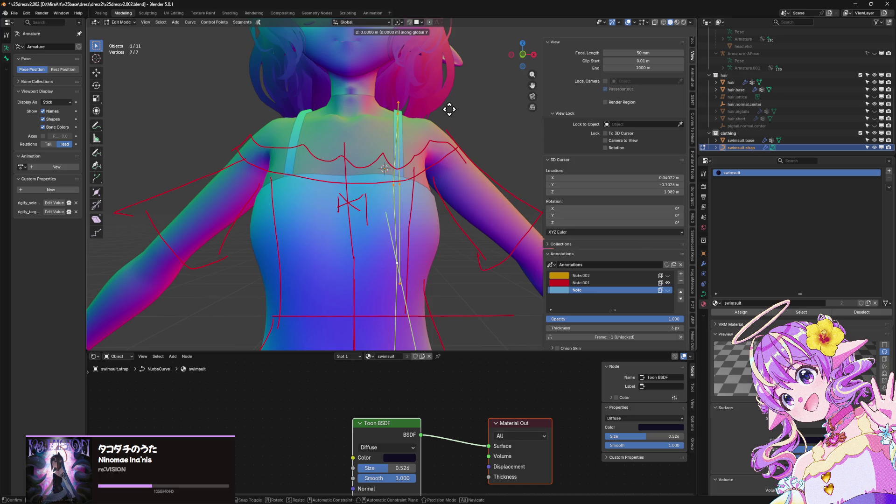
{"action": "left_click", "coordinate": [465, 112]}
{"action": "mouse_move", "coordinate": [465, 112]}
{"action": "middle_mouse_down"}
{"action": "mouse_move", "coordinate": [423, 120]}
{"action": "mouse_move", "coordinate": [310, 104]}
{"action": "middle_mouse_up"}
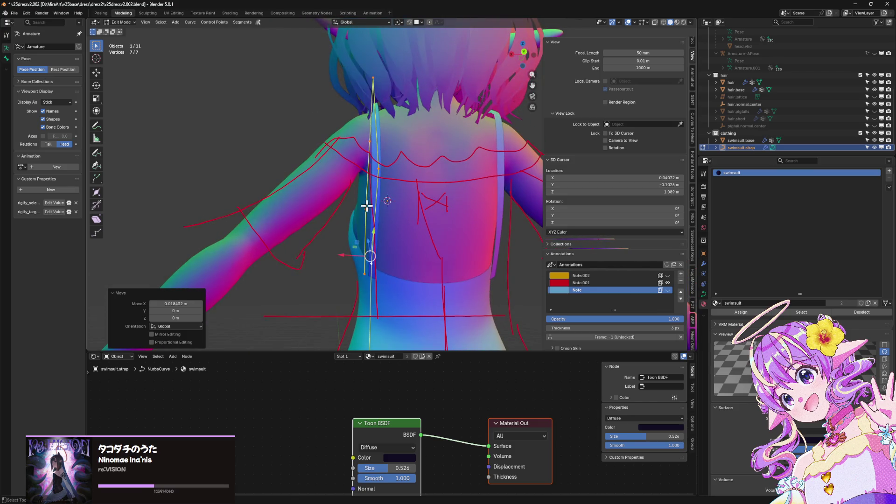
{"action": "scroll", "coordinate": [383, 155], "scroll_direction": "up", "scroll_amount": 2}
{"action": "scroll", "coordinate": [388, 210], "scroll_direction": "down", "scroll_amount": 2}
{"action": "key", "text": "ctrl+KP_9"}
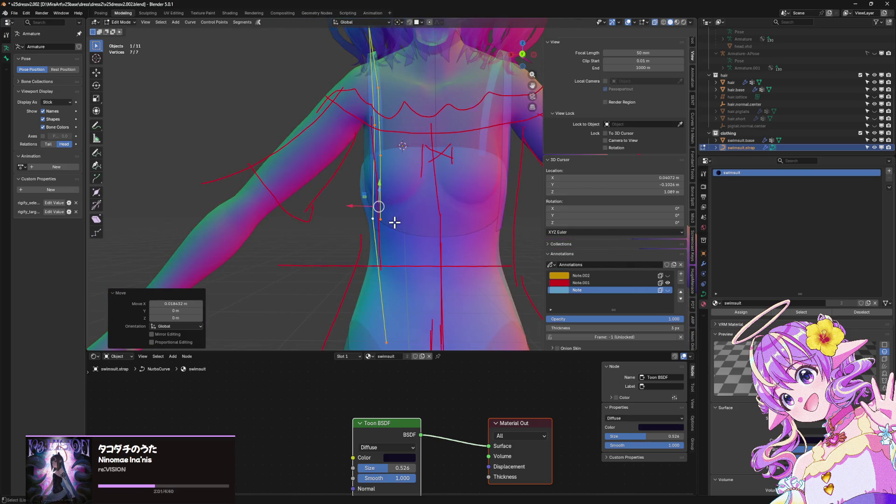
Box-select a group of strap control points, add one more, and move them along X
{"action": "mouse_move", "coordinate": [393, 225]}
{"action": "middle_mouse_down"}
{"action": "mouse_move", "coordinate": [444, 240]}
{"action": "mouse_move", "coordinate": [426, 300]}
{"action": "middle_mouse_up"}
{"action": "mouse_move", "coordinate": [429, 309]}
{"action": "left_mouse_down"}
{"action": "mouse_move", "coordinate": [329, 114]}
{"action": "mouse_move", "coordinate": [320, 137]}
{"action": "mouse_move", "coordinate": [404, 145]}
{"action": "left_mouse_up"}
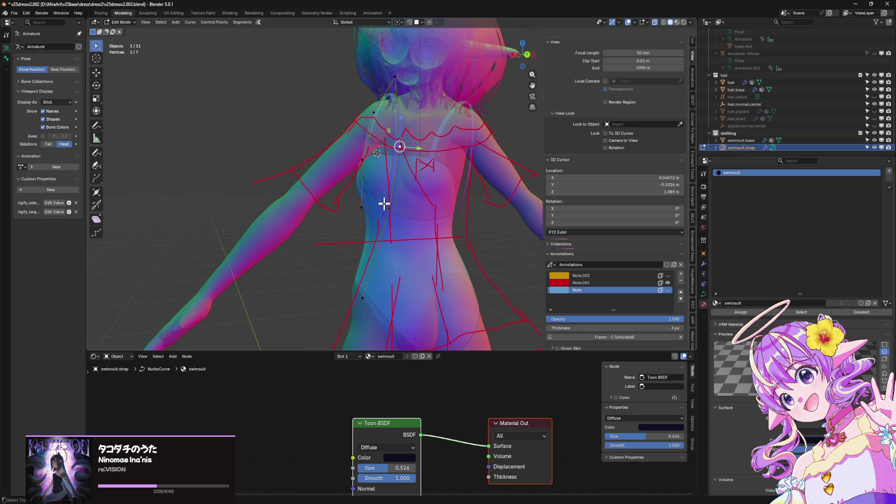
{"action": "left_click", "coordinate": [360, 294], "text": "shift"}
{"action": "key", "text": "g"}
{"action": "key", "text": "x"}
{"action": "left_click", "coordinate": [396, 288]}
Make two more small single-axis shifts to the selected strap points
{"action": "mouse_move", "coordinate": [395, 288]}
{"action": "middle_mouse_down"}
{"action": "mouse_move", "coordinate": [453, 278]}
{"action": "mouse_move", "coordinate": [424, 266]}
{"action": "mouse_move", "coordinate": [432, 231]}
{"action": "mouse_move", "coordinate": [376, 226]}
{"action": "mouse_move", "coordinate": [410, 191]}
{"action": "mouse_move", "coordinate": [421, 200]}
{"action": "mouse_move", "coordinate": [410, 205]}
{"action": "middle_mouse_up"}
{"action": "key", "text": "g"}
{"action": "key", "text": "x"}
{"action": "left_click", "coordinate": [452, 278]}
{"action": "key", "text": "g"}
{"action": "key", "text": "x"}
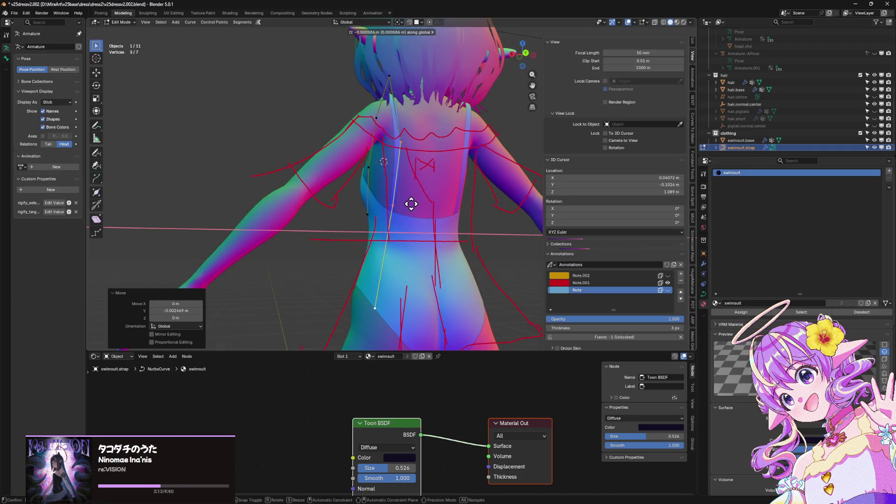
{"action": "left_click", "coordinate": [412, 204]}
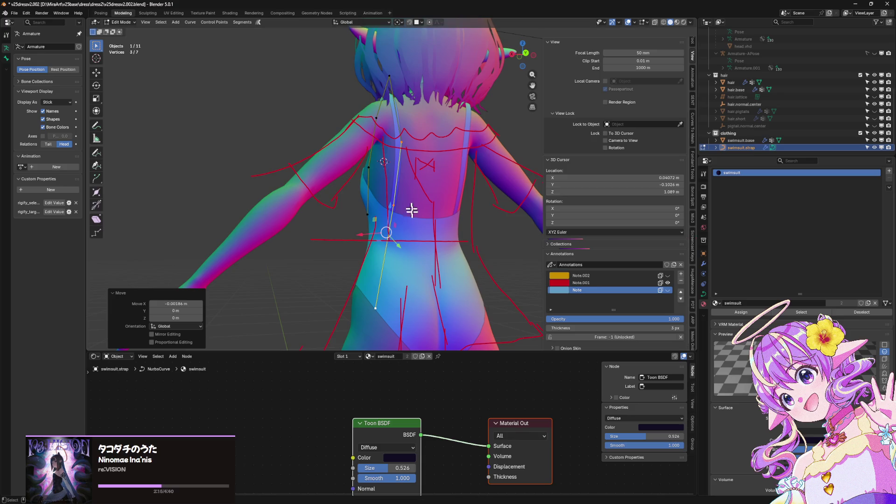
Select different strap points and twist the strap end by -3.07°
{"action": "left_click_drag", "start_coordinate": [352, 221], "coordinate": [352, 222]}
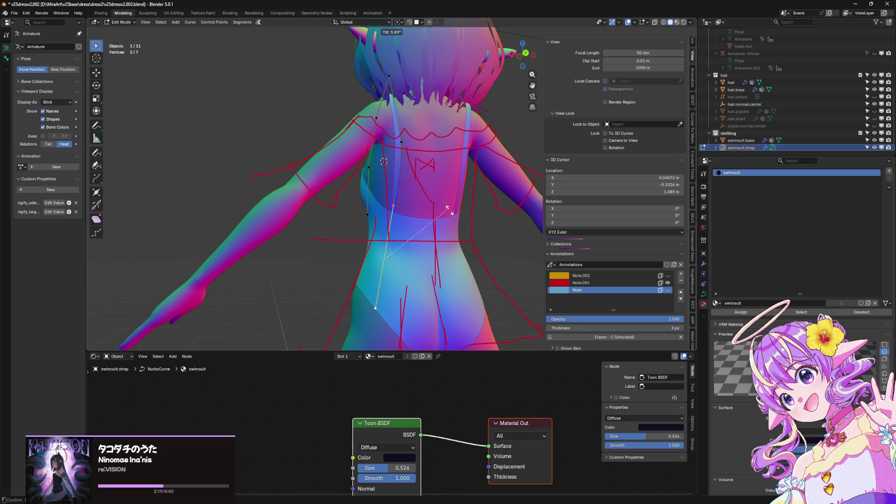
{"action": "left_click", "coordinate": [433, 196]}
{"action": "scroll", "coordinate": [444, 200], "scroll_direction": "up", "scroll_amount": 3}
{"action": "mouse_move", "coordinate": [444, 200]}
{"action": "middle_mouse_down"}
{"action": "mouse_move", "coordinate": [443, 234]}
{"action": "mouse_move", "coordinate": [413, 246]}
{"action": "mouse_move", "coordinate": [421, 247]}
{"action": "middle_mouse_up"}
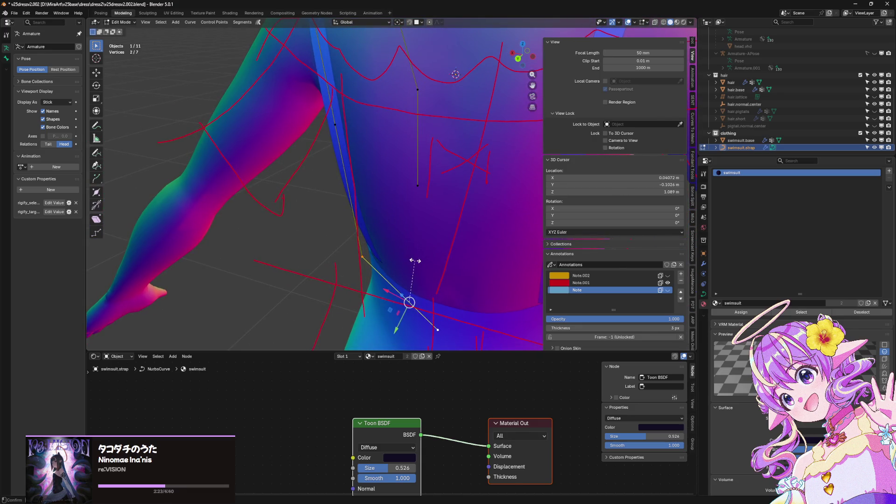
{"action": "left_click", "coordinate": [418, 201]}
{"action": "mouse_move", "coordinate": [418, 202]}
{"action": "middle_mouse_down"}
{"action": "mouse_move", "coordinate": [424, 180]}
{"action": "mouse_move", "coordinate": [480, 150]}
{"action": "mouse_move", "coordinate": [420, 196]}
{"action": "mouse_move", "coordinate": [393, 179]}
{"action": "mouse_move", "coordinate": [368, 204]}
{"action": "middle_mouse_up"}
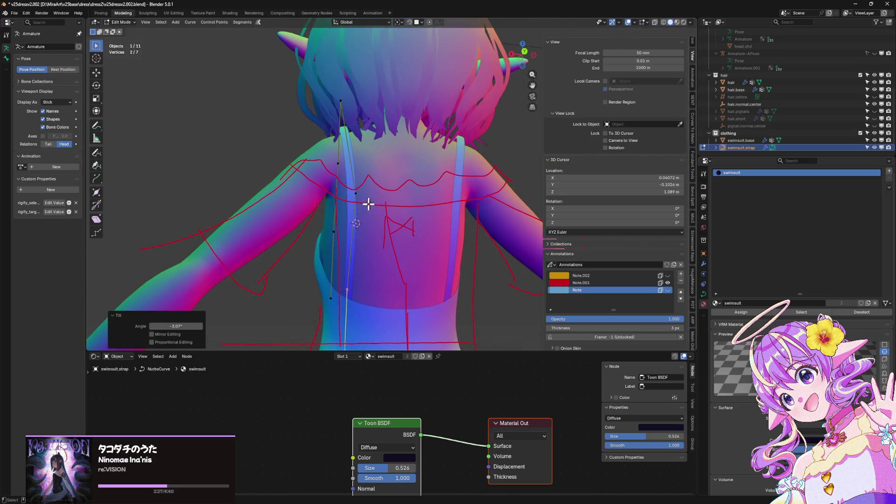
Move the shoulder strap point along X, then shift and lower the top point
{"action": "left_click_drag", "start_coordinate": [334, 179], "coordinate": [334, 179]}
{"action": "key", "text": "g"}
{"action": "key", "text": "x"}
{"action": "left_click", "coordinate": [365, 187]}
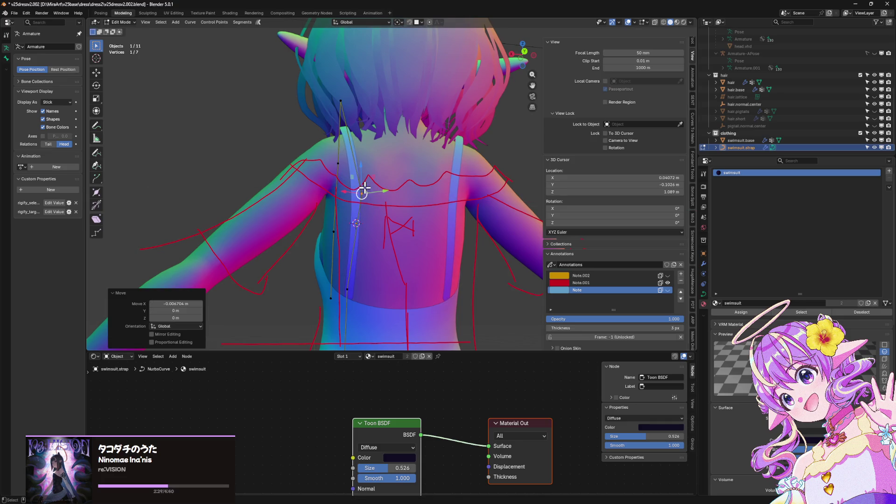
{"action": "left_click_drag", "start_coordinate": [321, 92], "coordinate": [322, 92]}
{"action": "key", "text": "g"}
{"action": "key", "text": "x"}
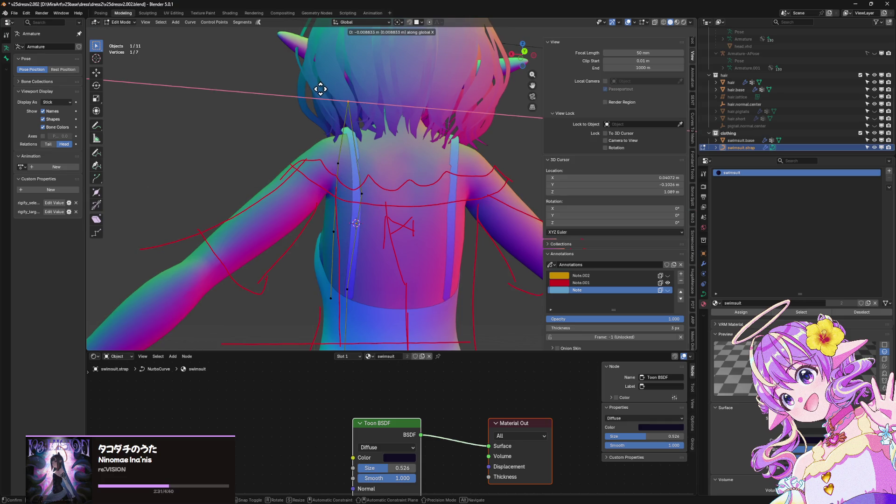
{"action": "left_click", "coordinate": [324, 93]}
{"action": "key", "text": "g"}
{"action": "key", "text": "z"}
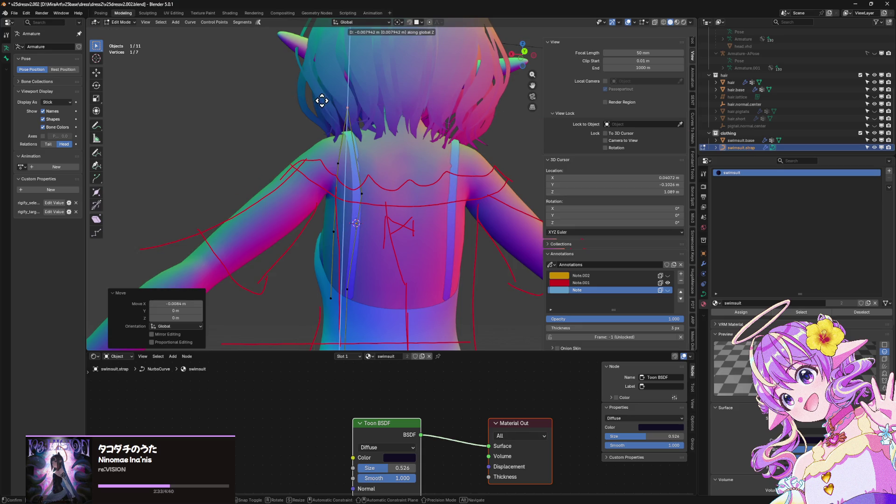
{"action": "left_click", "coordinate": [321, 101]}
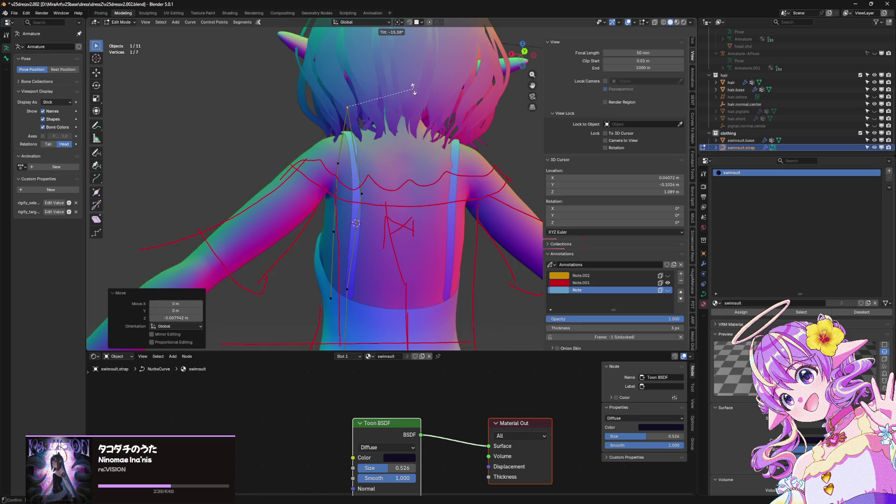
{"action": "left_click", "coordinate": [435, 135]}
Return to object mode, then reselect the strap curve and re-enter its Edit Mode
{"action": "middle_click_drag", "start_coordinate": [426, 146], "coordinate": [350, 136]}
{"action": "key", "text": "Tab"}
{"action": "left_click", "coordinate": [411, 241]}
{"action": "mouse_move", "coordinate": [411, 241]}
{"action": "middle_mouse_down"}
{"action": "mouse_move", "coordinate": [377, 268]}
{"action": "mouse_move", "coordinate": [310, 276]}
{"action": "middle_mouse_up"}
{"action": "scroll", "coordinate": [420, 280], "scroll_direction": "up", "scroll_amount": 4}
{"action": "middle_click_drag", "start_coordinate": [420, 280], "coordinate": [291, 201]}
{"action": "left_click", "coordinate": [290, 202]}
{"action": "key", "text": "Tab"}
{"action": "mouse_move", "coordinate": [260, 230]}
{"action": "middle_mouse_down"}
{"action": "mouse_move", "coordinate": [301, 280]}
{"action": "mouse_move", "coordinate": [441, 290]}
{"action": "middle_mouse_up"}
Push two strap points 0.0129 m along Y, tilt them 21.3°, and exit to object mode
{"action": "left_click_drag", "start_coordinate": [399, 207], "coordinate": [400, 207]}
{"action": "mouse_move", "coordinate": [399, 208]}
{"action": "middle_mouse_down"}
{"action": "mouse_move", "coordinate": [448, 292]}
{"action": "mouse_move", "coordinate": [366, 314]}
{"action": "middle_mouse_up"}
{"action": "key", "text": "g"}
{"action": "key", "text": "y"}
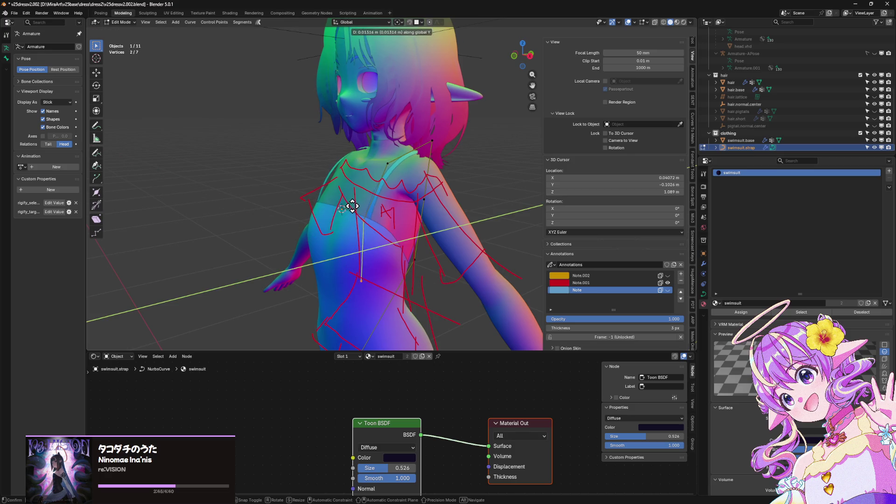
{"action": "left_click", "coordinate": [352, 204]}
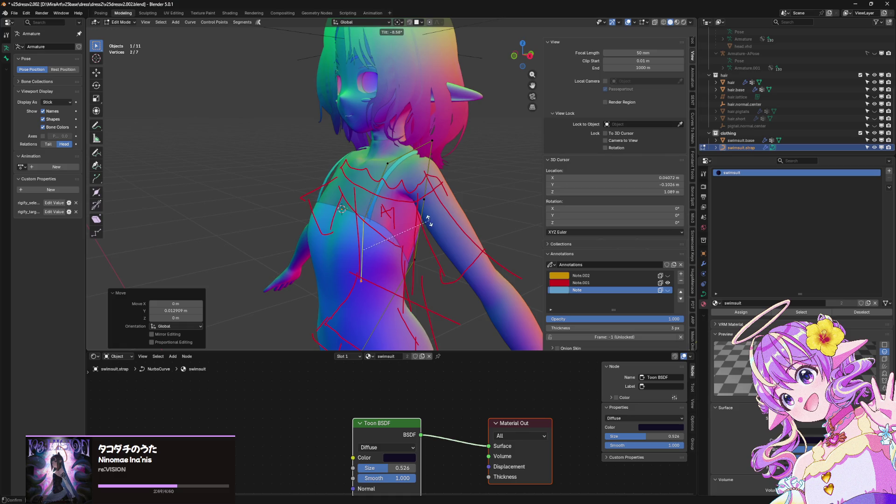
{"action": "left_click", "coordinate": [418, 256]}
{"action": "middle_click_drag", "start_coordinate": [418, 256], "coordinate": [400, 242]}
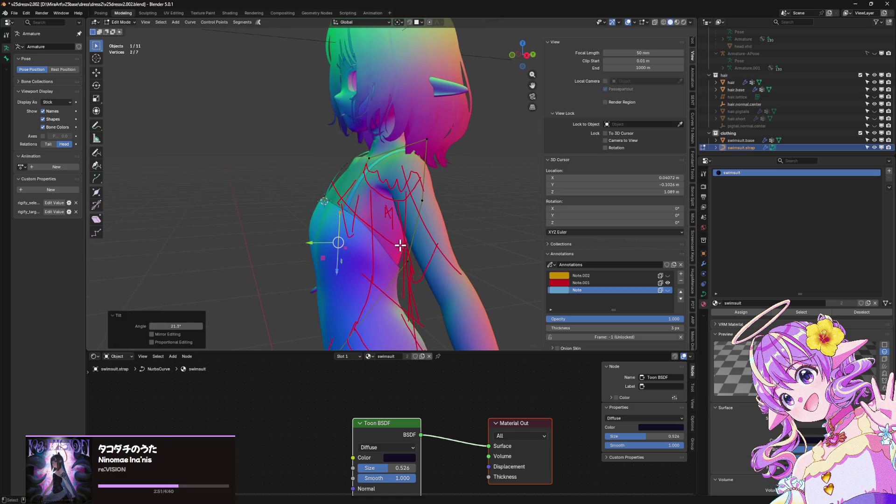
{"action": "key", "text": "g"}
{"action": "key", "text": "y"}
{"action": "left_click", "coordinate": [399, 242]}
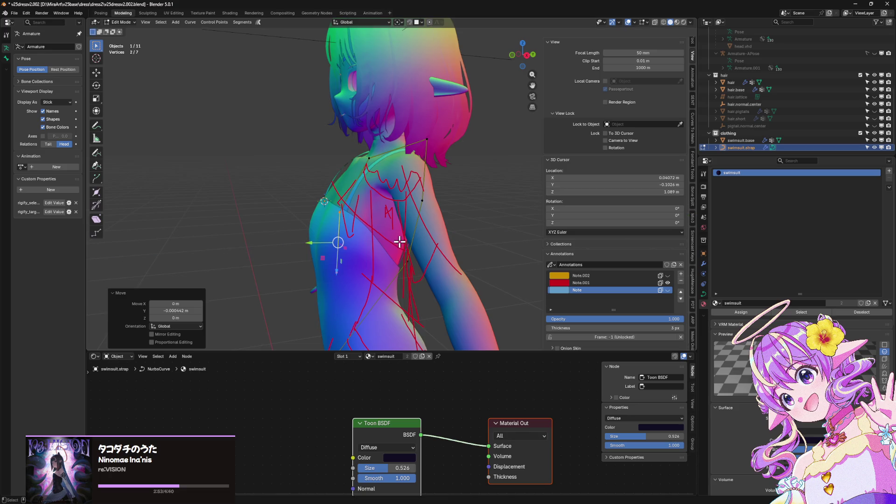
{"action": "left_click", "coordinate": [402, 243]}
{"action": "key", "text": "Tab"}
Move a shoulder strap point along its normal, then raise it slightly on Z
{"action": "mouse_move", "coordinate": [400, 246]}
{"action": "middle_mouse_down"}
{"action": "mouse_move", "coordinate": [466, 250]}
{"action": "mouse_move", "coordinate": [499, 236]}
{"action": "mouse_move", "coordinate": [510, 247]}
{"action": "middle_mouse_up"}
{"action": "scroll", "coordinate": [510, 247], "scroll_direction": "up", "scroll_amount": 3}
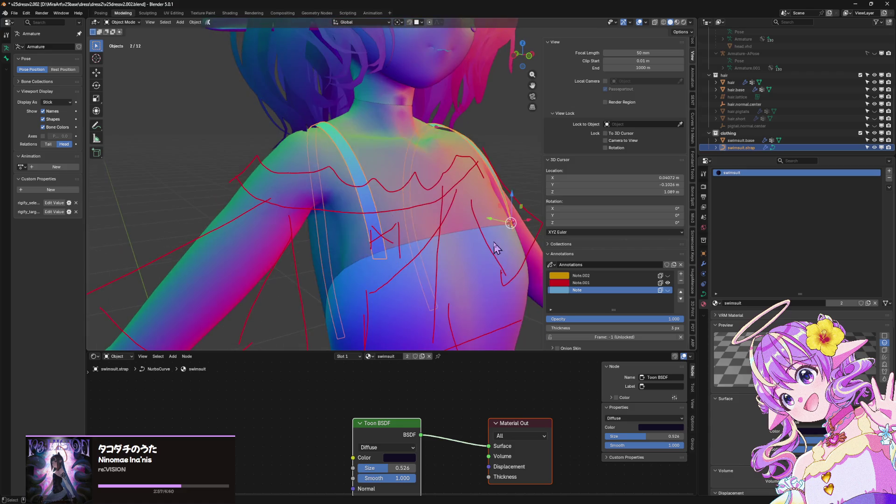
{"action": "key", "text": "Tab"}
{"action": "mouse_move", "coordinate": [510, 210]}
{"action": "middle_mouse_down"}
{"action": "mouse_move", "coordinate": [458, 160]}
{"action": "mouse_move", "coordinate": [504, 154]}
{"action": "middle_mouse_up"}
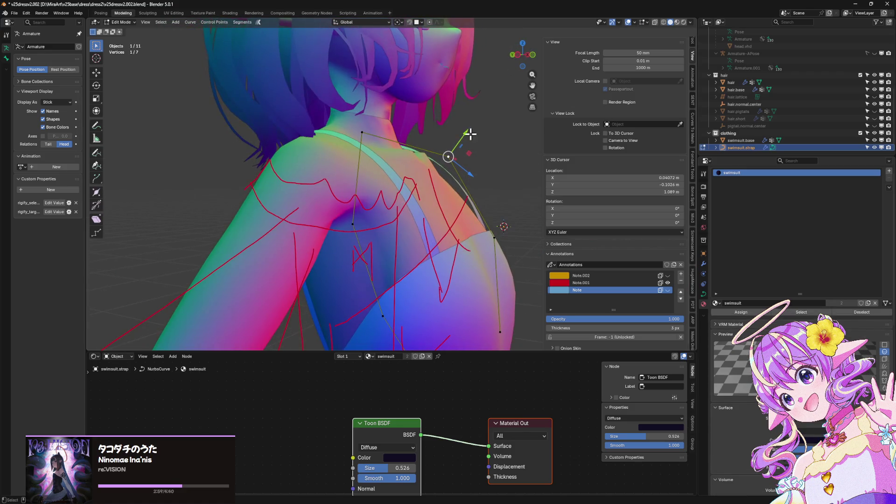
{"action": "key", "text": "g"}
{"action": "key", "text": "y"}
{"action": "key", "text": "y"}
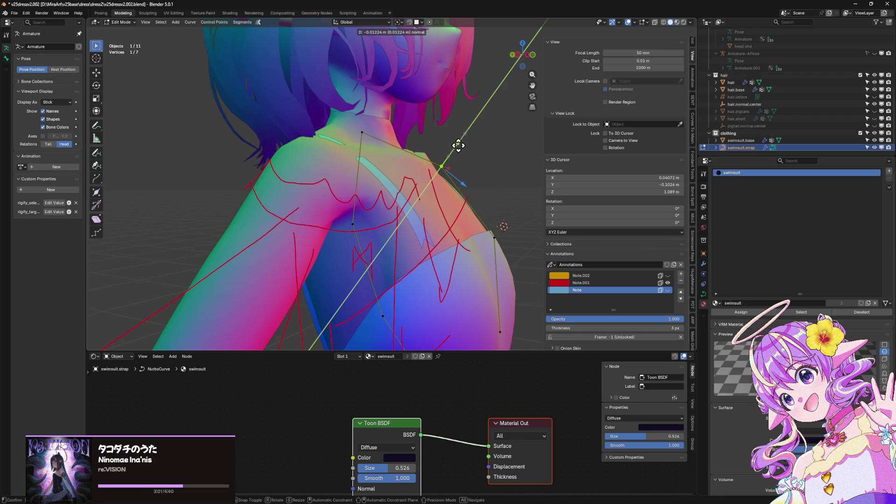
{"action": "left_click", "coordinate": [458, 145]}
{"action": "mouse_move", "coordinate": [486, 214]}
{"action": "middle_mouse_down"}
{"action": "mouse_move", "coordinate": [456, 236]}
{"action": "mouse_move", "coordinate": [428, 176]}
{"action": "mouse_move", "coordinate": [433, 160]}
{"action": "middle_mouse_up"}
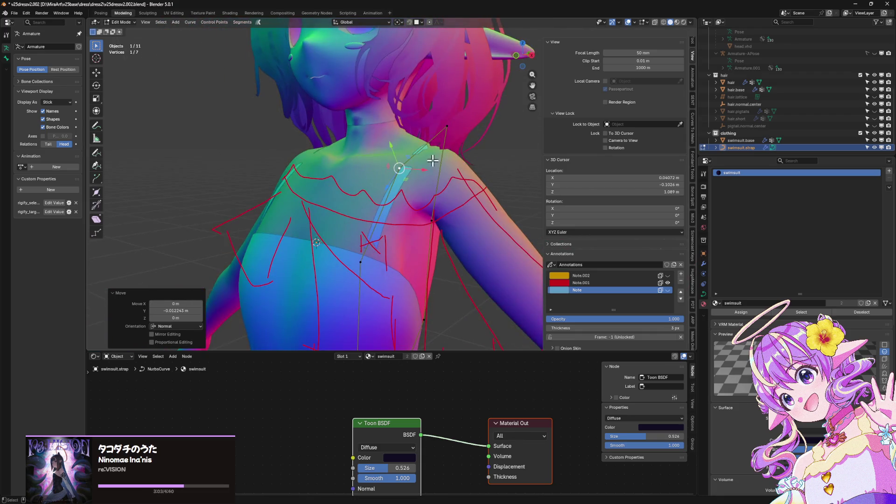
{"action": "key", "text": "g"}
{"action": "key", "text": "z"}
{"action": "left_click", "coordinate": [456, 122]}
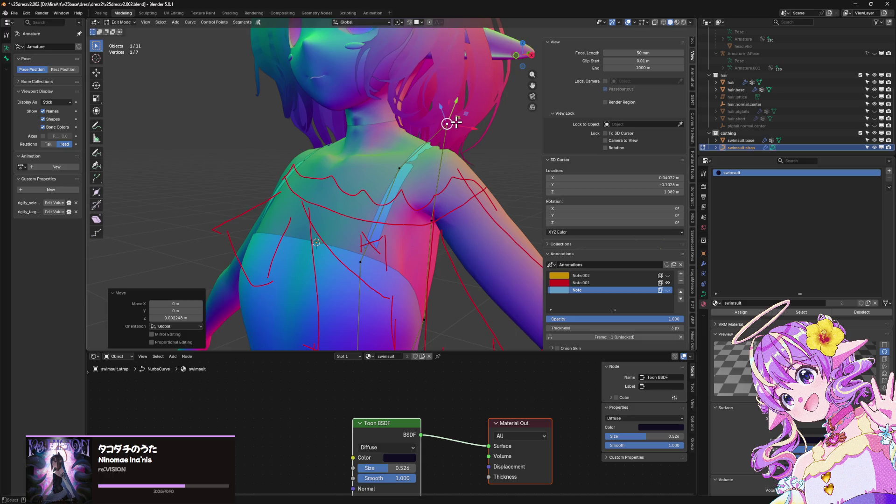
Raise another shoulder strap point on Z and move a side point front-to-back
{"action": "left_click", "coordinate": [412, 166]}
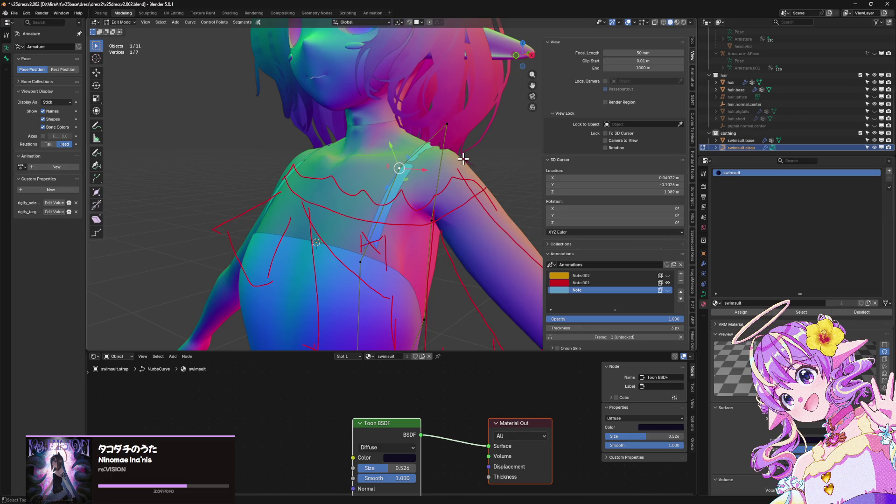
{"action": "key", "text": "g"}
{"action": "key", "text": "z"}
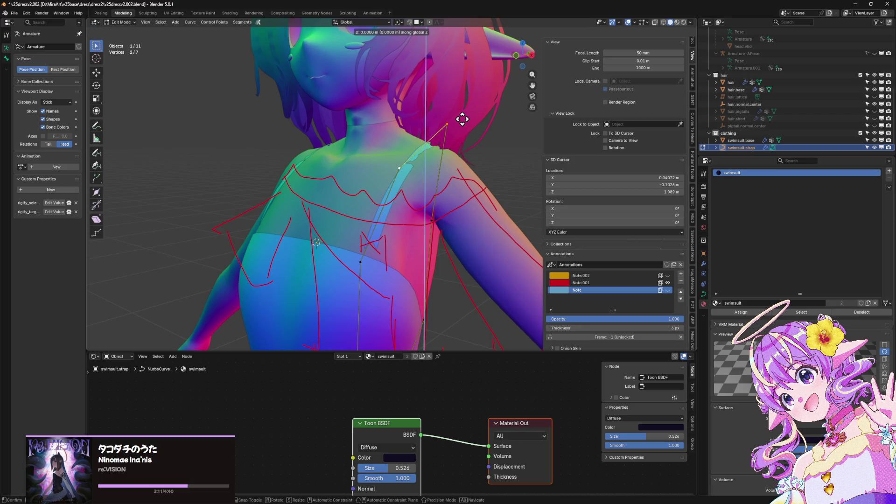
{"action": "left_click", "coordinate": [462, 117]}
{"action": "mouse_move", "coordinate": [474, 139]}
{"action": "middle_mouse_down"}
{"action": "mouse_move", "coordinate": [509, 136]}
{"action": "mouse_move", "coordinate": [456, 160]}
{"action": "mouse_move", "coordinate": [446, 209]}
{"action": "mouse_move", "coordinate": [419, 187]}
{"action": "mouse_move", "coordinate": [414, 206]}
{"action": "middle_mouse_up"}
{"action": "left_click", "coordinate": [437, 244]}
{"action": "middle_click_drag", "start_coordinate": [438, 244], "coordinate": [344, 226]}
{"action": "left_click", "coordinate": [341, 226]}
{"action": "key", "text": "g"}
{"action": "key", "text": "y"}
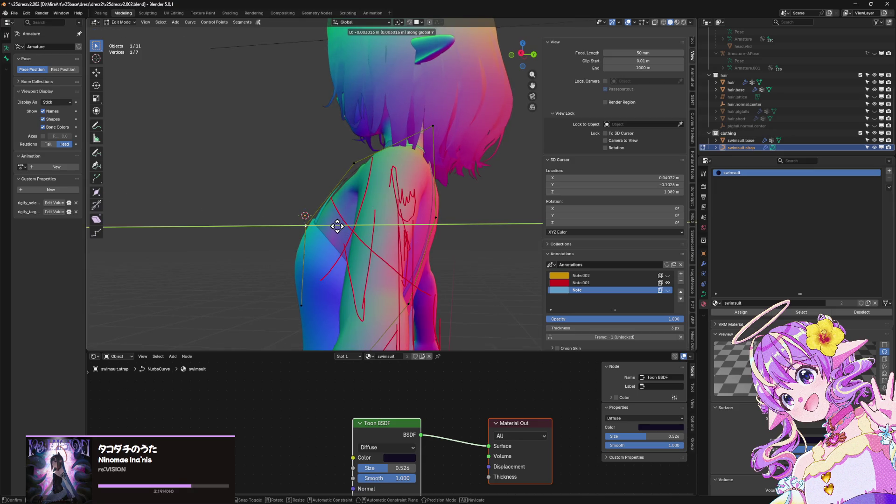
{"action": "left_click", "coordinate": [335, 225]}
Leave Edit Mode and deselect the strap curve
{"action": "middle_click_drag", "start_coordinate": [336, 225], "coordinate": [450, 252]}
{"action": "key", "text": "Tab"}
{"action": "left_click", "coordinate": [479, 312]}
{"action": "scroll", "coordinate": [479, 312], "scroll_direction": "down", "scroll_amount": 3}
{"action": "mouse_move", "coordinate": [474, 300]}
{"action": "middle_mouse_down"}
{"action": "mouse_move", "coordinate": [460, 300]}
{"action": "mouse_move", "coordinate": [473, 294]}
{"action": "mouse_move", "coordinate": [496, 311]}
{"action": "mouse_move", "coordinate": [384, 267]}
{"action": "mouse_move", "coordinate": [350, 273]}
{"action": "mouse_move", "coordinate": [402, 317]}
{"action": "mouse_move", "coordinate": [461, 294]}
{"action": "mouse_move", "coordinate": [466, 280]}
{"action": "mouse_move", "coordinate": [499, 280]}
{"action": "mouse_move", "coordinate": [465, 210]}
{"action": "mouse_move", "coordinate": [452, 236]}
{"action": "mouse_move", "coordinate": [479, 263]}
{"action": "mouse_move", "coordinate": [452, 273]}
{"action": "mouse_move", "coordinate": [409, 252]}
{"action": "middle_mouse_up"}
{"action": "scroll", "coordinate": [495, 306], "scroll_direction": "up", "scroll_amount": 3}
Shift the bottom strap point left and tilt two back points 22.3°
{"action": "left_click", "coordinate": [377, 264]}
{"action": "key", "text": "Tab"}
{"action": "mouse_move", "coordinate": [381, 306]}
{"action": "left_mouse_down"}
{"action": "mouse_move", "coordinate": [364, 310]}
{"action": "mouse_move", "coordinate": [313, 231]}
{"action": "left_mouse_up"}
{"action": "left_click", "coordinate": [374, 254]}
{"action": "mouse_move", "coordinate": [401, 248]}
{"action": "middle_mouse_down"}
{"action": "mouse_move", "coordinate": [435, 263]}
{"action": "mouse_move", "coordinate": [500, 242]}
{"action": "mouse_move", "coordinate": [519, 284]}
{"action": "mouse_move", "coordinate": [514, 306]}
{"action": "mouse_move", "coordinate": [476, 286]}
{"action": "mouse_move", "coordinate": [331, 259]}
{"action": "mouse_move", "coordinate": [321, 287]}
{"action": "middle_mouse_up"}
{"action": "left_click", "coordinate": [427, 282]}
{"action": "key", "text": "Tab"}
In Edit Mode from a back view, shift the selected strap curve points sideways along X
{"action": "scroll", "coordinate": [482, 287], "scroll_direction": "down", "scroll_amount": 4}
{"action": "scroll", "coordinate": [320, 288], "scroll_direction": "up", "scroll_amount": 5}
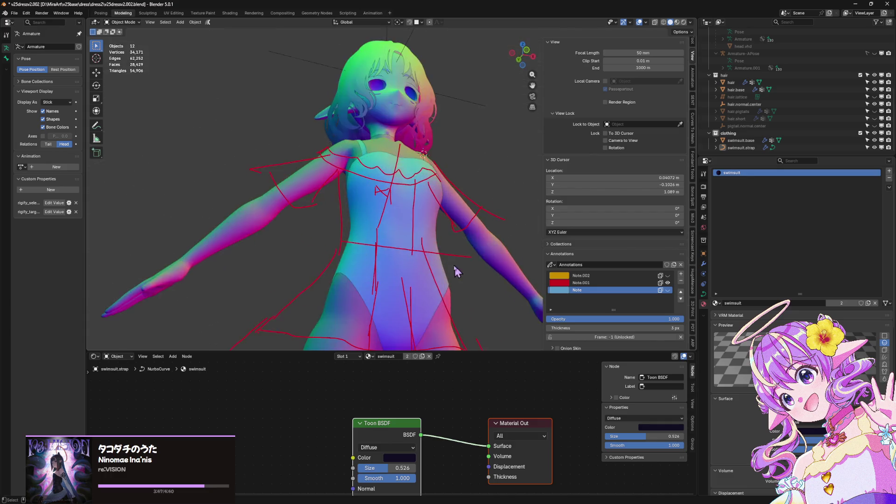
{"action": "scroll", "coordinate": [303, 279], "scroll_direction": "down", "scroll_amount": 5}
{"action": "mouse_move", "coordinate": [258, 320]}
{"action": "middle_mouse_down"}
{"action": "mouse_move", "coordinate": [266, 262]}
{"action": "mouse_move", "coordinate": [327, 252]}
{"action": "middle_mouse_up"}
{"action": "scroll", "coordinate": [514, 233], "scroll_direction": "up", "scroll_amount": 5}
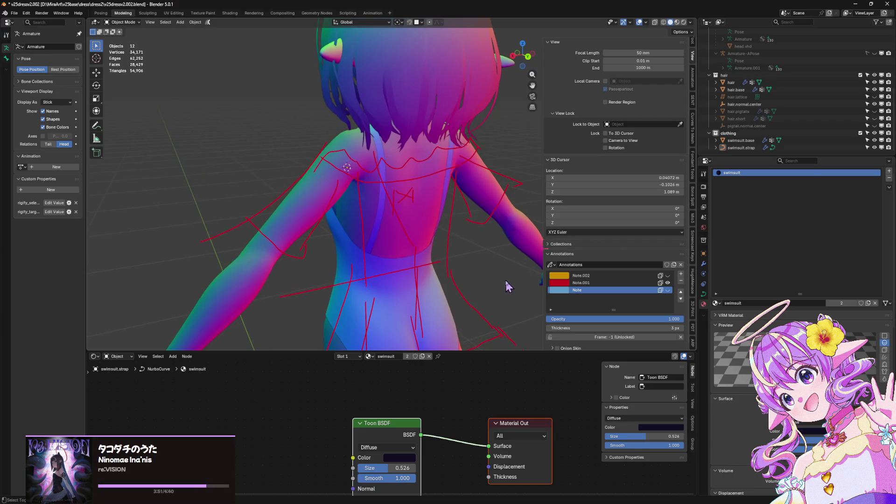
{"action": "key", "text": "Tab"}
{"action": "scroll", "coordinate": [440, 190], "scroll_direction": "up", "scroll_amount": 2}
{"action": "mouse_move", "coordinate": [440, 190]}
{"action": "middle_mouse_down"}
{"action": "mouse_move", "coordinate": [440, 200]}
{"action": "mouse_move", "coordinate": [426, 192]}
{"action": "middle_mouse_up"}
{"action": "key", "text": "g"}
{"action": "key", "text": "x"}
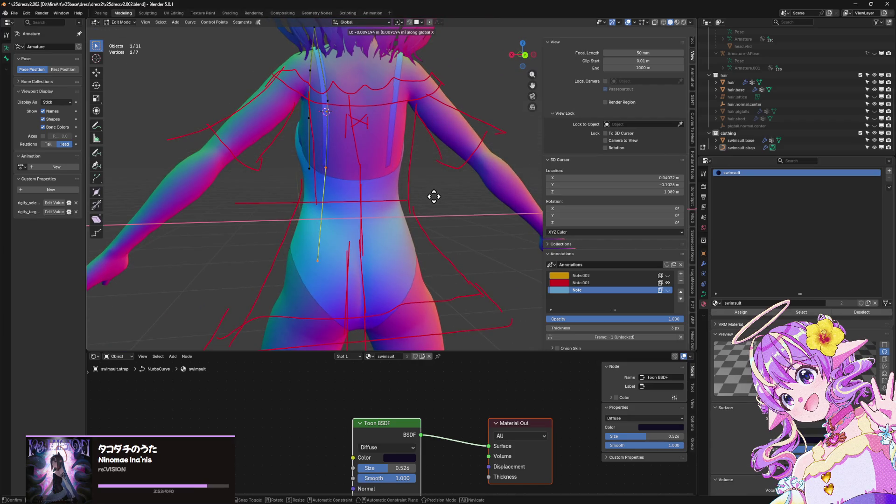
{"action": "left_click", "coordinate": [441, 204]}
Lower the strap points slightly with two small moves along Z
{"action": "key", "text": "g"}
{"action": "key", "text": "z"}
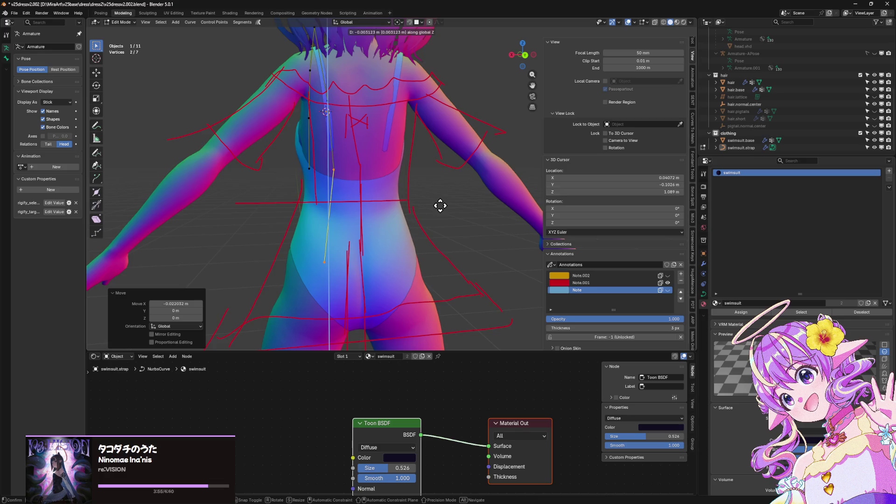
{"action": "left_click", "coordinate": [441, 206]}
{"action": "key", "text": "g"}
{"action": "key", "text": "z"}
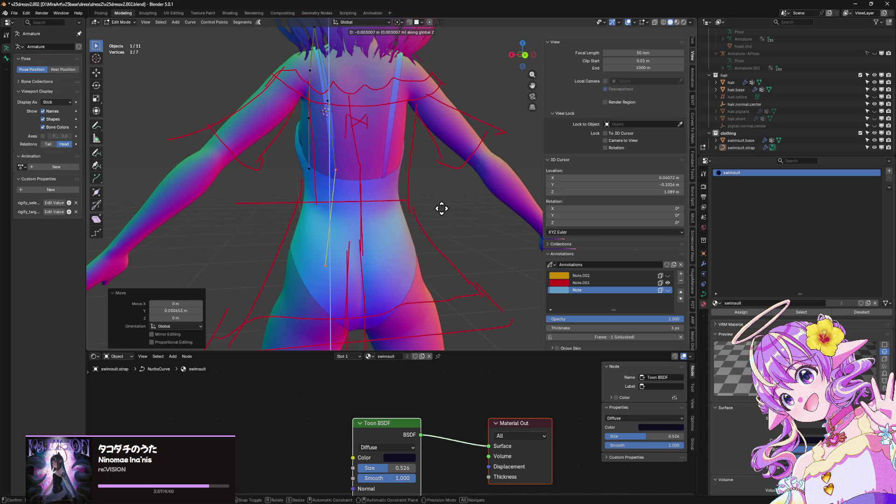
{"action": "left_click", "coordinate": [442, 208]}
From a side view of the hip, move the strap points front-to-back along Y
{"action": "middle_click_drag", "start_coordinate": [436, 212], "coordinate": [476, 206]}
{"action": "scroll", "coordinate": [317, 190], "scroll_direction": "up", "scroll_amount": 5}
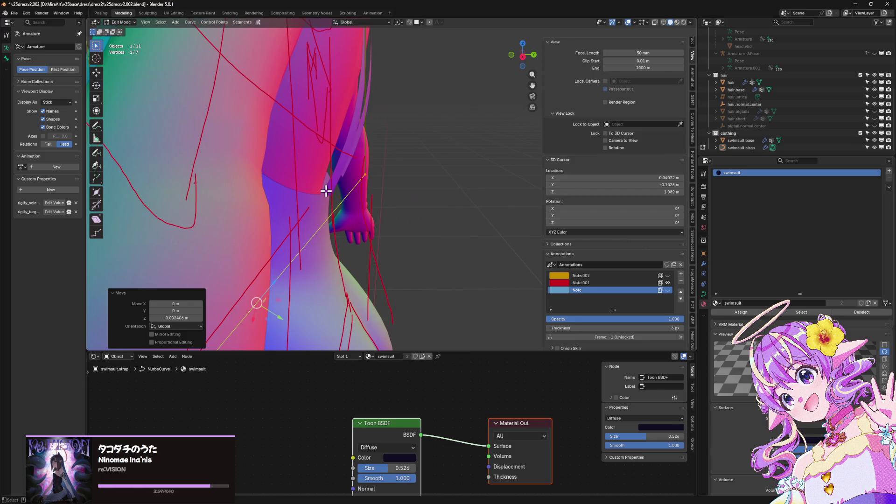
{"action": "key", "text": "g"}
{"action": "key", "text": "y"}
{"action": "left_click", "coordinate": [305, 183]}
Individually pull the hip strap point and another strap point along Y
{"action": "mouse_move", "coordinate": [320, 180]}
{"action": "middle_mouse_down"}
{"action": "mouse_move", "coordinate": [310, 176]}
{"action": "mouse_move", "coordinate": [300, 244]}
{"action": "middle_mouse_up"}
{"action": "left_click", "coordinate": [257, 290]}
{"action": "left_click", "coordinate": [257, 290]}
{"action": "key", "text": "g"}
{"action": "key", "text": "y"}
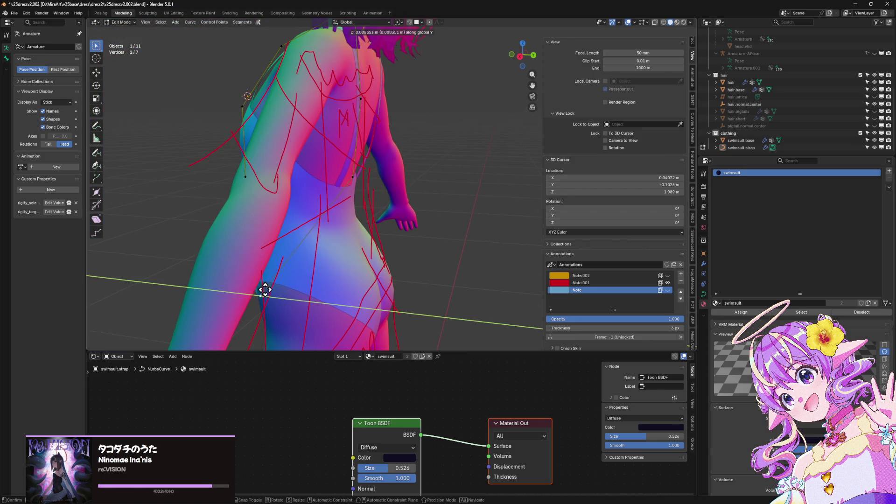
{"action": "left_click", "coordinate": [272, 290]}
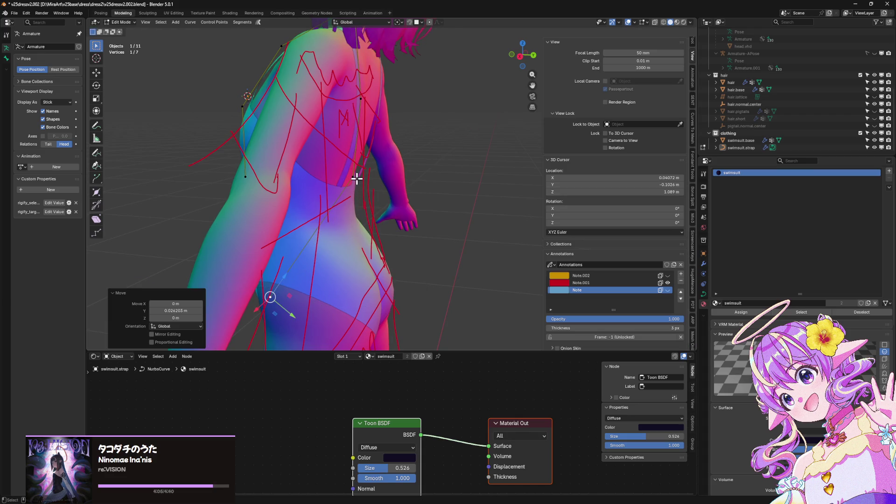
{"action": "left_click", "coordinate": [353, 178]}
{"action": "key", "text": "g"}
{"action": "key", "text": "y"}
{"action": "left_click", "coordinate": [355, 183]}
Leave Edit Mode and orbit back to a front view of the full body
{"action": "mouse_move", "coordinate": [356, 187]}
{"action": "middle_mouse_down"}
{"action": "mouse_move", "coordinate": [309, 184]}
{"action": "mouse_move", "coordinate": [387, 162]}
{"action": "mouse_move", "coordinate": [479, 154]}
{"action": "mouse_move", "coordinate": [374, 150]}
{"action": "mouse_move", "coordinate": [384, 142]}
{"action": "mouse_move", "coordinate": [506, 194]}
{"action": "mouse_move", "coordinate": [420, 205]}
{"action": "mouse_move", "coordinate": [451, 212]}
{"action": "mouse_move", "coordinate": [480, 194]}
{"action": "mouse_move", "coordinate": [260, 190]}
{"action": "mouse_move", "coordinate": [197, 163]}
{"action": "mouse_move", "coordinate": [333, 169]}
{"action": "middle_mouse_up"}
{"action": "left_click", "coordinate": [450, 145]}
{"action": "key", "text": "Tab"}
{"action": "scroll", "coordinate": [450, 154], "scroll_direction": "down", "scroll_amount": 8}
{"action": "scroll", "coordinate": [384, 142], "scroll_direction": "up", "scroll_amount": 3}
{"action": "scroll", "coordinate": [506, 195], "scroll_direction": "down", "scroll_amount": 3}
{"action": "scroll", "coordinate": [450, 213], "scroll_direction": "up", "scroll_amount": 3}
{"action": "scroll", "coordinate": [450, 213], "scroll_direction": "down", "scroll_amount": 2}
{"action": "scroll", "coordinate": [480, 194], "scroll_direction": "down", "scroll_amount": 3}
{"action": "scroll", "coordinate": [333, 169], "scroll_direction": "up", "scroll_amount": 4}
{"action": "scroll", "coordinate": [333, 169], "scroll_direction": "down", "scroll_amount": 3}
{"action": "mouse_move", "coordinate": [304, 133]}
{"action": "middle_mouse_down"}
{"action": "mouse_move", "coordinate": [349, 167]}
{"action": "mouse_move", "coordinate": [332, 151]}
{"action": "mouse_move", "coordinate": [183, 170]}
{"action": "mouse_move", "coordinate": [619, 163]}
{"action": "mouse_move", "coordinate": [455, 177]}
{"action": "mouse_move", "coordinate": [490, 181]}
{"action": "mouse_move", "coordinate": [310, 186]}
{"action": "mouse_move", "coordinate": [434, 172]}
{"action": "mouse_move", "coordinate": [441, 179]}
{"action": "middle_mouse_up"}
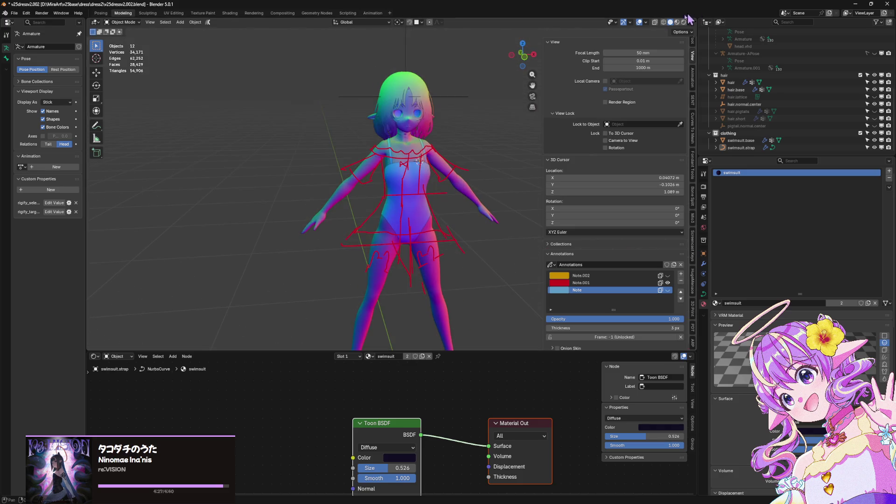
Switch the viewport to Material Preview and orbit around the character to inspect its materials
{"action": "left_click", "coordinate": [677, 23]}
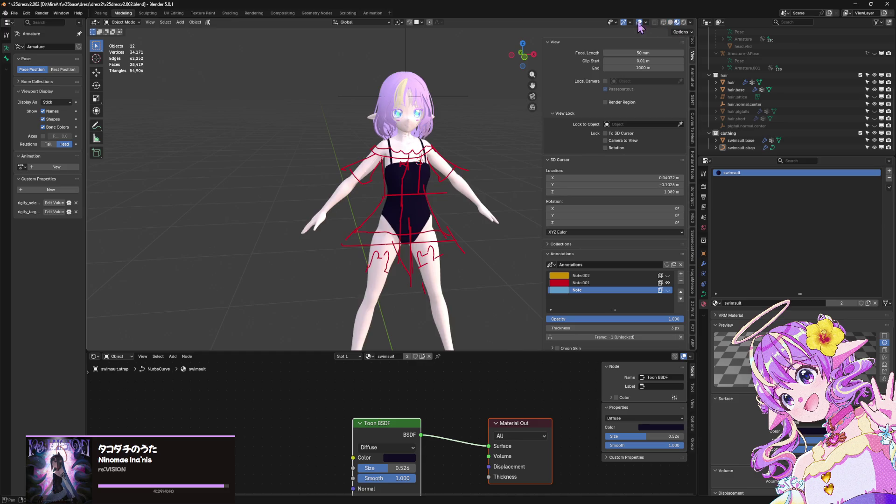
{"action": "scroll", "coordinate": [455, 96], "scroll_direction": "up", "scroll_amount": 3}
{"action": "mouse_move", "coordinate": [455, 96]}
{"action": "middle_mouse_down"}
{"action": "mouse_move", "coordinate": [420, 100]}
{"action": "mouse_move", "coordinate": [469, 105]}
{"action": "mouse_move", "coordinate": [456, 89]}
{"action": "mouse_move", "coordinate": [462, 124]}
{"action": "mouse_move", "coordinate": [463, 82]}
{"action": "mouse_move", "coordinate": [501, 102]}
{"action": "mouse_move", "coordinate": [503, 121]}
{"action": "mouse_move", "coordinate": [454, 95]}
{"action": "middle_mouse_up"}
{"action": "scroll", "coordinate": [469, 105], "scroll_direction": "down", "scroll_amount": 3}
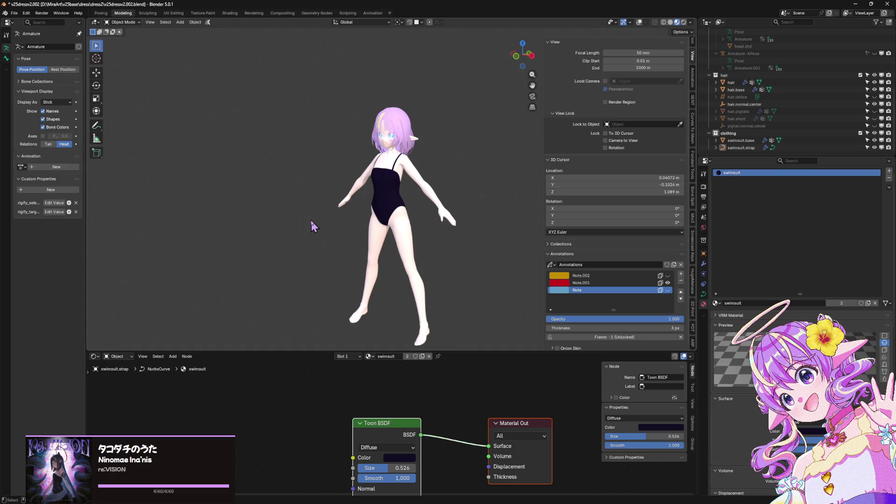
{"action": "mouse_move", "coordinate": [480, 234]}
{"action": "middle_mouse_down"}
{"action": "mouse_move", "coordinate": [505, 241]}
{"action": "mouse_move", "coordinate": [360, 207]}
{"action": "mouse_move", "coordinate": [330, 213]}
{"action": "mouse_move", "coordinate": [489, 254]}
{"action": "middle_mouse_up"}
{"action": "scroll", "coordinate": [506, 245], "scroll_direction": "up", "scroll_amount": 3}
{"action": "mouse_move", "coordinate": [330, 229]}
{"action": "middle_mouse_down"}
{"action": "mouse_move", "coordinate": [462, 249]}
{"action": "mouse_move", "coordinate": [493, 233]}
{"action": "mouse_move", "coordinate": [449, 229]}
{"action": "mouse_move", "coordinate": [438, 181]}
{"action": "mouse_move", "coordinate": [447, 208]}
{"action": "mouse_move", "coordinate": [443, 201]}
{"action": "middle_mouse_up"}
{"action": "scroll", "coordinate": [490, 229], "scroll_direction": "down", "scroll_amount": 3}
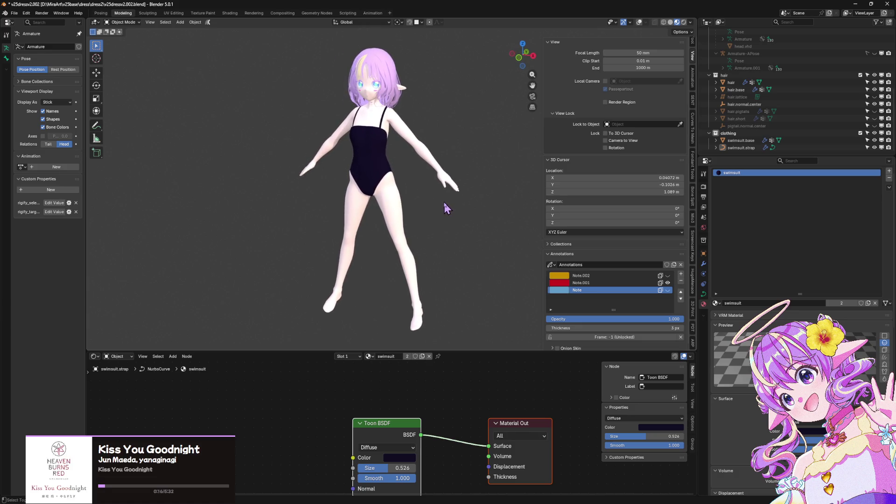
Capture a region screenshot, then show overlays and toggle the Note.001 and Note.002 annotation layers
{"action": "key", "text": "super+shift+s"}
{"action": "mouse_move", "coordinate": [218, 25]}
{"action": "left_mouse_down"}
{"action": "mouse_move", "coordinate": [468, 307]}
{"action": "mouse_move", "coordinate": [658, 405]}
{"action": "left_mouse_up"}
{"action": "left_click", "coordinate": [667, 275]}
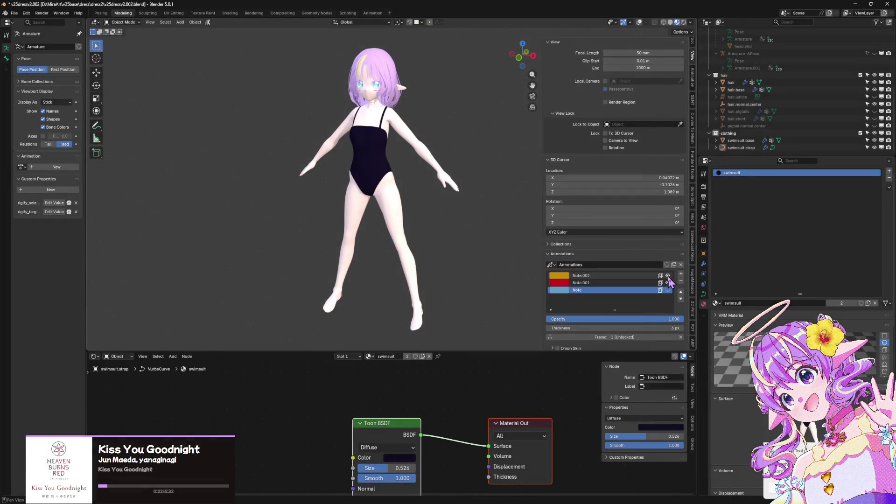
{"action": "left_click", "coordinate": [640, 22]}
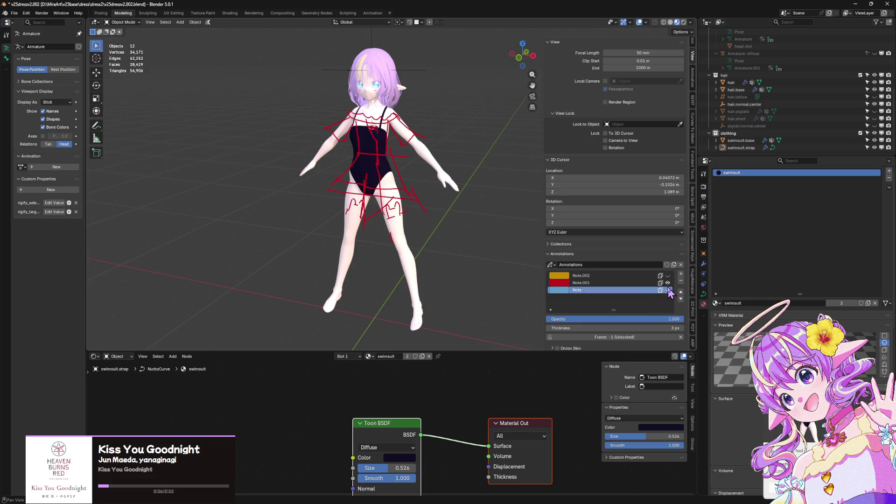
{"action": "left_click", "coordinate": [667, 283]}
{"action": "left_click", "coordinate": [668, 276]}
{"action": "left_click", "coordinate": [667, 276]}
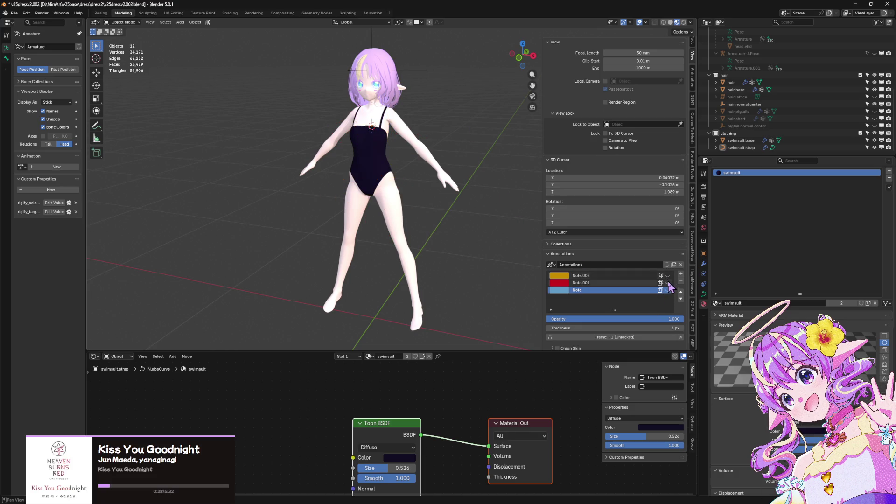
{"action": "left_click", "coordinate": [667, 283]}
Take a second region screenshot of the model
{"action": "middle_click_drag", "start_coordinate": [520, 246], "coordinate": [499, 232]}
{"action": "key", "text": "ctrl+Print"}
{"action": "mouse_move", "coordinate": [181, 18]}
{"action": "left_mouse_down"}
{"action": "mouse_move", "coordinate": [533, 362]}
{"action": "mouse_move", "coordinate": [584, 377]}
{"action": "left_mouse_up"}
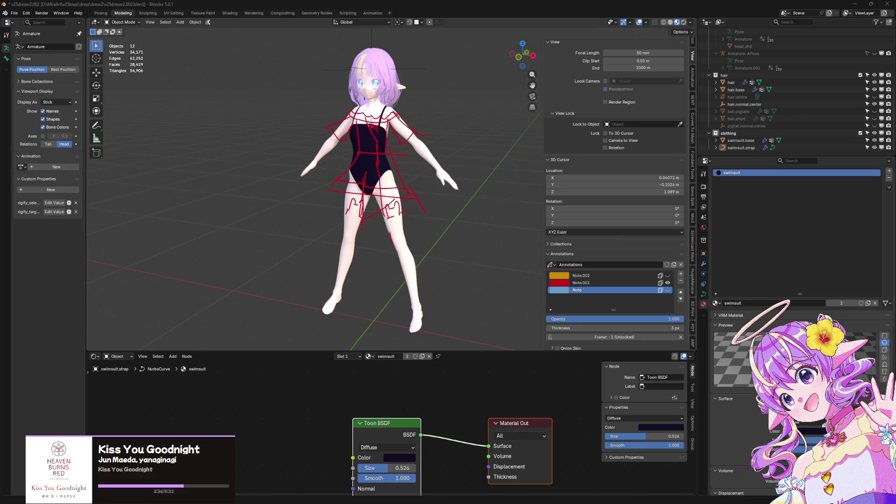
Snap to a front view and save the file as v25dressv2.002.blend
{"action": "key", "text": "KP_1"}
{"action": "scroll", "coordinate": [526, 160], "scroll_direction": "up", "scroll_amount": 5}
{"action": "scroll", "coordinate": [516, 187], "scroll_direction": "down", "scroll_amount": 6}
{"action": "mouse_move", "coordinate": [516, 184]}
{"action": "middle_mouse_down"}
{"action": "mouse_move", "coordinate": [456, 256]}
{"action": "mouse_move", "coordinate": [486, 207]}
{"action": "mouse_move", "coordinate": [480, 156]}
{"action": "mouse_move", "coordinate": [471, 156]}
{"action": "mouse_move", "coordinate": [486, 140]}
{"action": "middle_mouse_up"}
{"action": "scroll", "coordinate": [485, 207], "scroll_direction": "up", "scroll_amount": 3}
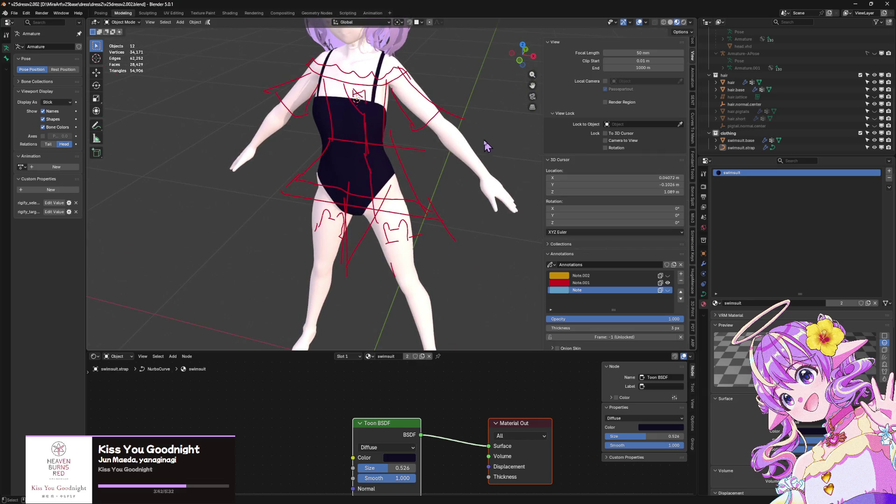
{"action": "key", "text": "KP_1"}
{"action": "key", "text": "ctrl+s"}
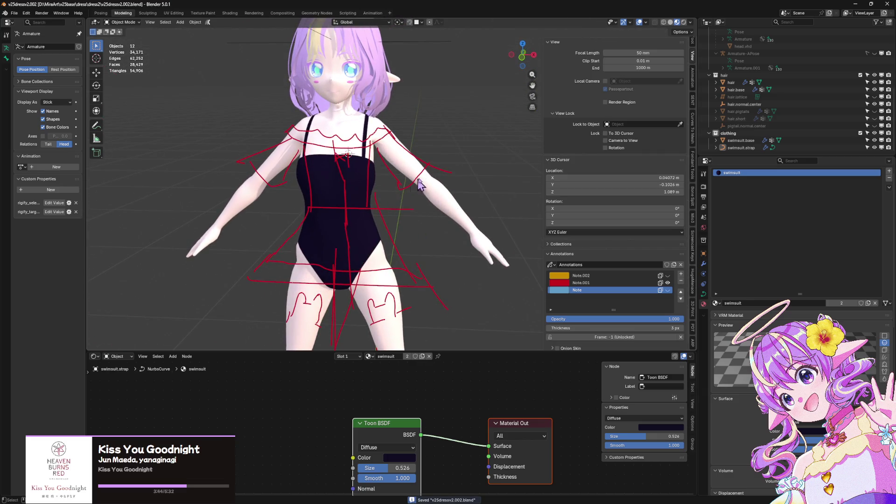
Bring up the fashion-flats reference page in Firefox and move its window right
{"action": "middle_click_drag", "start_coordinate": [418, 184], "coordinate": [443, 178]}
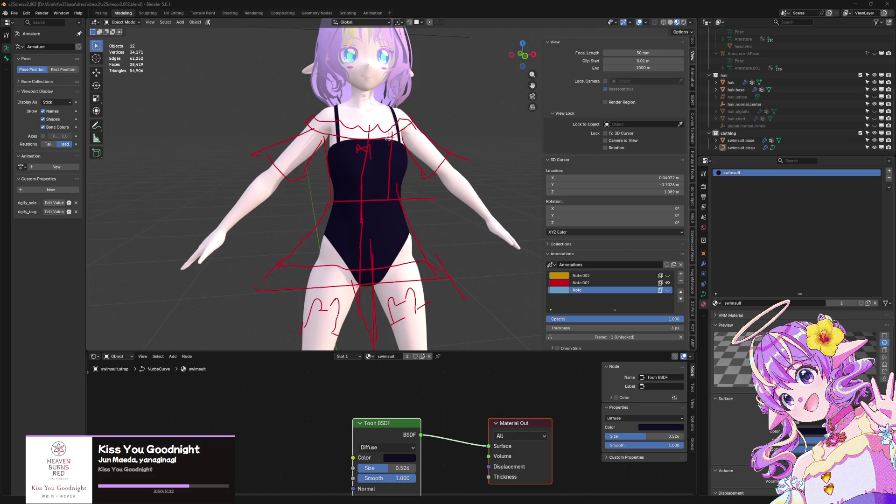
{"action": "key", "text": "alt+Tab"}
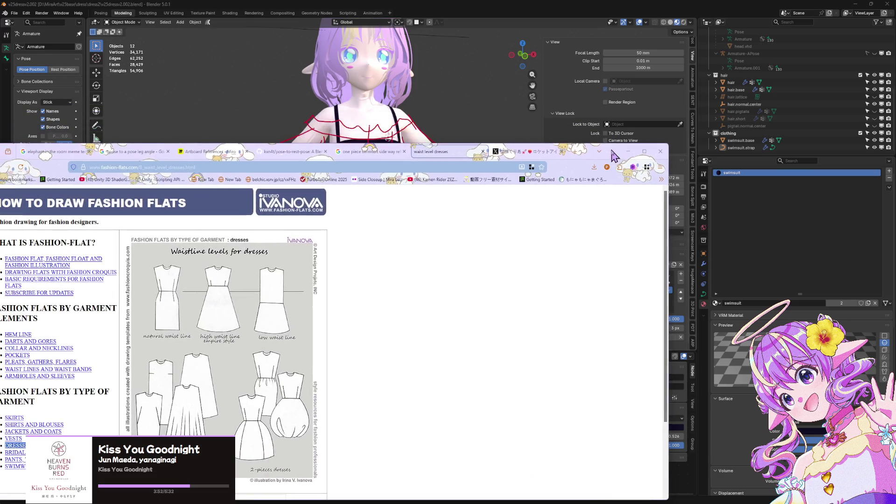
{"action": "mouse_move", "coordinate": [617, 155]}
{"action": "left_mouse_down"}
{"action": "mouse_move", "coordinate": [693, 151]}
{"action": "mouse_move", "coordinate": [681, 284]}
{"action": "mouse_move", "coordinate": [658, 313]}
{"action": "left_mouse_up"}
Back in Blender with solid shading and front view, select a waist vertex of swimsuit.base
{"action": "left_click", "coordinate": [662, 306]}
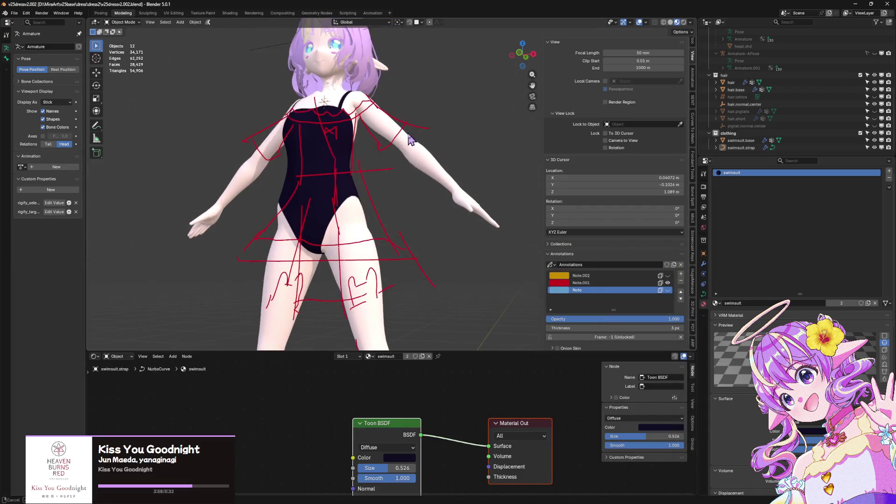
{"action": "left_click", "coordinate": [670, 22]}
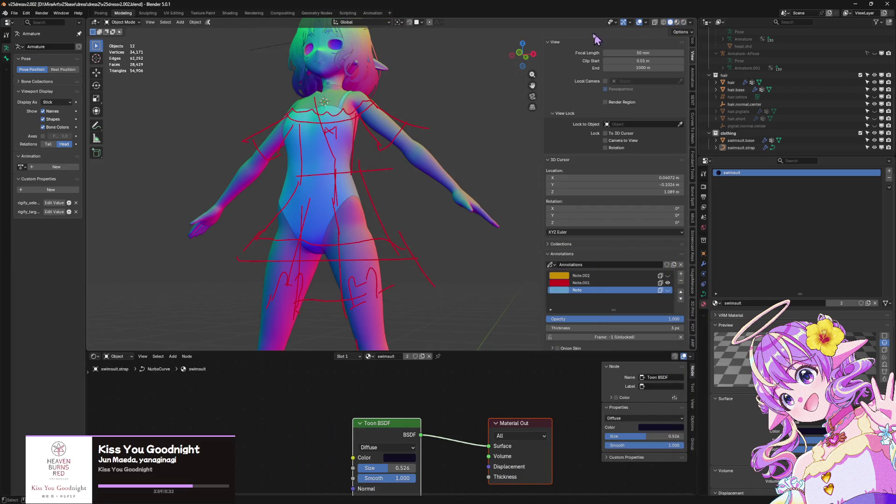
{"action": "left_click", "coordinate": [520, 55]}
{"action": "scroll", "coordinate": [381, 195], "scroll_direction": "up", "scroll_amount": 4}
{"action": "left_click", "coordinate": [357, 177]}
{"action": "key", "text": "Tab"}
{"action": "left_click", "coordinate": [310, 180]}
Raise the waist vertex 0.017 m along Z and attempt a further nudge along global Y
{"action": "key", "text": "g"}
{"action": "key", "text": "z"}
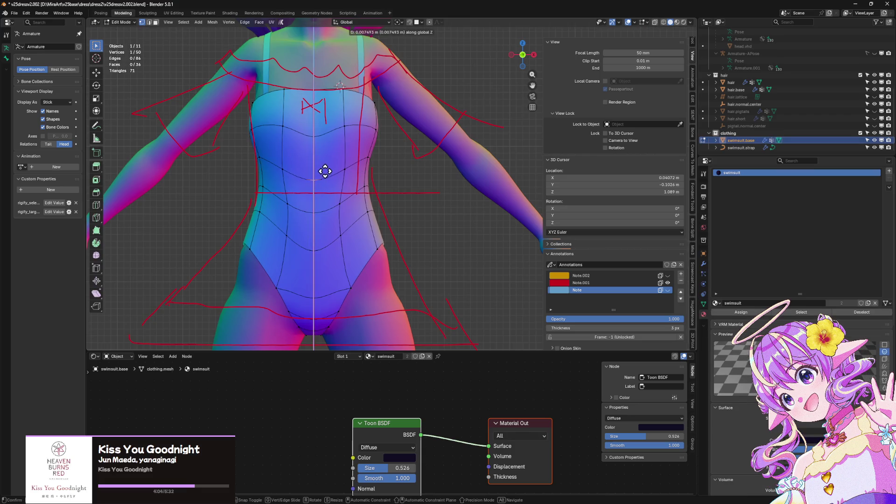
{"action": "left_click", "coordinate": [326, 164]}
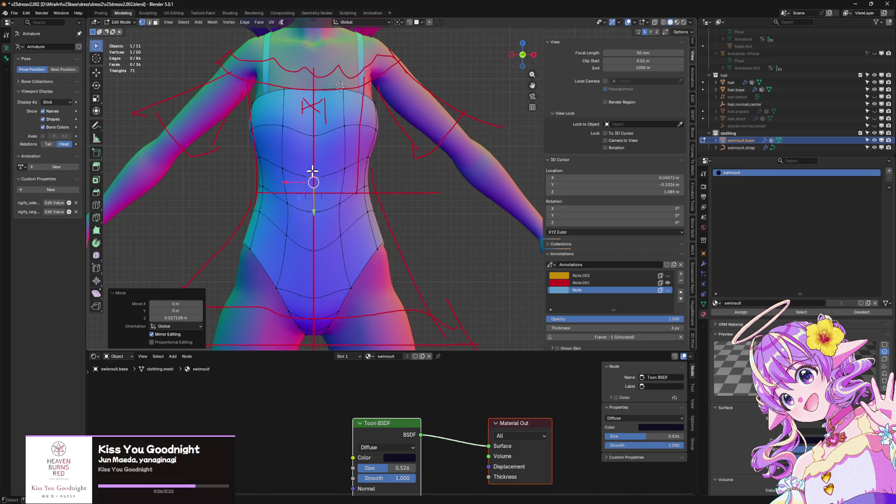
{"action": "key", "text": "g"}
{"action": "key", "text": "z"}
{"action": "key", "text": "z"}
{"action": "key", "text": "z"}
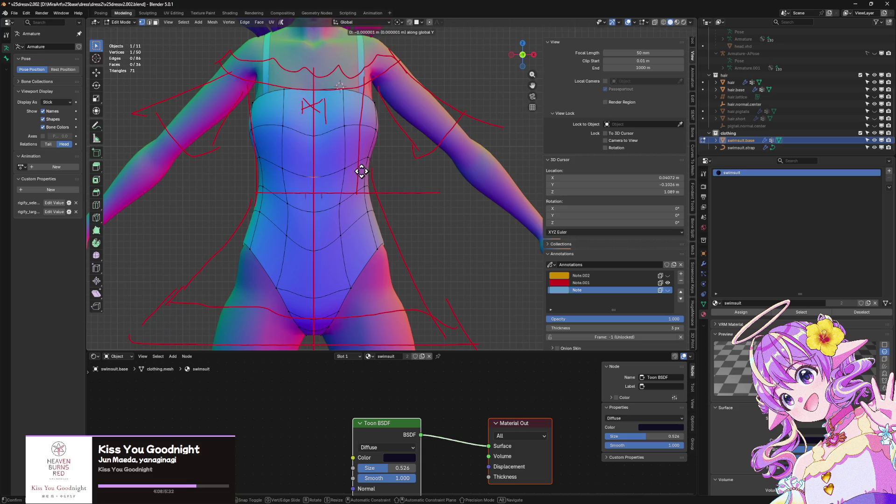
{"action": "mouse_move", "coordinate": [359, 172]}
{"action": "middle_mouse_down", "text": "alt"}
{"action": "mouse_move", "coordinate": [307, 178]}
{"action": "mouse_move", "coordinate": [504, 261]}
{"action": "middle_mouse_up", "text": "alt"}
{"action": "key", "text": "y"}
{"action": "key", "text": "Escape"}
Return to Object Mode, snap to front view and save v25dressv2.002.blend again
{"action": "scroll", "coordinate": [507, 261], "scroll_direction": "up", "scroll_amount": 2}
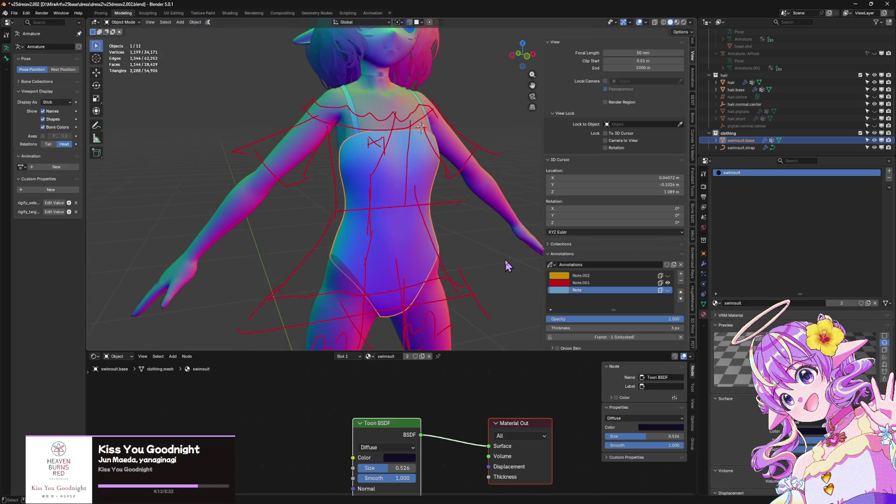
{"action": "key", "text": "Tab"}
{"action": "scroll", "coordinate": [477, 232], "scroll_direction": "up", "scroll_amount": 2}
{"action": "scroll", "coordinate": [476, 230], "scroll_direction": "down", "scroll_amount": 4}
{"action": "key", "text": "KP_1"}
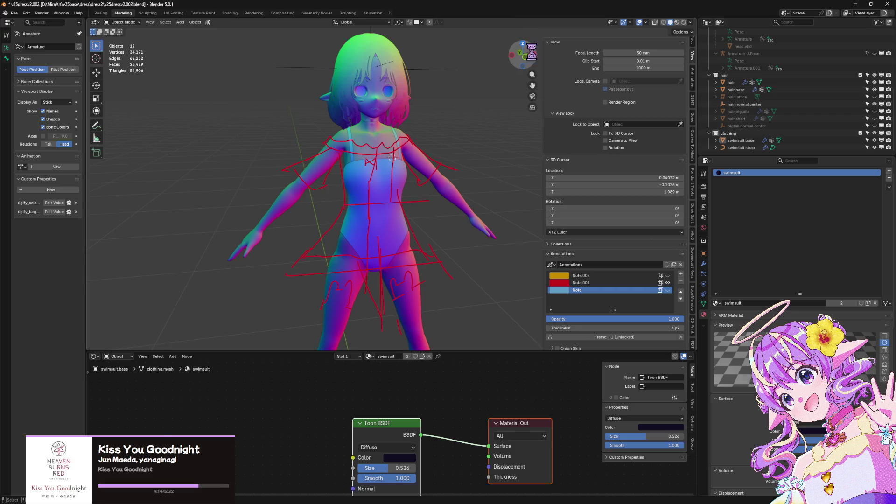
{"action": "key", "text": "ctrl+s"}
{"action": "scroll", "coordinate": [420, 187], "scroll_direction": "up", "scroll_amount": 5}
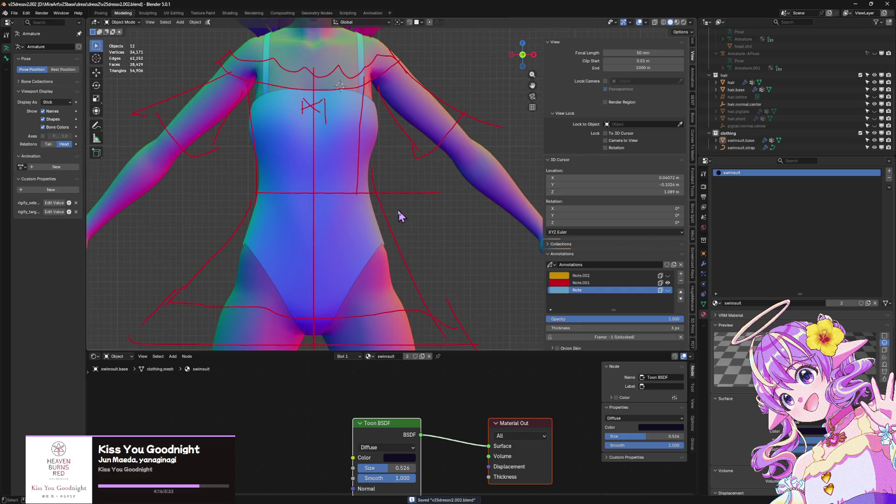
{"action": "scroll", "coordinate": [392, 223], "scroll_direction": "down", "scroll_amount": 5}
{"action": "scroll", "coordinate": [389, 224], "scroll_direction": "up", "scroll_amount": 1}
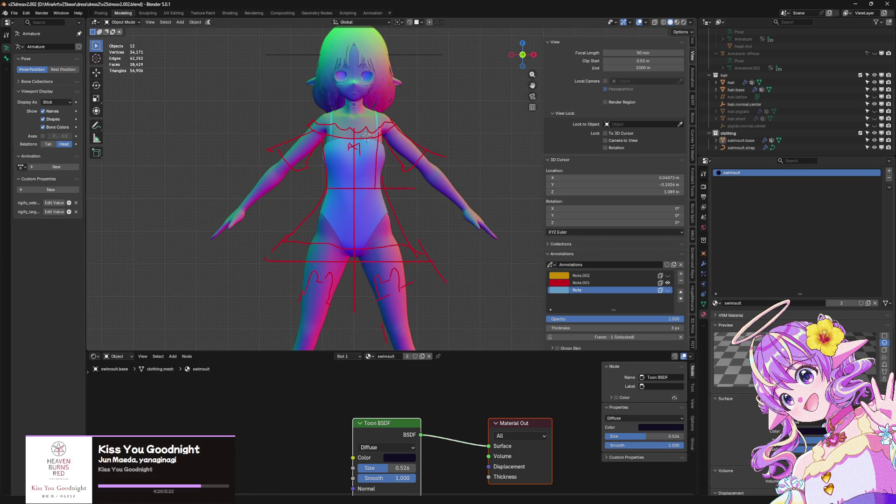
{"action": "key", "text": "alt+Tab"}
On X, open Bookmarks and go to the skirt illustration author's profile
{"action": "left_click", "coordinate": [719, 104]}
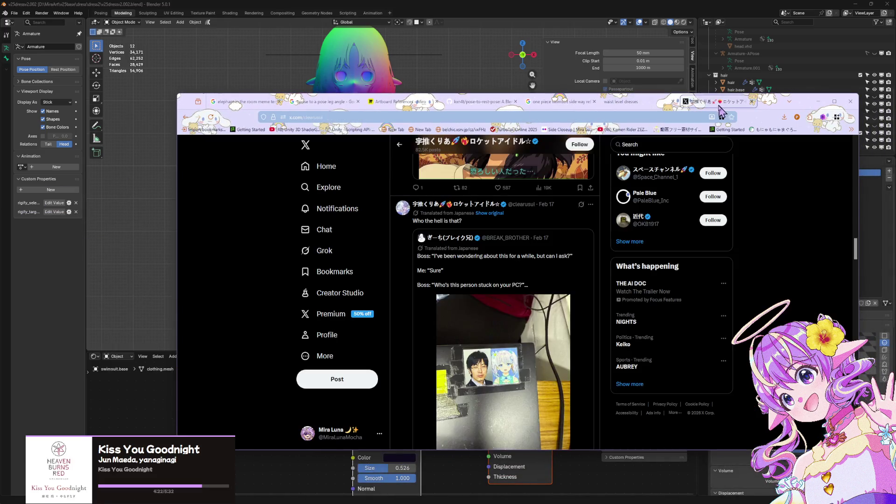
{"action": "left_click", "coordinate": [327, 271]}
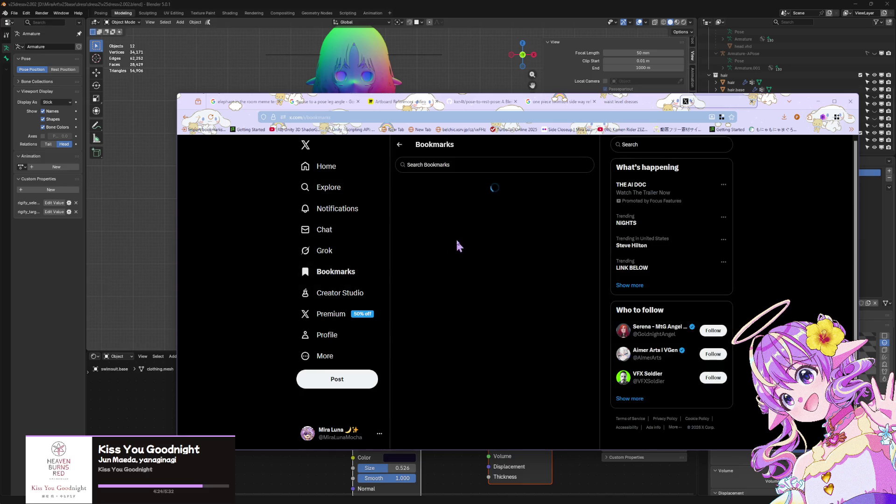
{"action": "scroll", "coordinate": [460, 241], "scroll_direction": "down", "scroll_amount": 8}
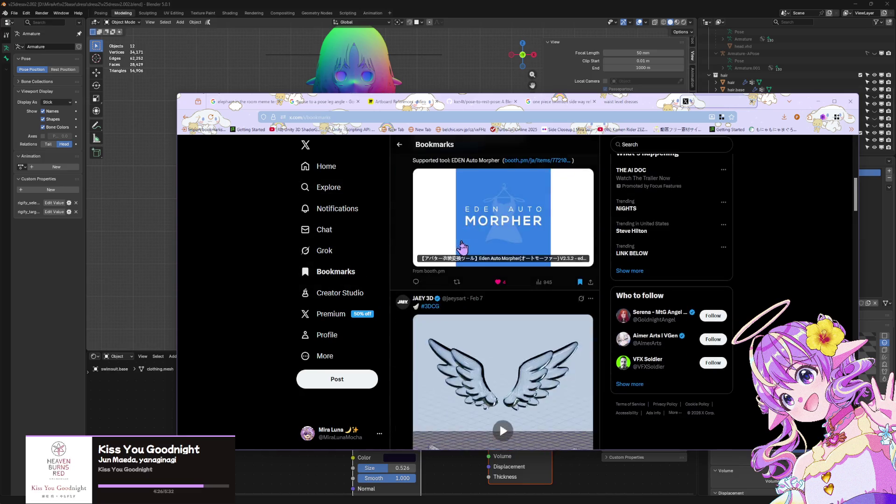
{"action": "scroll", "coordinate": [461, 246], "scroll_direction": "down", "scroll_amount": 10}
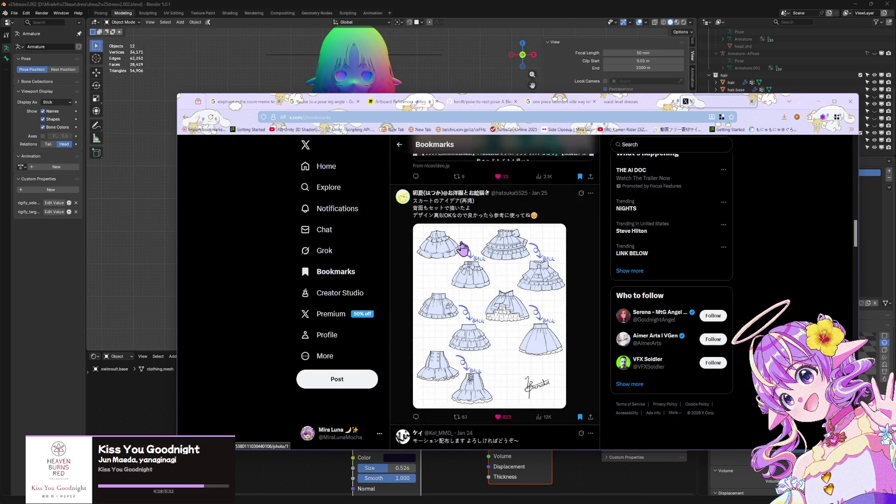
{"action": "left_click", "coordinate": [466, 193]}
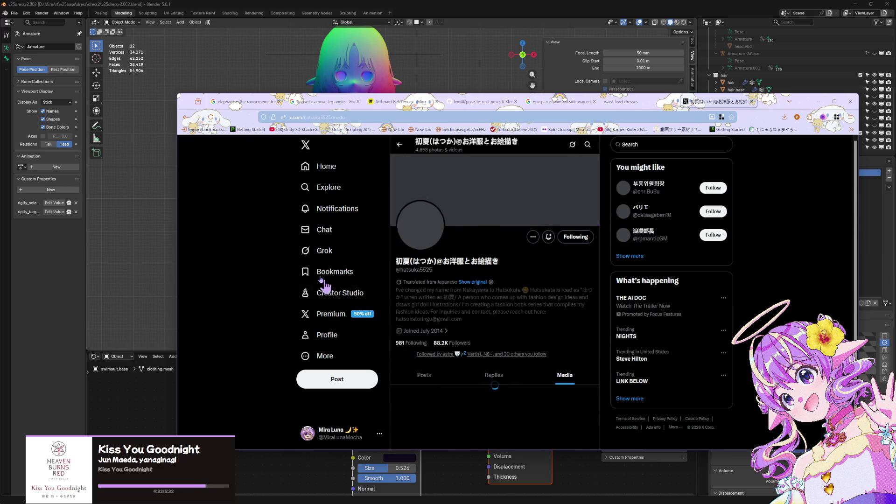
Scroll the illustrator's media to open the six-dress sketch full size, then minimize Firefox
{"action": "scroll", "coordinate": [460, 272], "scroll_direction": "down", "scroll_amount": 10}
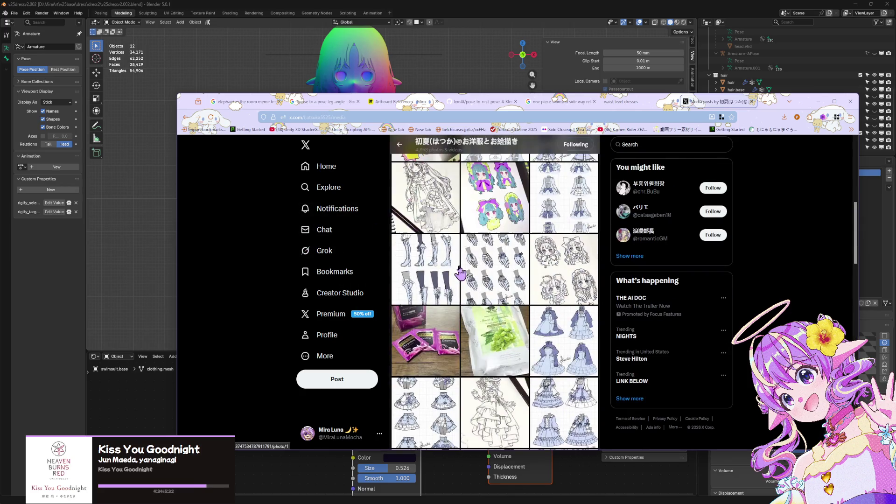
{"action": "scroll", "coordinate": [459, 272], "scroll_direction": "down", "scroll_amount": 10}
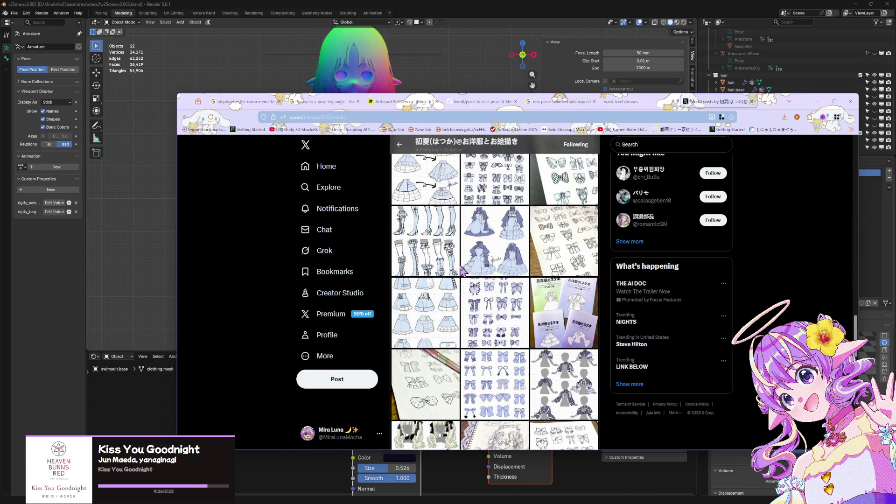
{"action": "scroll", "coordinate": [461, 270], "scroll_direction": "down", "scroll_amount": 5}
{"action": "scroll", "coordinate": [460, 270], "scroll_direction": "down", "scroll_amount": 5}
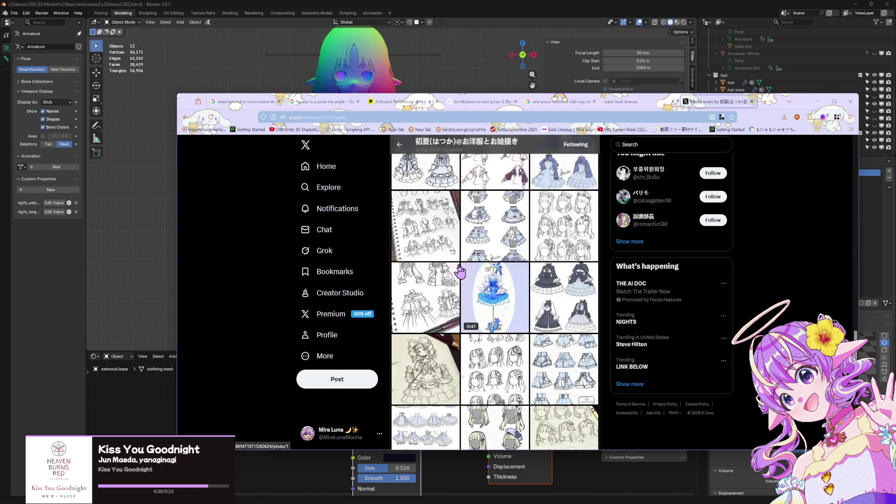
{"action": "scroll", "coordinate": [460, 271], "scroll_direction": "down", "scroll_amount": 5}
{"action": "scroll", "coordinate": [460, 272], "scroll_direction": "down", "scroll_amount": 5}
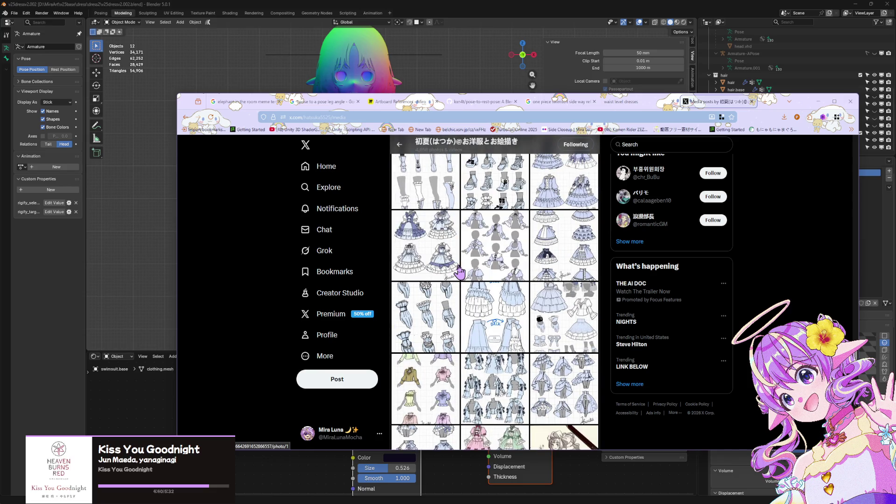
{"action": "scroll", "coordinate": [459, 271], "scroll_direction": "down", "scroll_amount": 3}
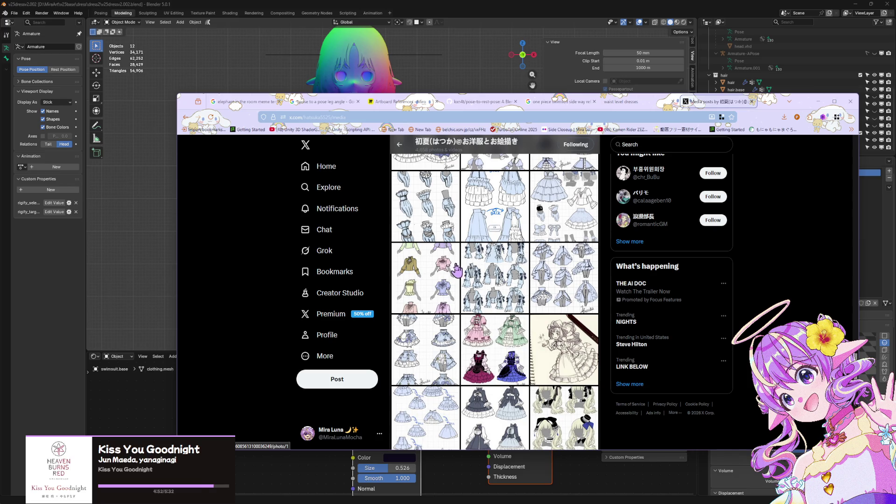
{"action": "scroll", "coordinate": [455, 269], "scroll_direction": "down", "scroll_amount": 10}
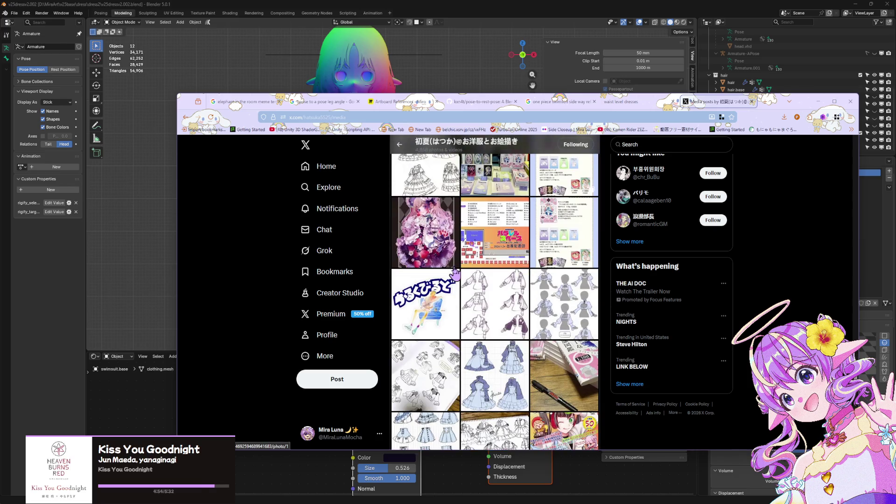
{"action": "scroll", "coordinate": [454, 268], "scroll_direction": "down", "scroll_amount": 1}
{"action": "scroll", "coordinate": [453, 269], "scroll_direction": "down", "scroll_amount": 3}
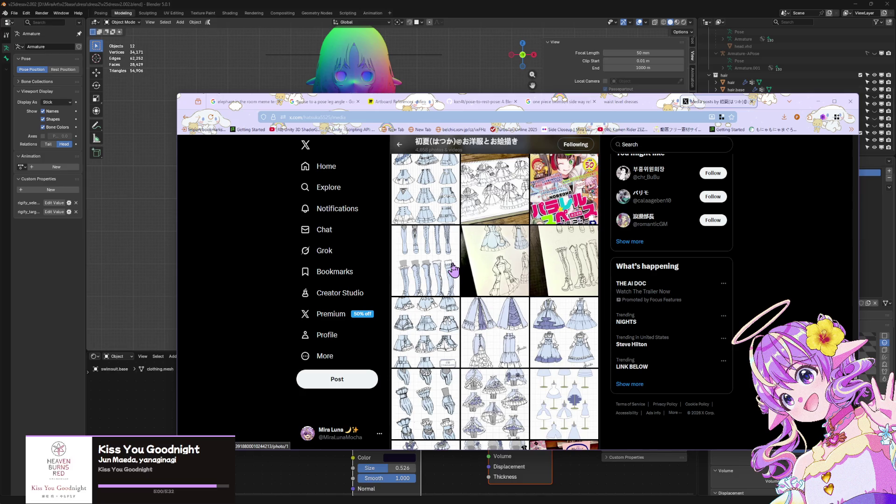
{"action": "scroll", "coordinate": [453, 301], "scroll_direction": "down", "scroll_amount": 5}
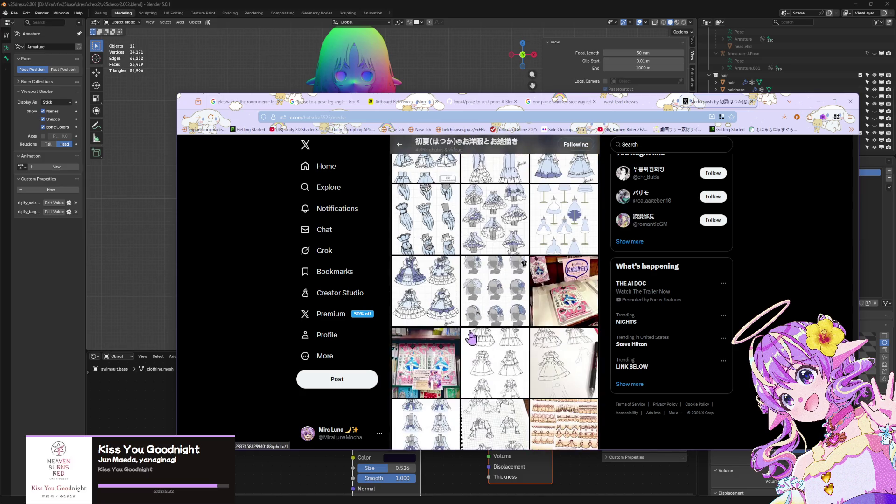
{"action": "left_click", "coordinate": [523, 338]}
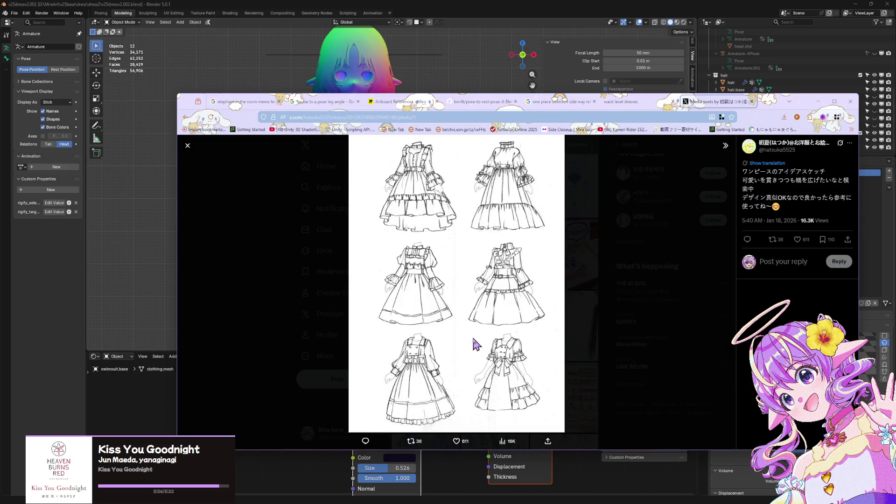
{"action": "left_click_drag", "start_coordinate": [803, 105], "coordinate": [795, 108]}
{"action": "left_click", "coordinate": [810, 105]}
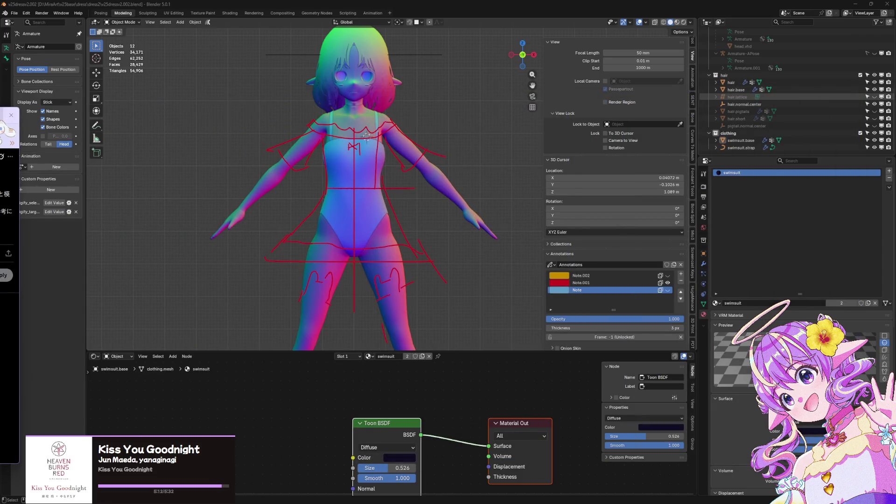
Snap to a front view, add annotation layer Note.003 and hide the red Note.001 sketches
{"action": "left_click_drag", "start_coordinate": [524, 50], "coordinate": [526, 60]}
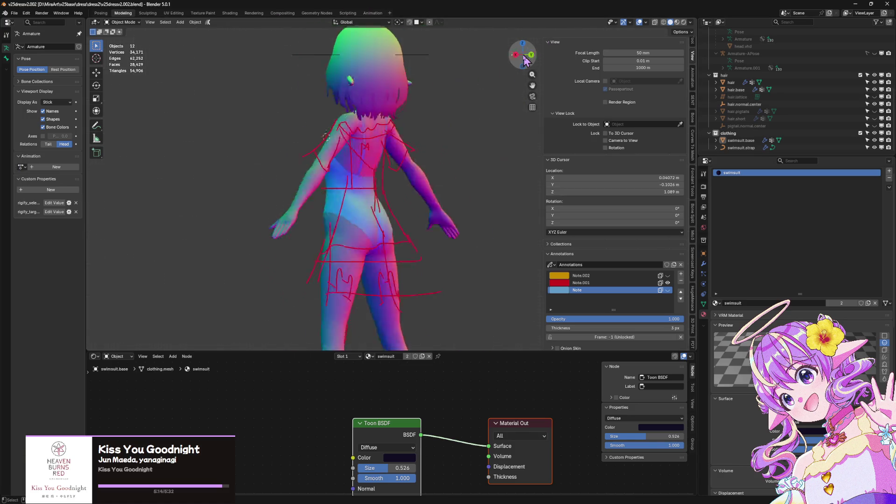
{"action": "left_click", "coordinate": [526, 61]}
{"action": "scroll", "coordinate": [384, 146], "scroll_direction": "up", "scroll_amount": 6}
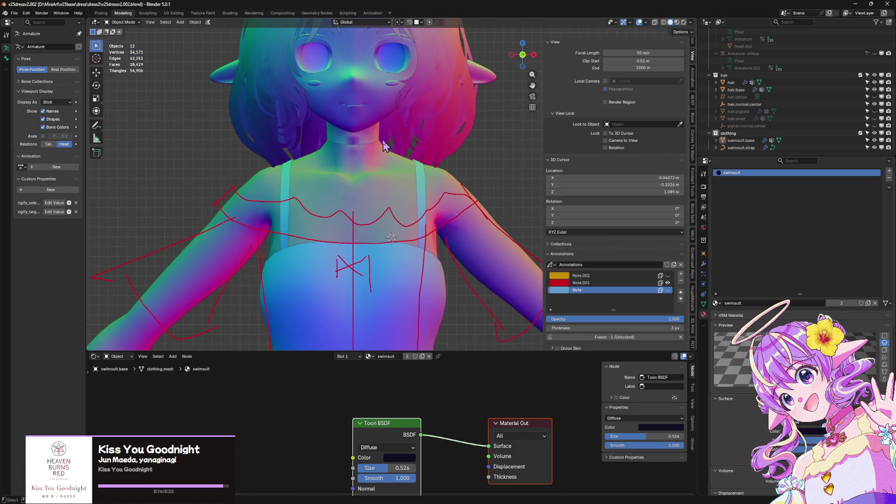
{"action": "left_click", "coordinate": [680, 274]}
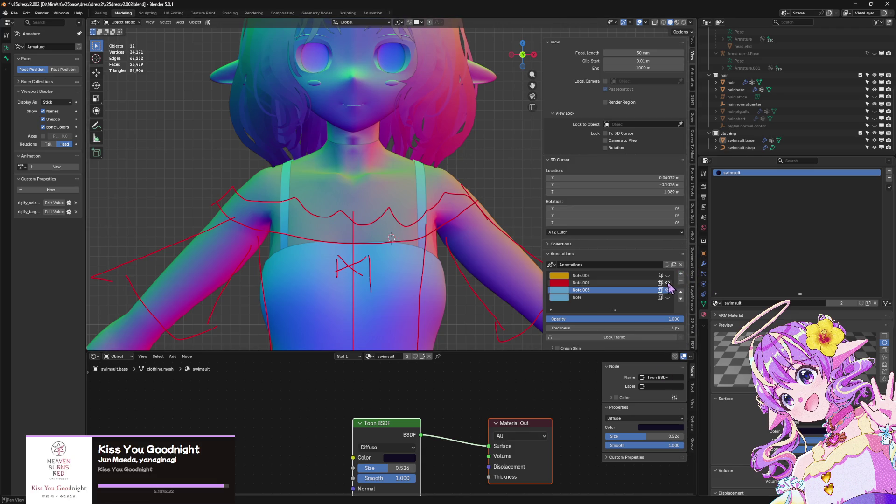
{"action": "left_click", "coordinate": [667, 283]}
Set the Note.003 annotation layer's colour to green
{"action": "left_click", "coordinate": [560, 290]}
{"action": "left_click", "coordinate": [553, 205]}
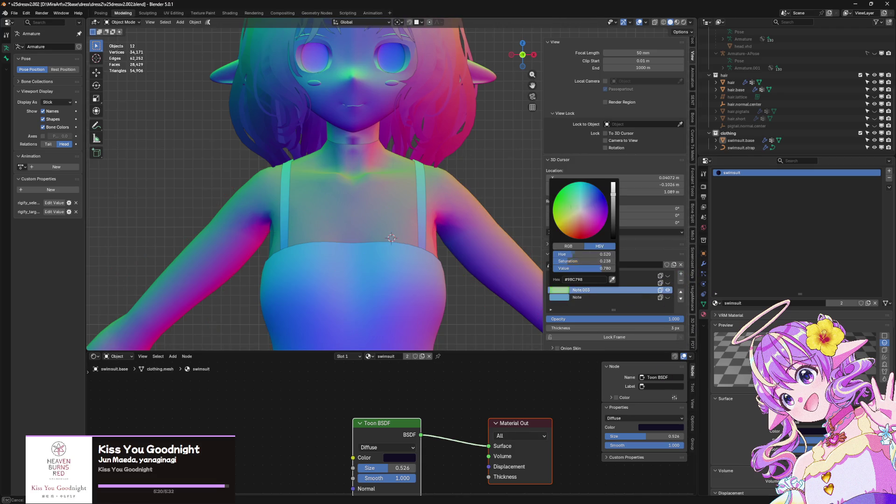
{"action": "left_click", "coordinate": [427, 194]}
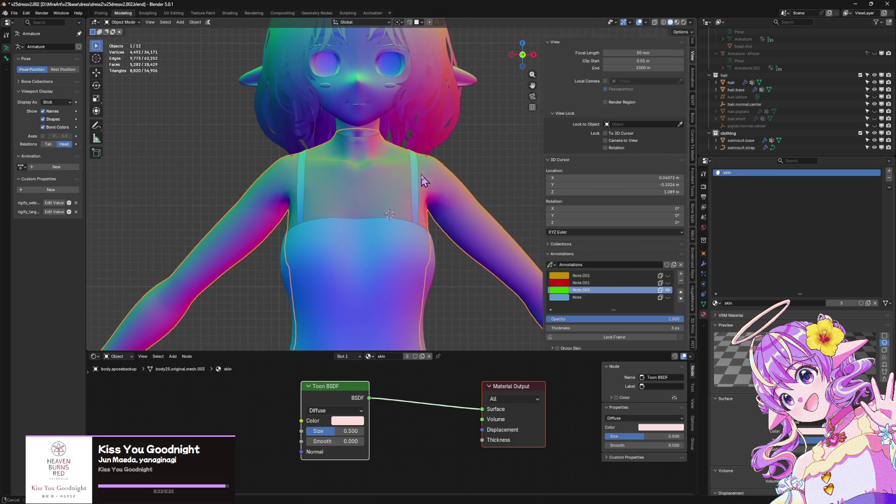
{"action": "scroll", "coordinate": [471, 143], "scroll_direction": "down", "scroll_amount": 3}
{"action": "mouse_move", "coordinate": [392, 154]}
{"action": "left_mouse_down"}
{"action": "mouse_move", "coordinate": [400, 144]}
{"action": "mouse_move", "coordinate": [418, 167]}
{"action": "left_mouse_up"}
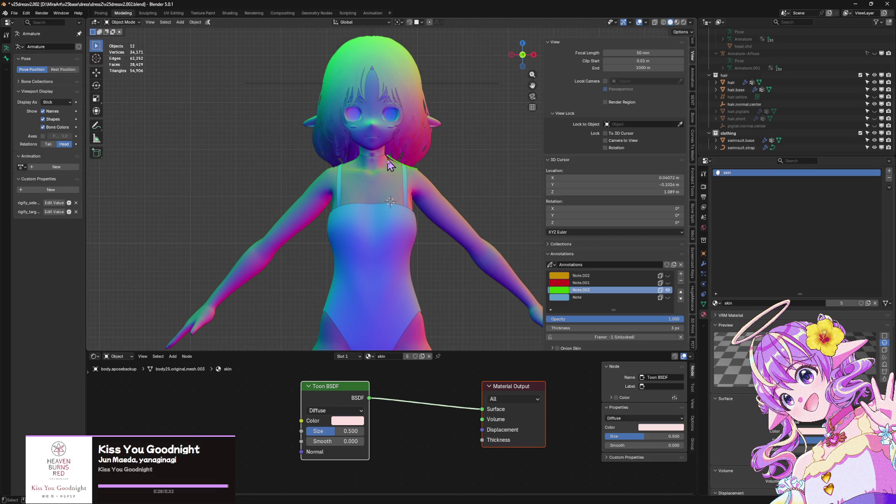
Draw green strokes along the neck, a small collar, a chest bow and a choker loop
{"action": "mouse_move", "coordinate": [400, 163]}
{"action": "left_mouse_down"}
{"action": "mouse_move", "coordinate": [357, 152]}
{"action": "mouse_move", "coordinate": [338, 164]}
{"action": "mouse_move", "coordinate": [376, 199]}
{"action": "left_mouse_up"}
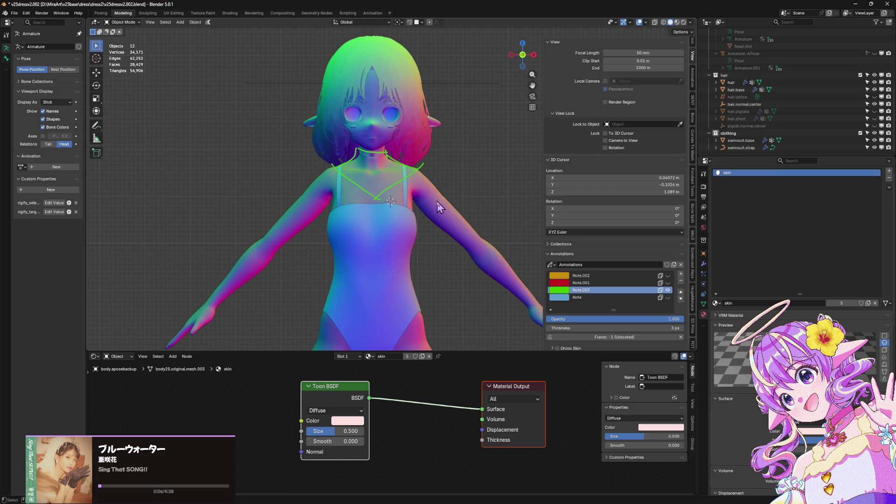
{"action": "scroll", "coordinate": [439, 205], "scroll_direction": "up", "scroll_amount": 2}
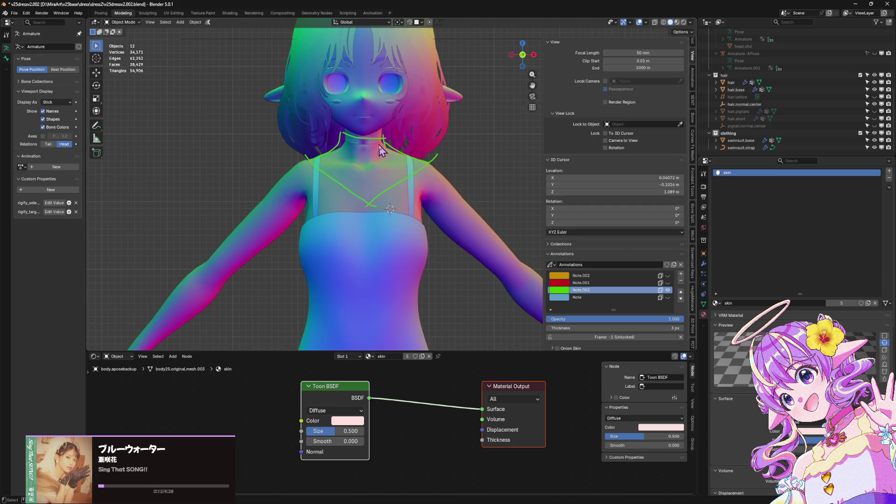
{"action": "mouse_move", "coordinate": [377, 140]}
{"action": "left_mouse_down"}
{"action": "mouse_move", "coordinate": [394, 124]}
{"action": "mouse_move", "coordinate": [386, 149]}
{"action": "mouse_move", "coordinate": [359, 129]}
{"action": "mouse_move", "coordinate": [355, 149]}
{"action": "mouse_move", "coordinate": [340, 117]}
{"action": "mouse_move", "coordinate": [345, 149]}
{"action": "mouse_move", "coordinate": [307, 175]}
{"action": "mouse_move", "coordinate": [379, 205]}
{"action": "mouse_move", "coordinate": [445, 177]}
{"action": "mouse_move", "coordinate": [446, 166]}
{"action": "left_mouse_up"}
{"action": "mouse_move", "coordinate": [366, 198]}
{"action": "left_mouse_down"}
{"action": "mouse_move", "coordinate": [380, 199]}
{"action": "mouse_move", "coordinate": [371, 194]}
{"action": "mouse_move", "coordinate": [369, 216]}
{"action": "mouse_move", "coordinate": [406, 220]}
{"action": "left_mouse_up"}
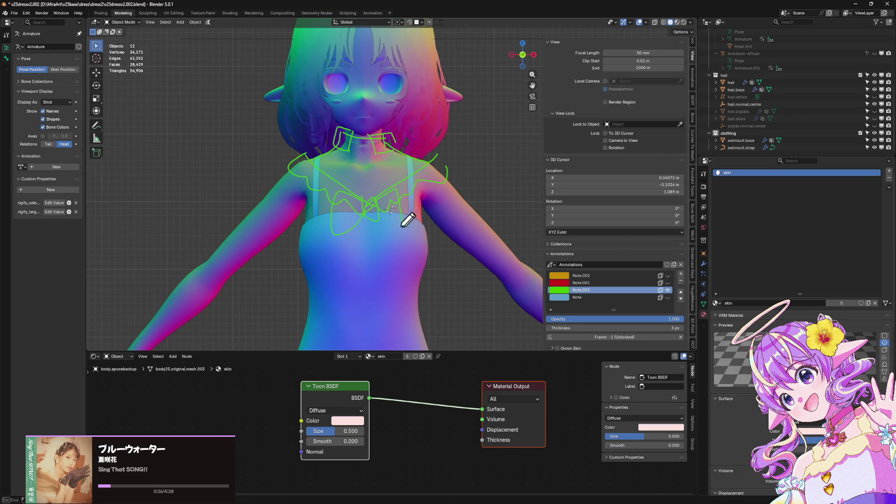
{"action": "mouse_move", "coordinate": [387, 139]}
{"action": "left_mouse_down"}
{"action": "mouse_move", "coordinate": [336, 150]}
{"action": "mouse_move", "coordinate": [362, 161]}
{"action": "left_mouse_up"}
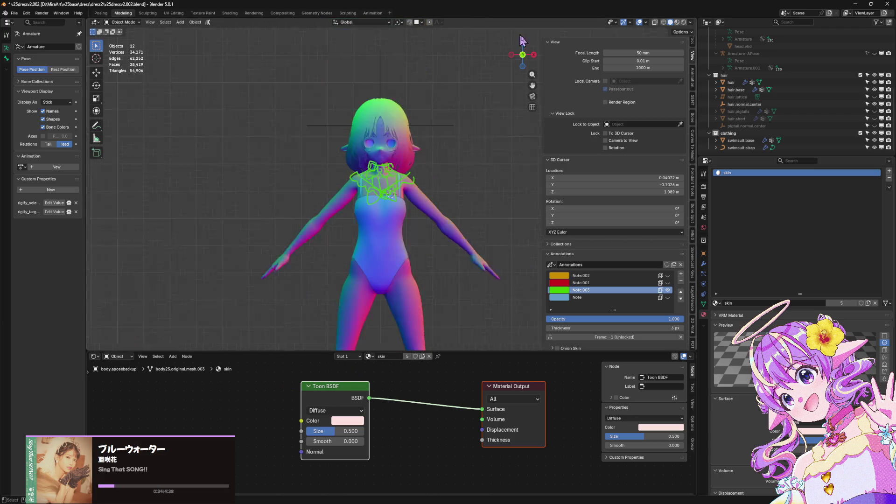
{"action": "scroll", "coordinate": [380, 169], "scroll_direction": "down", "scroll_amount": 5}
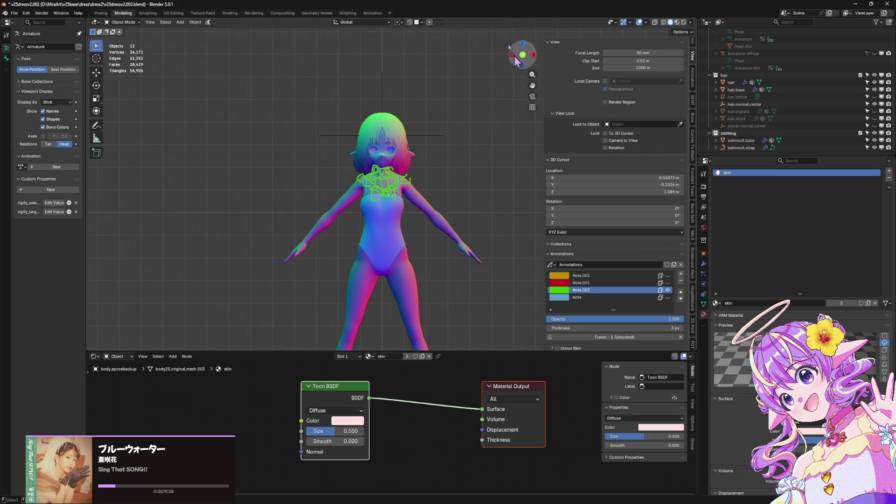